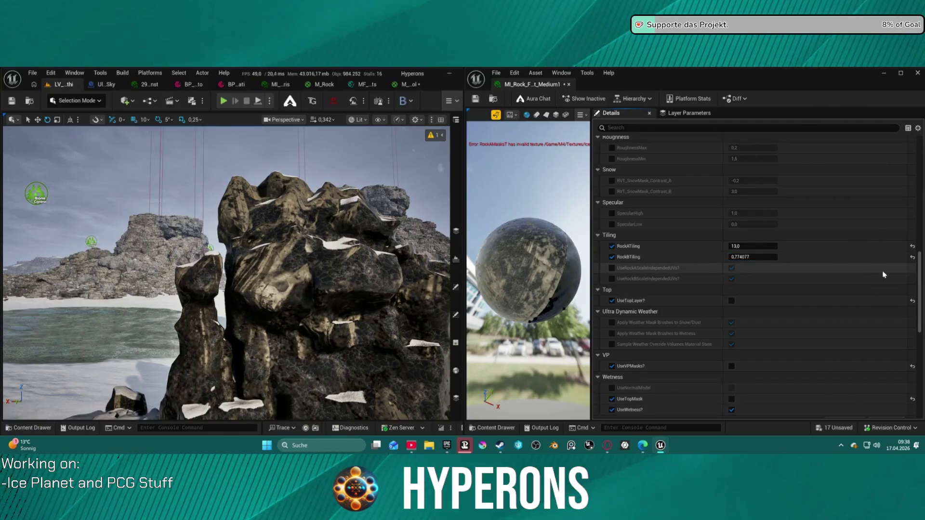
# Step: Try a light teal tint for RockBColor, then cancel to keep it grey
pyautogui.scroll(5, 919, 260)
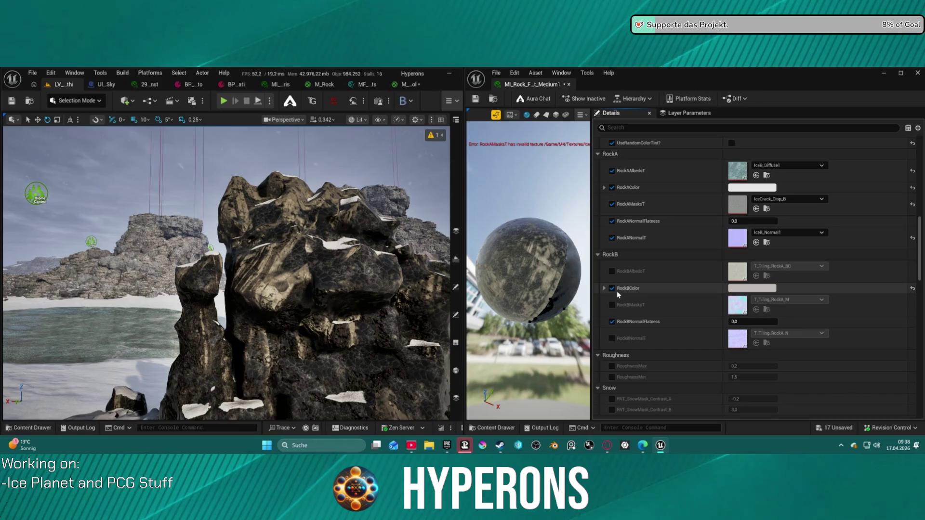
pyautogui.click(759, 288)
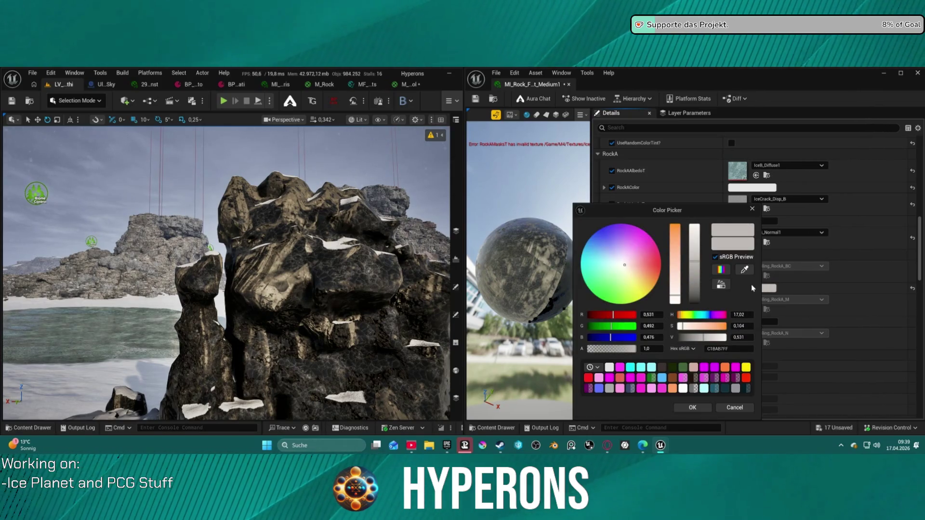
pyautogui.click(585, 261)
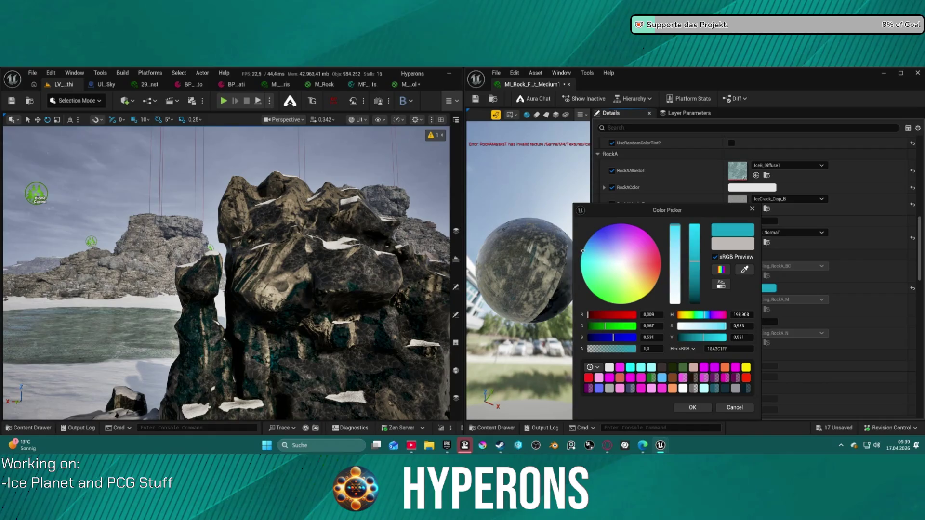
pyautogui.moveTo(585, 260); pyautogui.dragTo(589, 263)
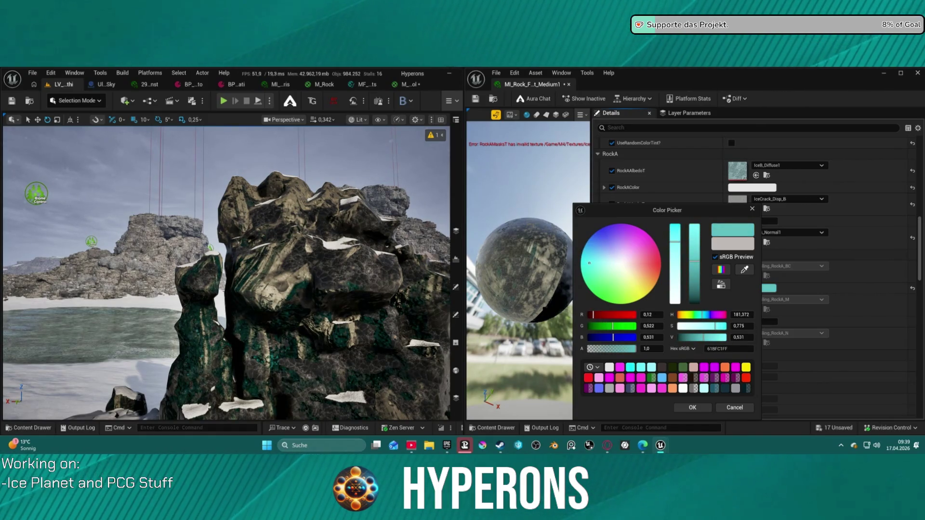
pyautogui.click(734, 408)
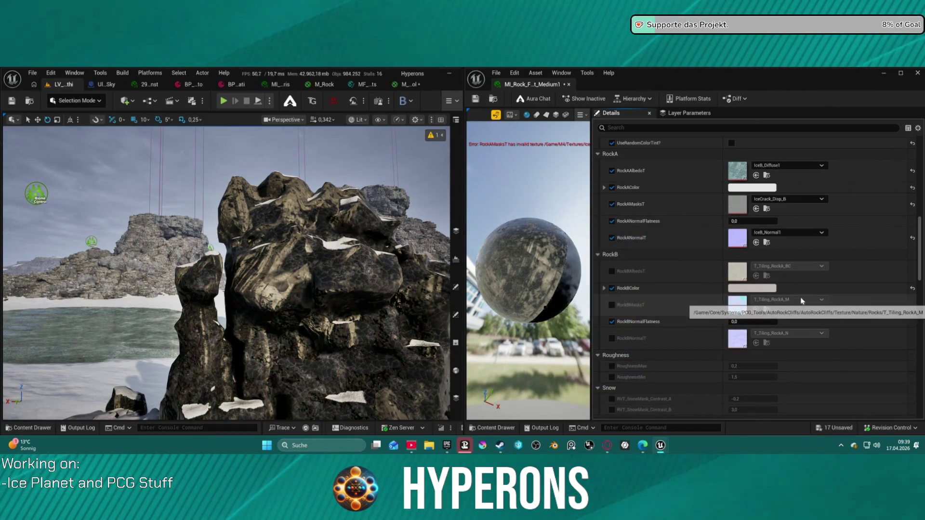
# Step: Enable the RockB albedo, masks and normal texture overrides
pyautogui.scroll(2, 746, 213)
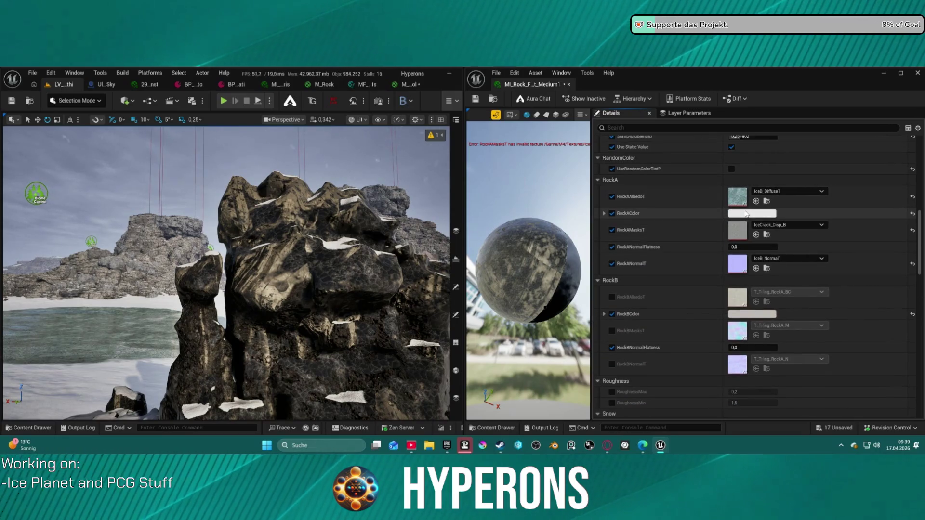
pyautogui.click(612, 296)
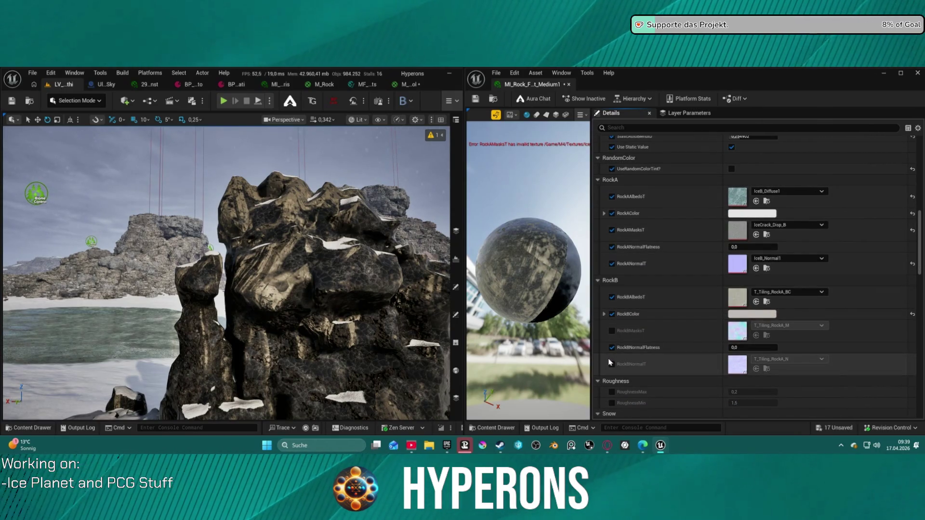
pyautogui.click(612, 331)
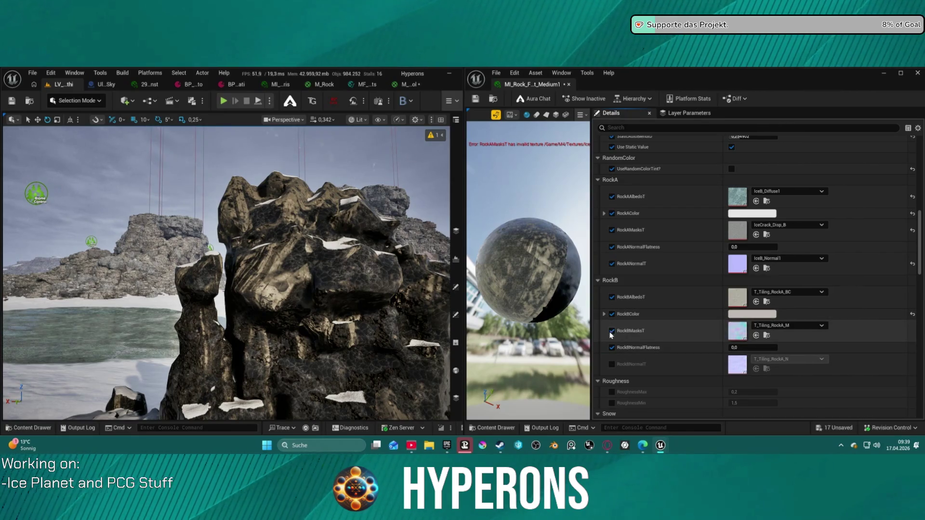
pyautogui.click(612, 364)
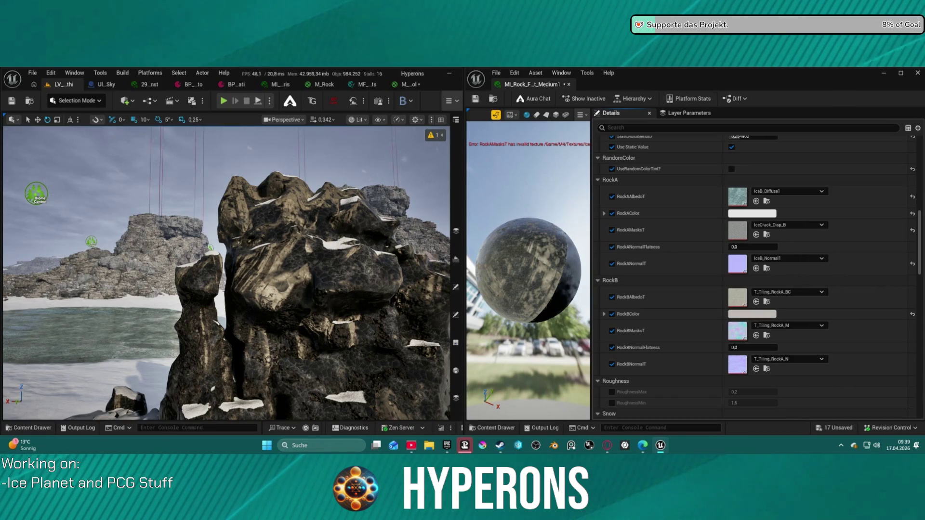
# Step: Assign IceB_Normal1, IceB_Diffuse1 and IceB_Roughness1 to RockB's slots, and IceB_Roughness1 to RockA's masks
pyautogui.moveTo(738, 264); pyautogui.dragTo(748, 369)
pyautogui.moveTo(737, 196)
pyautogui.mouseDown()
pyautogui.moveTo(730, 205)
pyautogui.moveTo(771, 318)
pyautogui.moveTo(754, 298)
pyautogui.mouseUp()
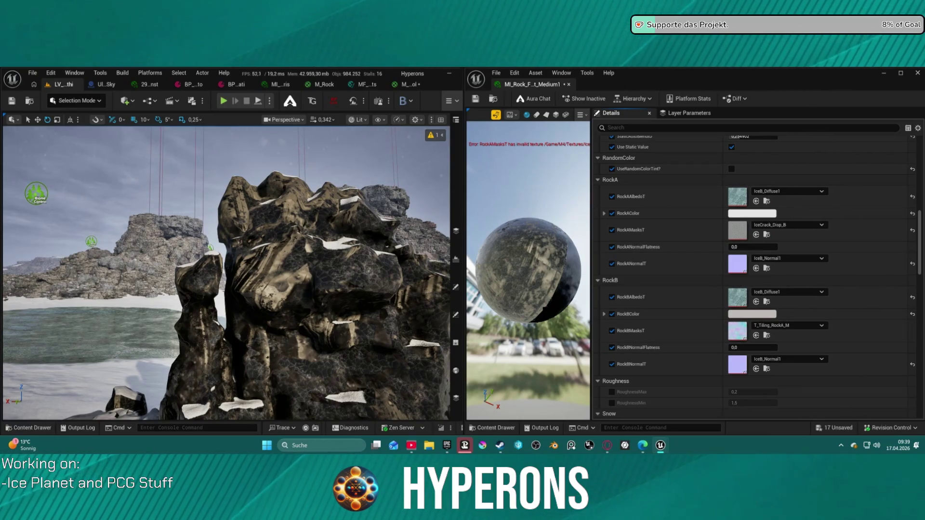
pyautogui.moveTo(735, 193)
pyautogui.mouseDown()
pyautogui.moveTo(733, 359)
pyautogui.moveTo(741, 339)
pyautogui.mouseUp()
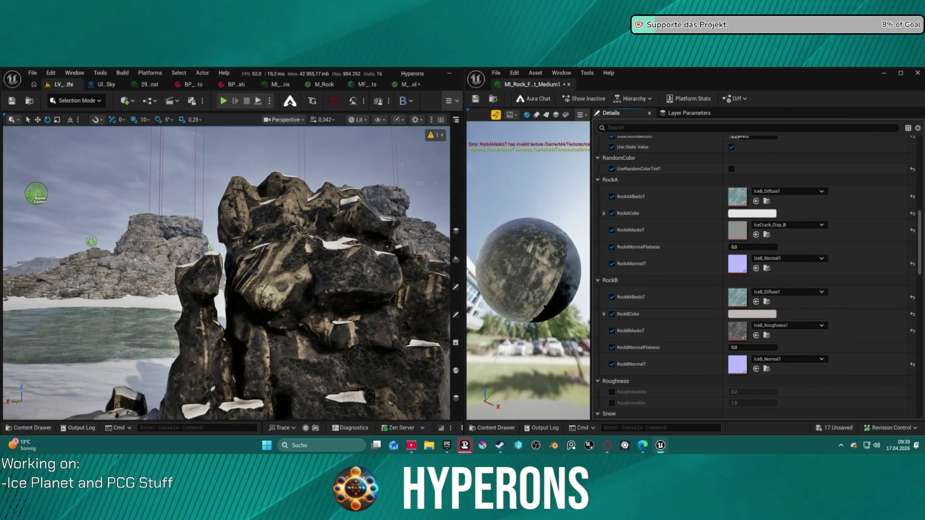
pyautogui.moveTo(739, 333)
pyautogui.mouseDown()
pyautogui.moveTo(728, 215)
pyautogui.moveTo(746, 236)
pyautogui.mouseUp()
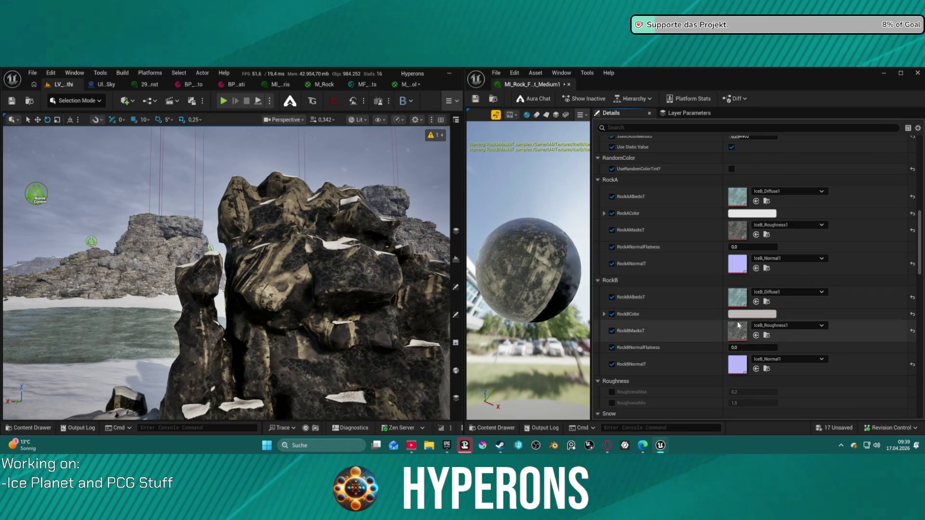
# Step: Save the instance, pick light cyan for RockAColor, and copy the same colour onto RockBColor
pyautogui.click(736, 213)
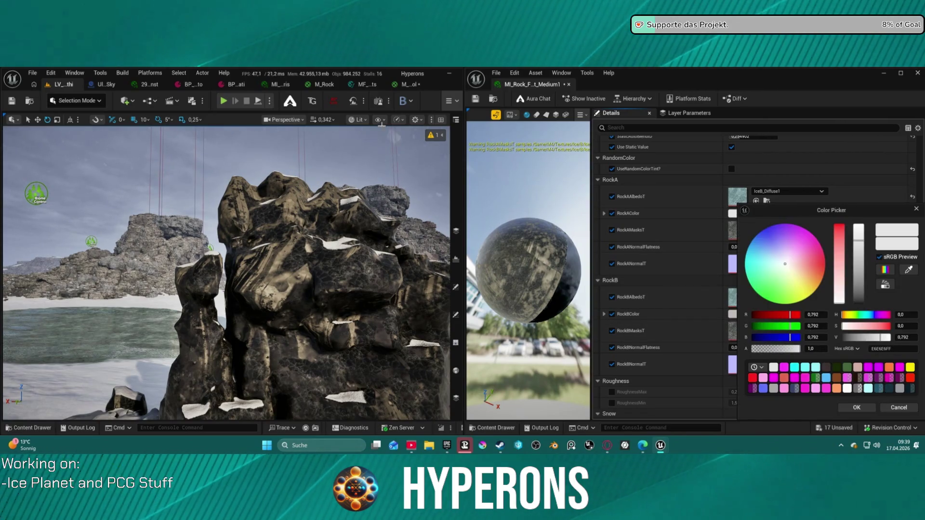
pyautogui.click(478, 100)
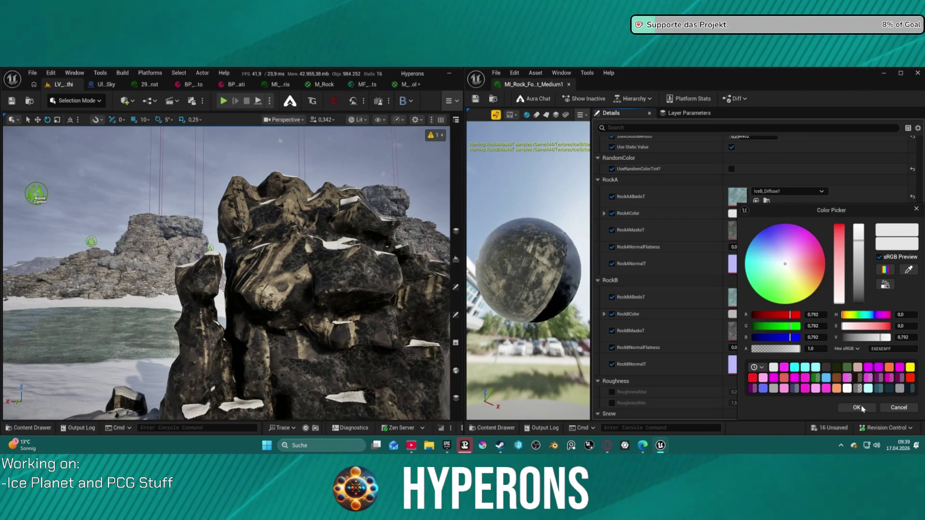
pyautogui.moveTo(775, 266)
pyautogui.mouseDown()
pyautogui.moveTo(768, 263)
pyautogui.moveTo(777, 268)
pyautogui.mouseUp()
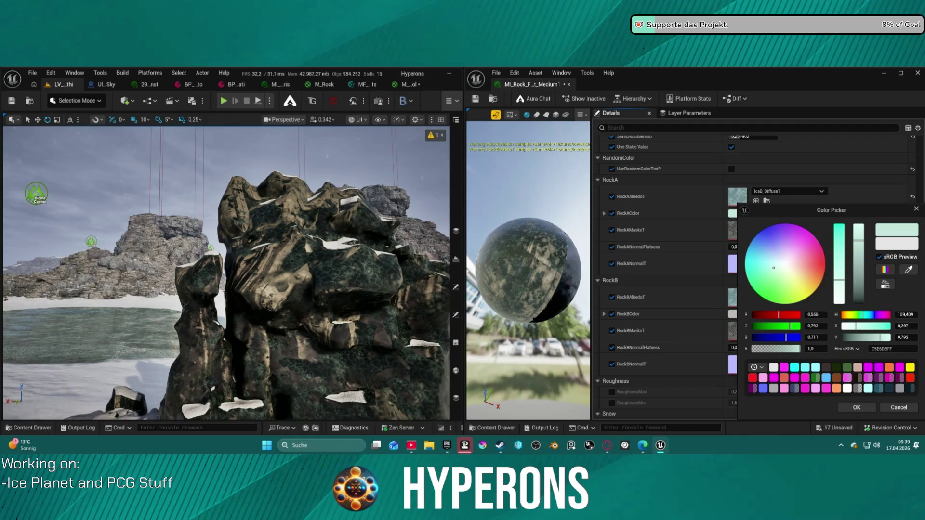
pyautogui.click(861, 408)
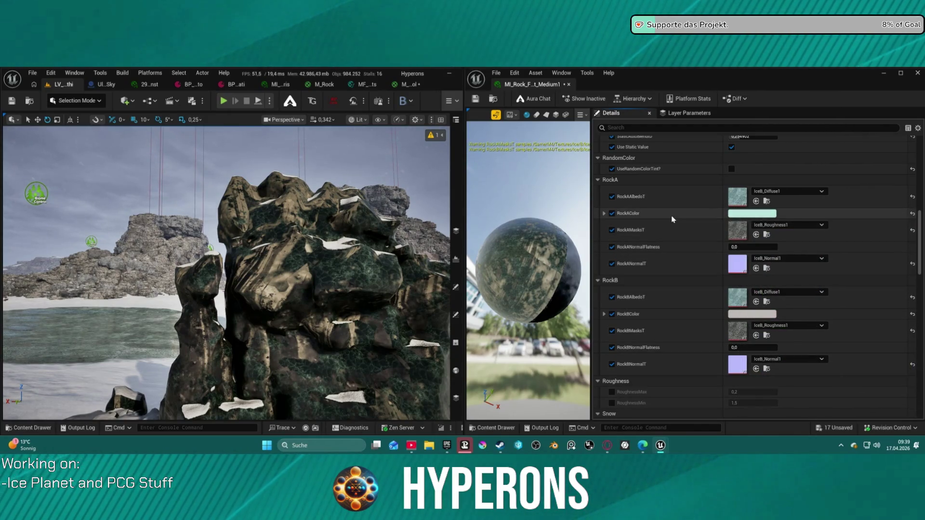
pyautogui.keyDown('shift'); pyautogui.click(694, 315); pyautogui.keyUp('shift')
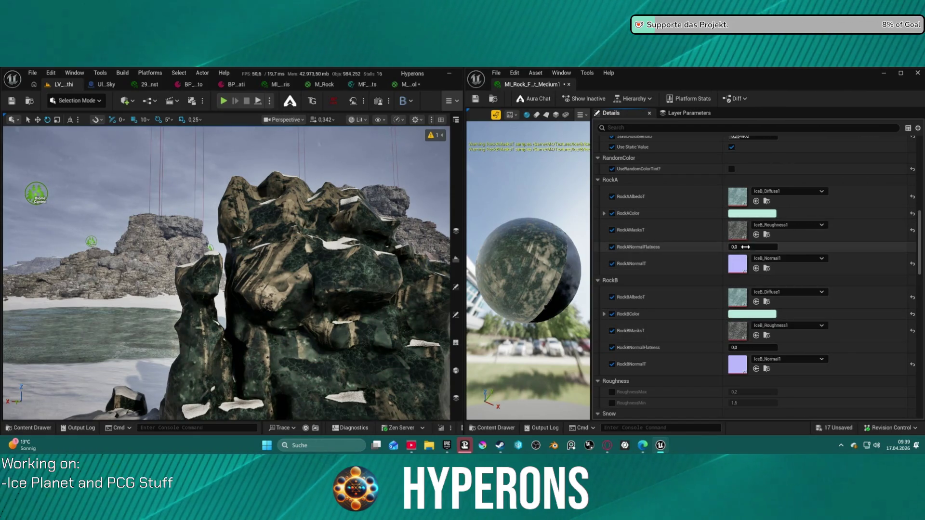
pyautogui.moveTo(752, 247); pyautogui.dragTo(722, 247)
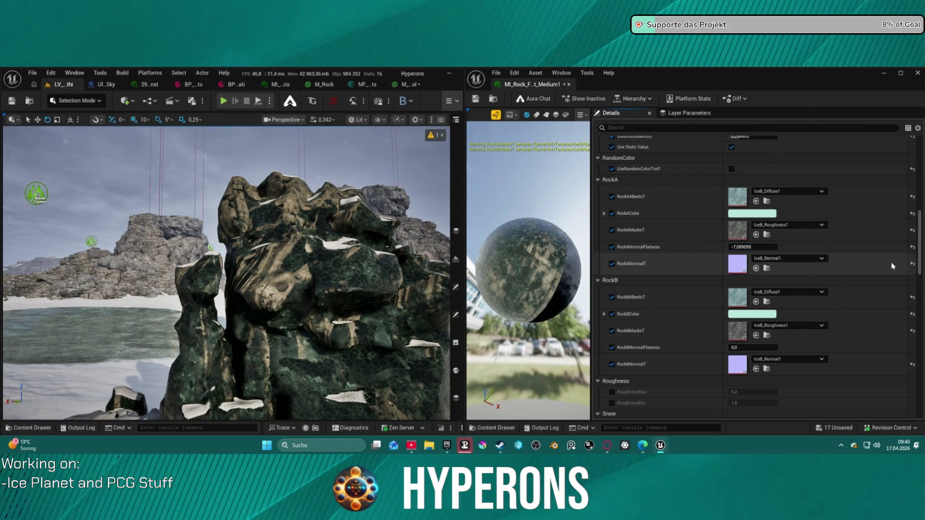
pyautogui.scroll(-1, 919, 248)
pyautogui.click(912, 236)
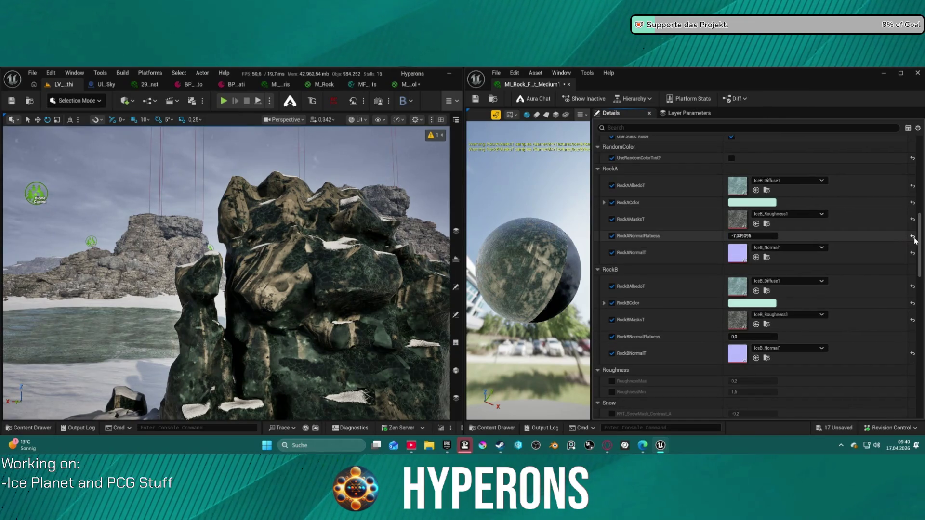
pyautogui.scroll(2, 718, 214)
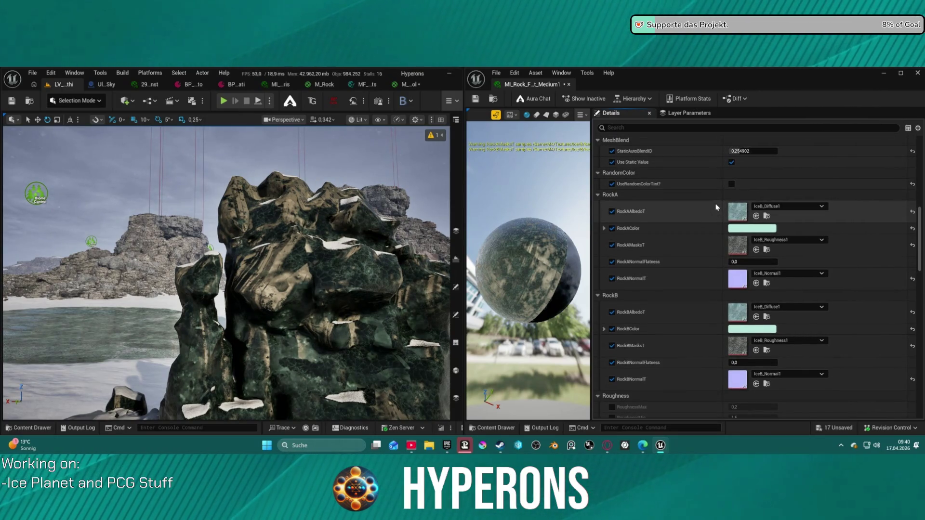
pyautogui.scroll(6, 718, 203)
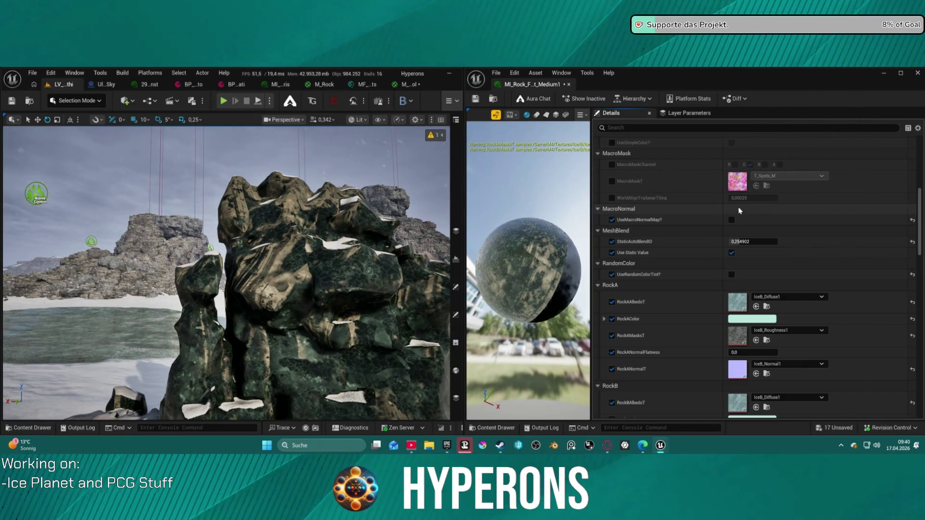
pyautogui.scroll(-5, 701, 230)
pyautogui.scroll(-10, 701, 229)
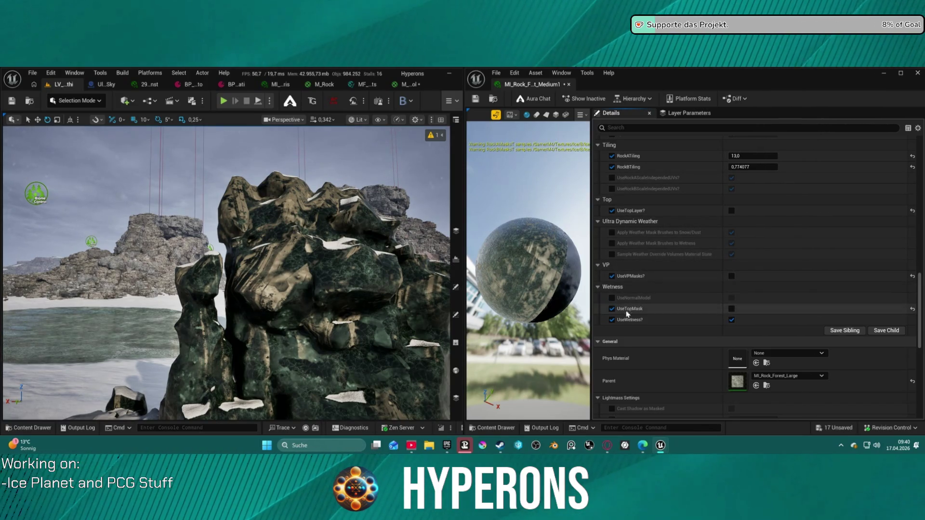
# Step: Turn off wetness, override SpecularLow raised to 0.765833, and save the instance
pyautogui.click(731, 320)
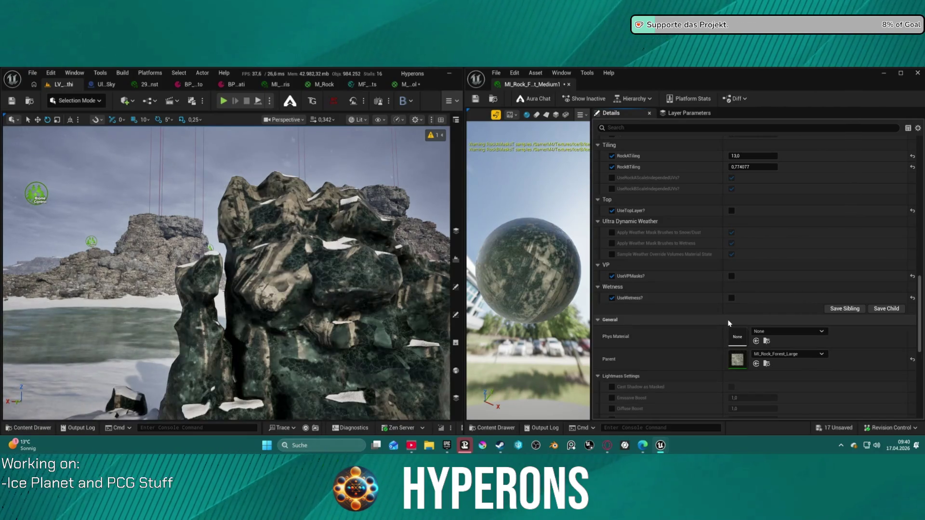
pyautogui.scroll(5, 686, 294)
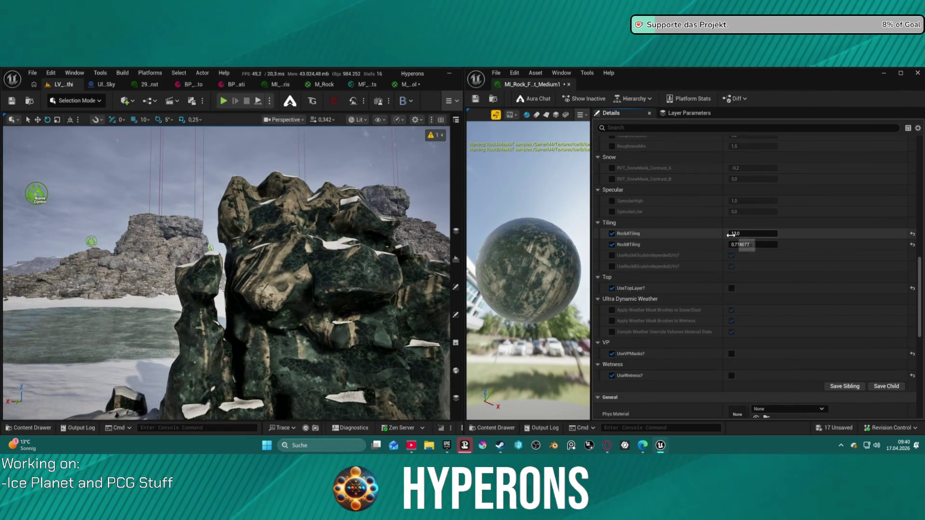
pyautogui.click(612, 237)
pyautogui.moveTo(752, 238); pyautogui.dragTo(786, 238)
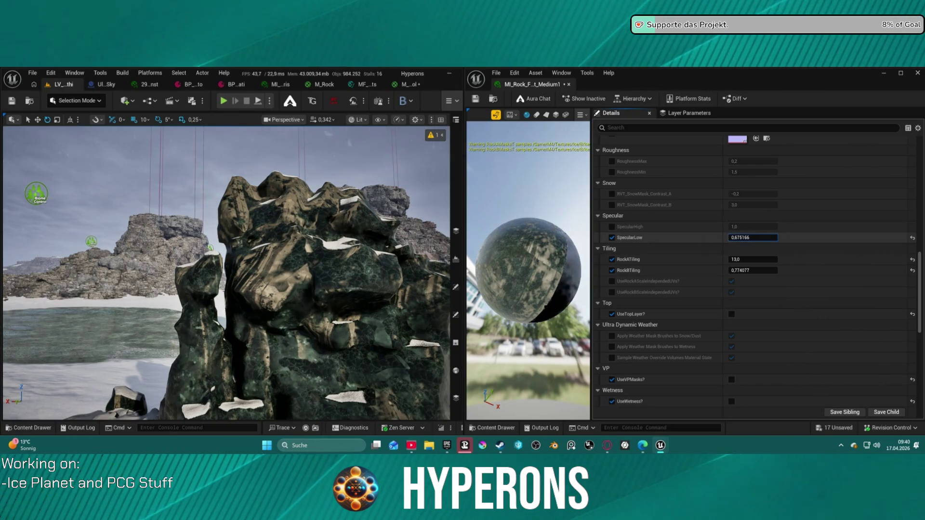
pyautogui.click(477, 101)
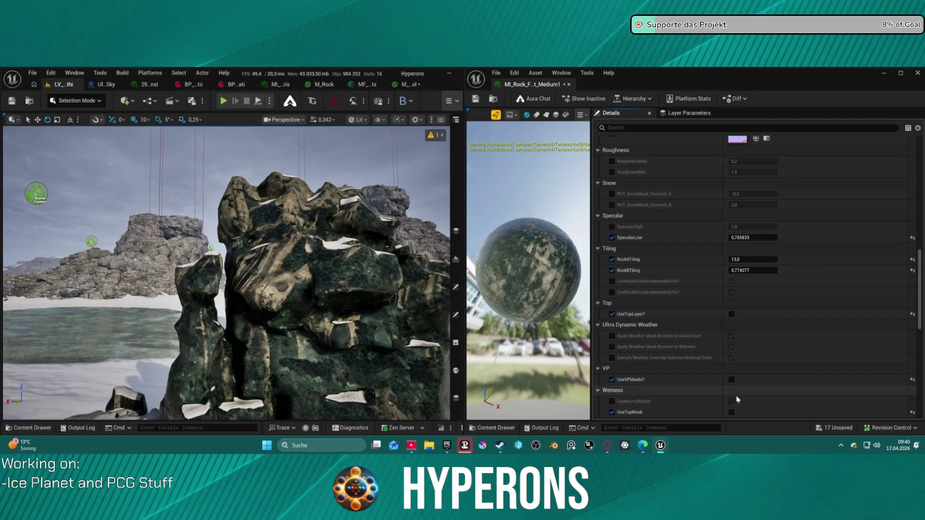
# Step: Toggle UseVPMasks? on and back off, then enable the RoughnessMin override
pyautogui.scroll(-5, 732, 413)
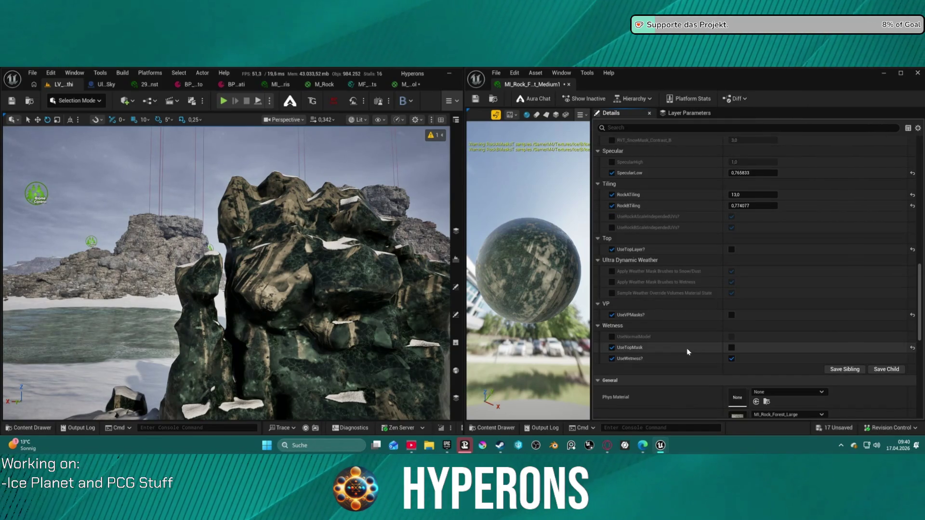
pyautogui.click(732, 315)
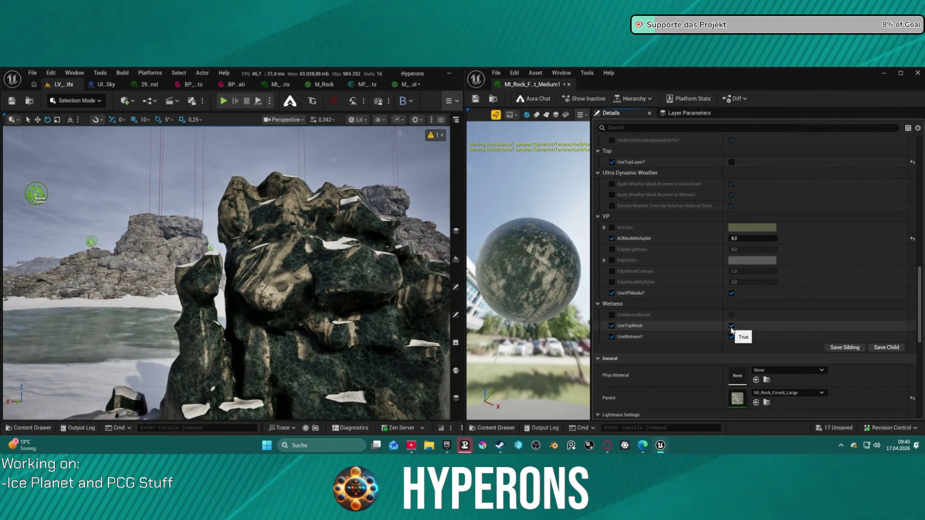
pyautogui.click(732, 293)
pyautogui.scroll(5, 753, 263)
pyautogui.scroll(5, 750, 261)
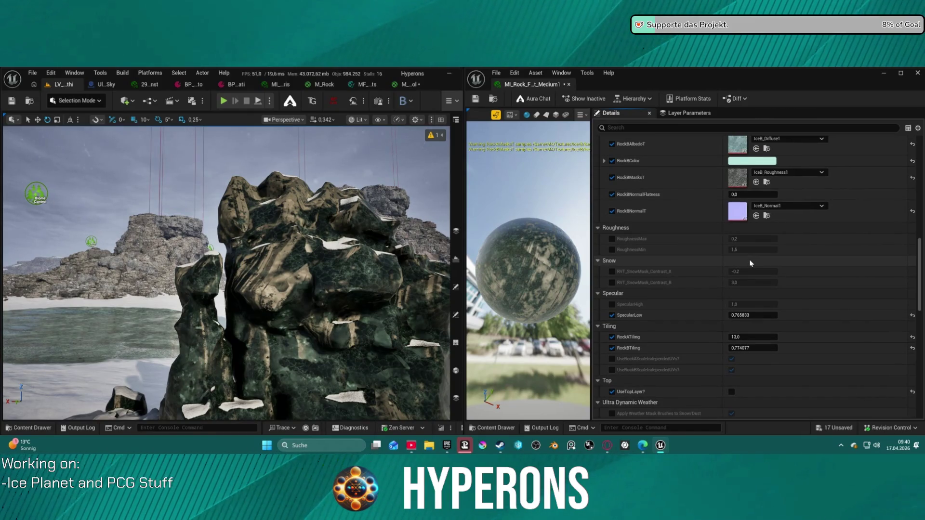
pyautogui.click(612, 250)
# Step: Set RoughnessMin and RoughnessMax both to 0,1, then fly the viewport camera to the rock
pyautogui.moveTo(767, 249)
pyautogui.mouseDown()
pyautogui.moveTo(723, 249)
pyautogui.moveTo(782, 251)
pyautogui.mouseUp()
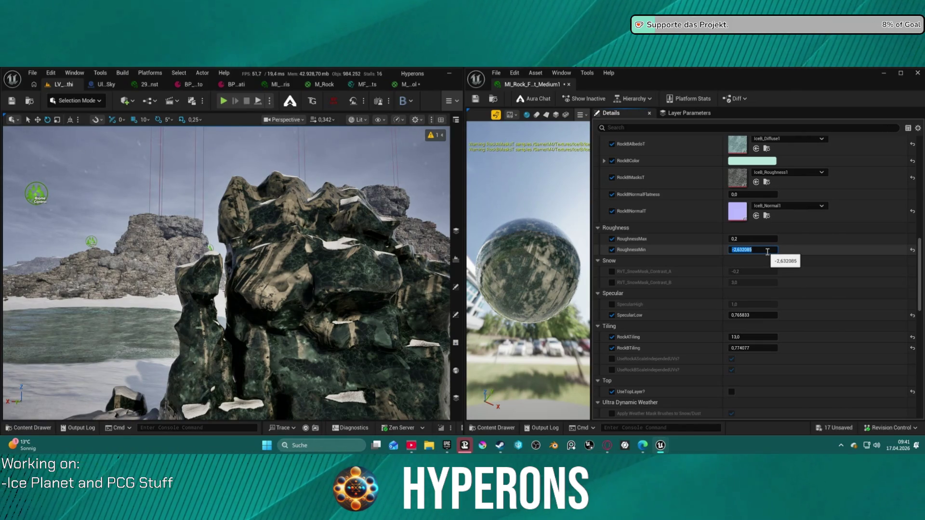
pyautogui.write('0,1')
pyautogui.click(756, 239)
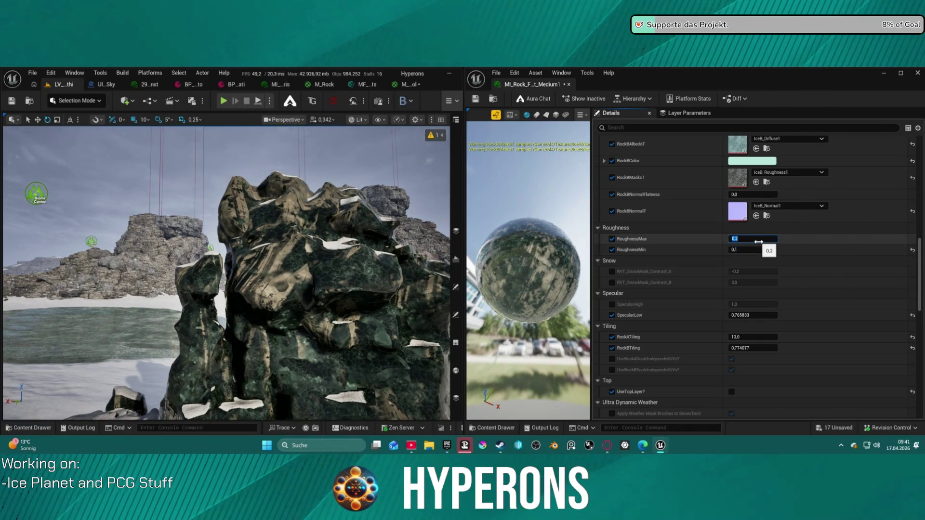
pyautogui.press('Return')
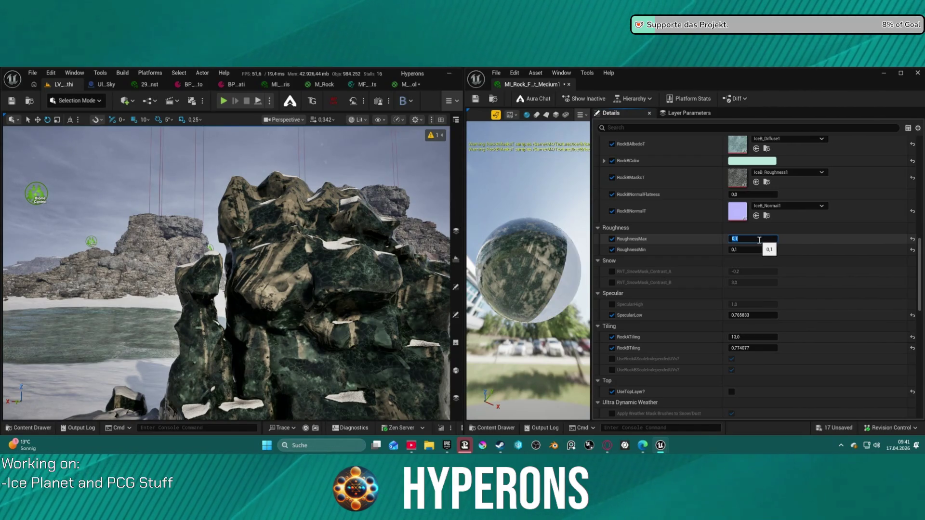
pyautogui.scroll(-1, 627, 183)
pyautogui.moveTo(260, 250)
pyautogui.mouseDown()
pyautogui.moveTo(289, 248)
pyautogui.moveTo(188, 257)
pyautogui.moveTo(265, 249)
pyautogui.mouseUp()
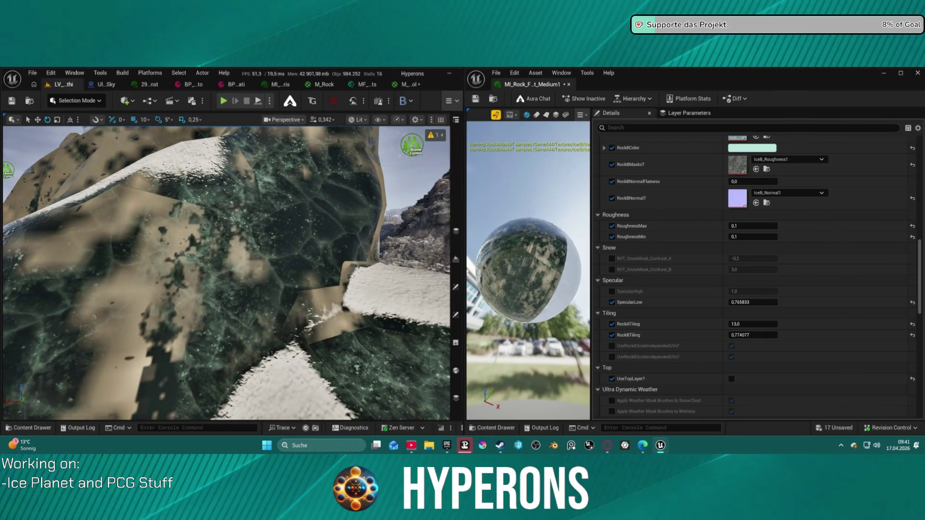
# Step: Override MacroMaskChannel in the MacroMask group with its G channel unchecked
pyautogui.scroll(10, 716, 192)
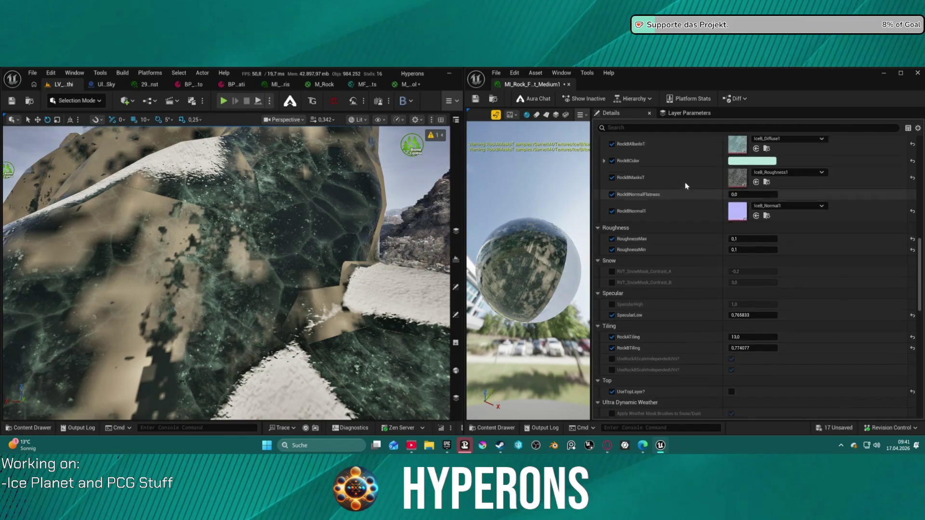
pyautogui.scroll(1, 716, 192)
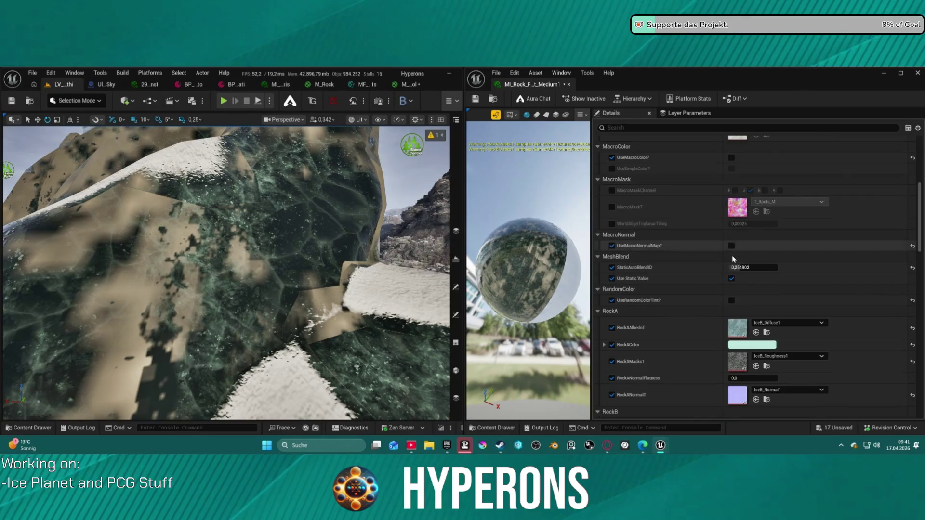
pyautogui.scroll(5, 730, 253)
pyautogui.click(612, 229)
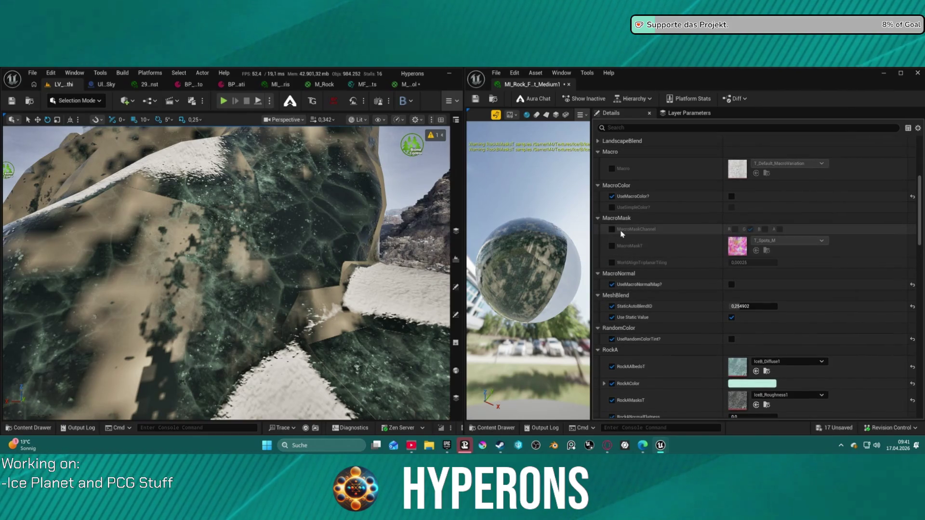
pyautogui.click(749, 229)
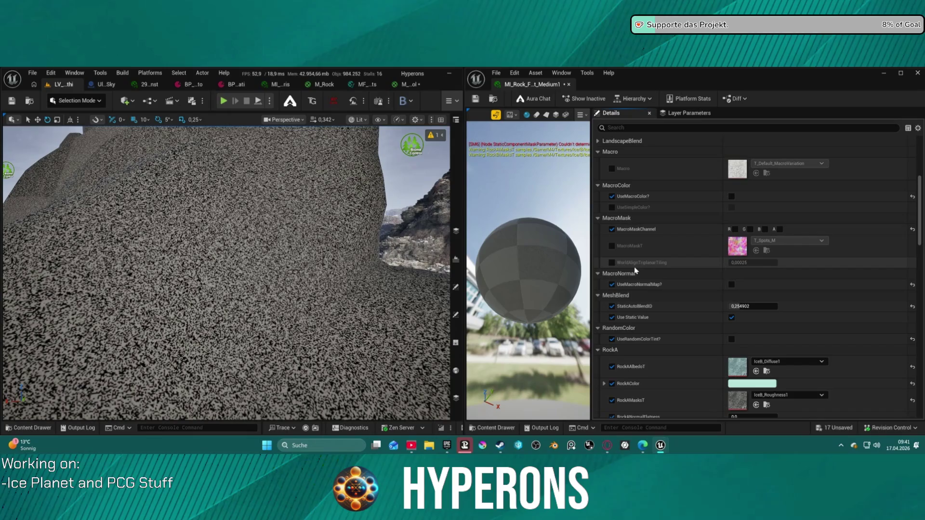
# Step: Tick the A, R, G and B MacroMaskChannel boxes and widen the material preview panel
pyautogui.click(780, 229)
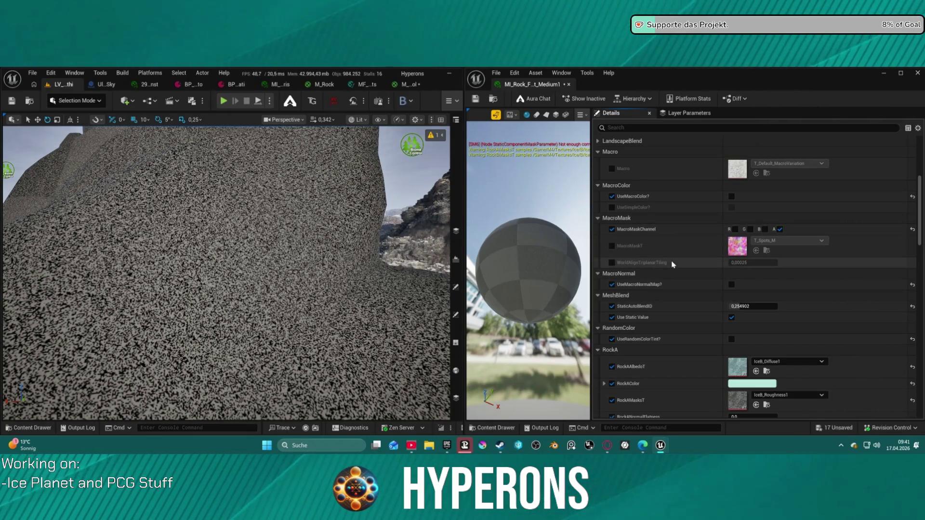
pyautogui.click(736, 230)
pyautogui.click(750, 230)
pyautogui.click(766, 230)
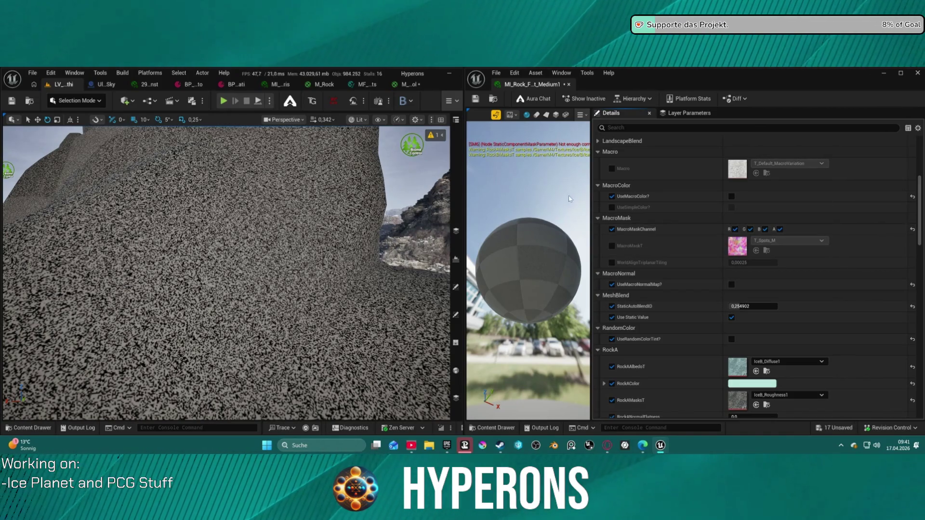
pyautogui.moveTo(592, 145)
pyautogui.mouseDown()
pyautogui.moveTo(732, 150)
pyautogui.moveTo(664, 160)
pyautogui.mouseUp()
pyautogui.scroll(-8, 781, 266)
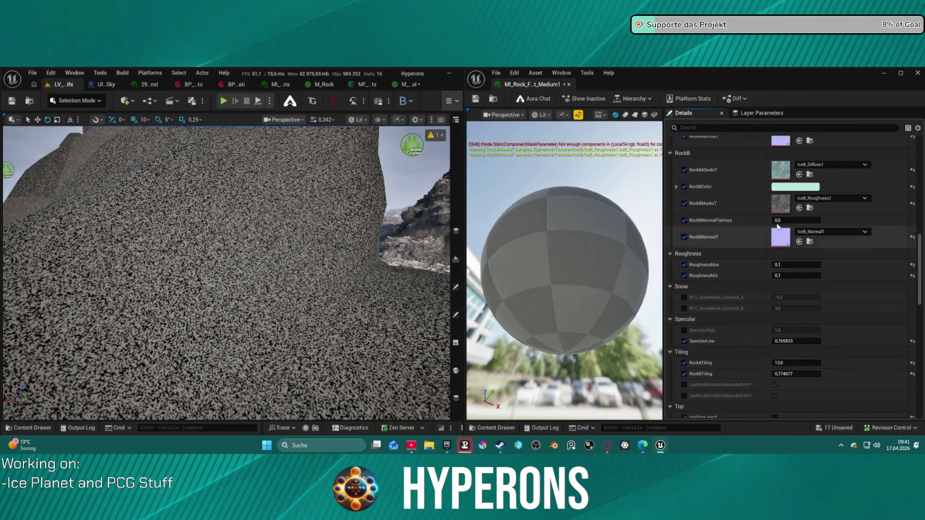
# Step: Widen the material preview further and return to the top of Details
pyautogui.scroll(1, 777, 229)
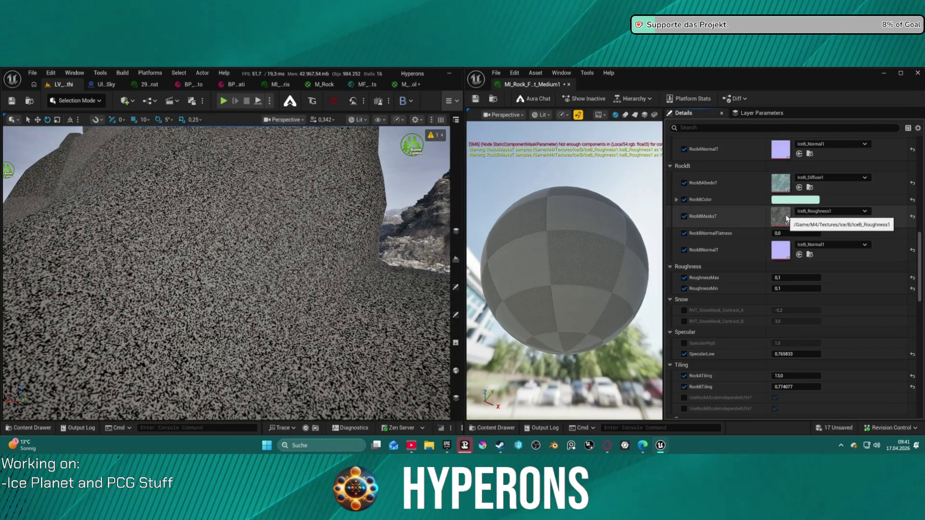
pyautogui.scroll(4, 786, 218)
pyautogui.scroll(-20, 786, 219)
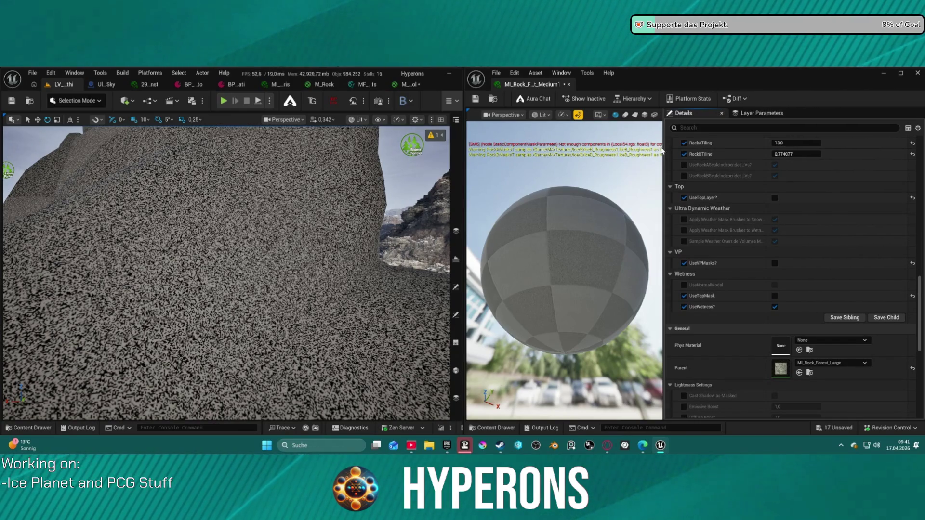
pyautogui.moveTo(663, 150)
pyautogui.mouseDown()
pyautogui.moveTo(740, 151)
pyautogui.moveTo(704, 151)
pyautogui.mouseUp()
pyautogui.scroll(10, 835, 188)
pyautogui.scroll(4, 835, 188)
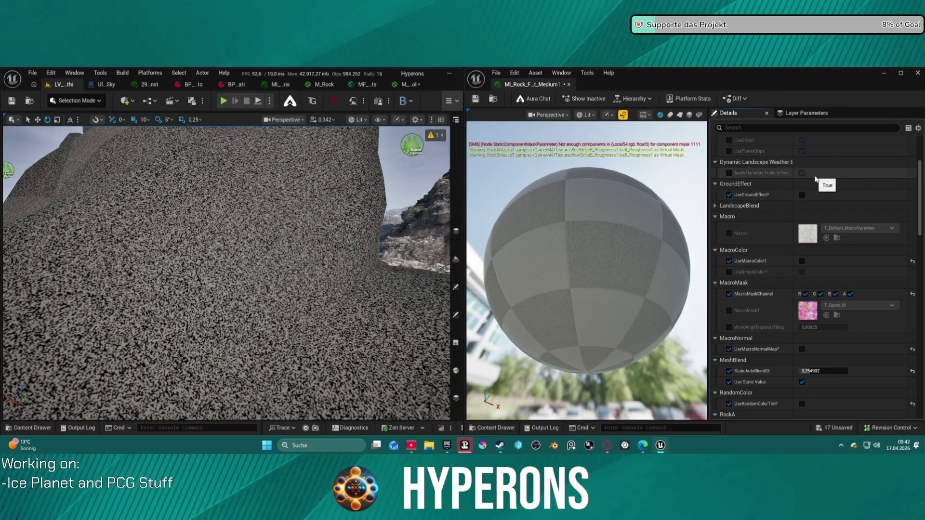
pyautogui.scroll(-1, 809, 178)
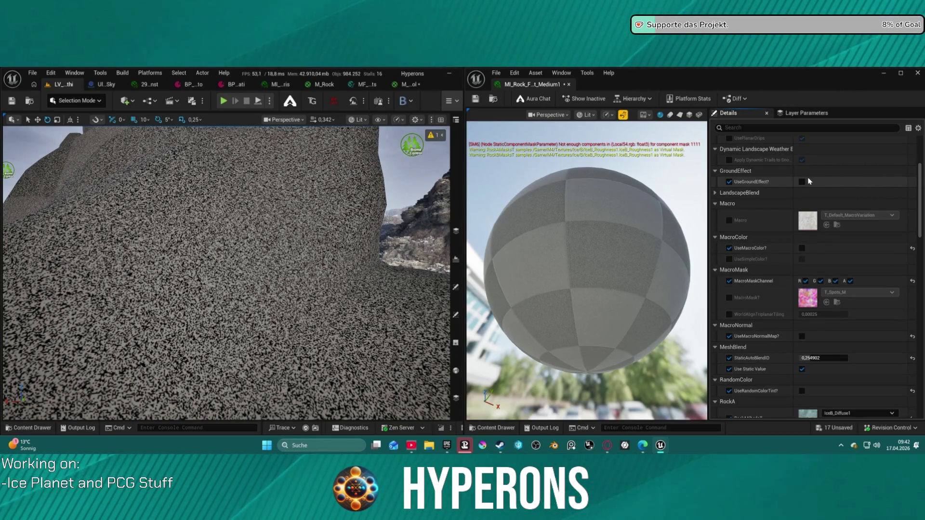
pyautogui.scroll(5, 771, 169)
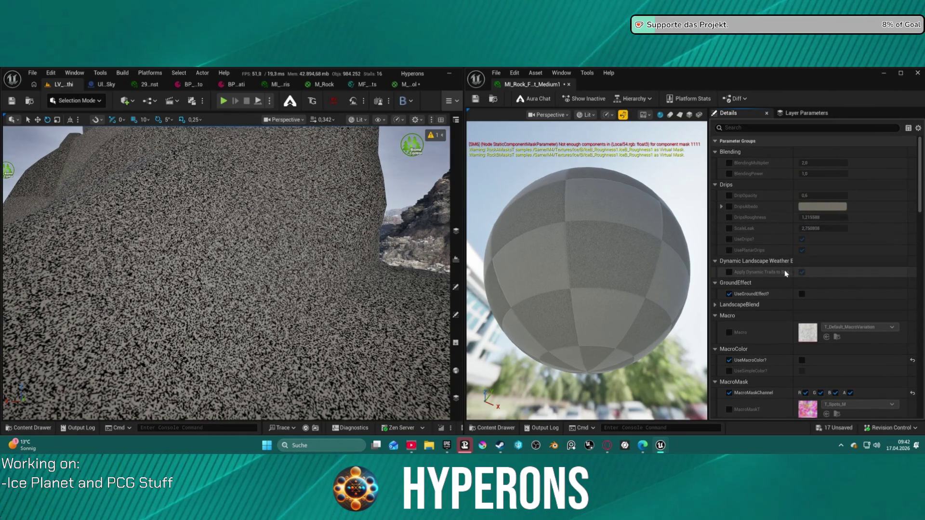
# Step: Override UseDrips? (off) and UsePlanarDrips, try UseGroundEffect? then disable it, and untick macro mask A
pyautogui.click(729, 239)
pyautogui.click(729, 250)
pyautogui.click(803, 240)
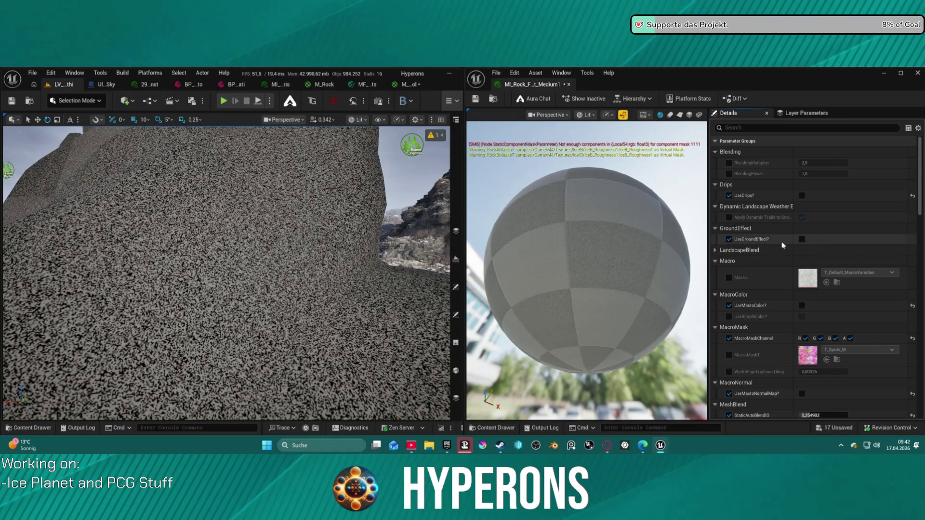
pyautogui.click(803, 240)
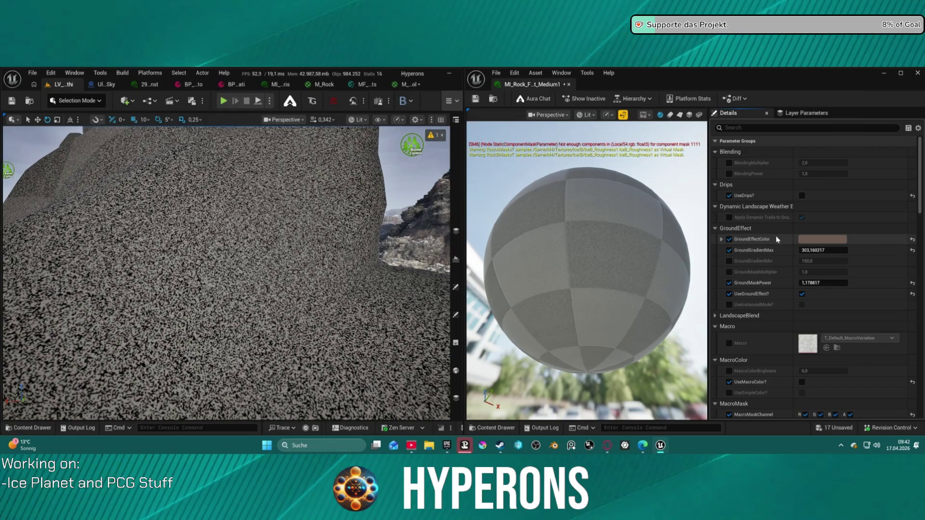
pyautogui.click(802, 293)
pyautogui.scroll(-2, 819, 301)
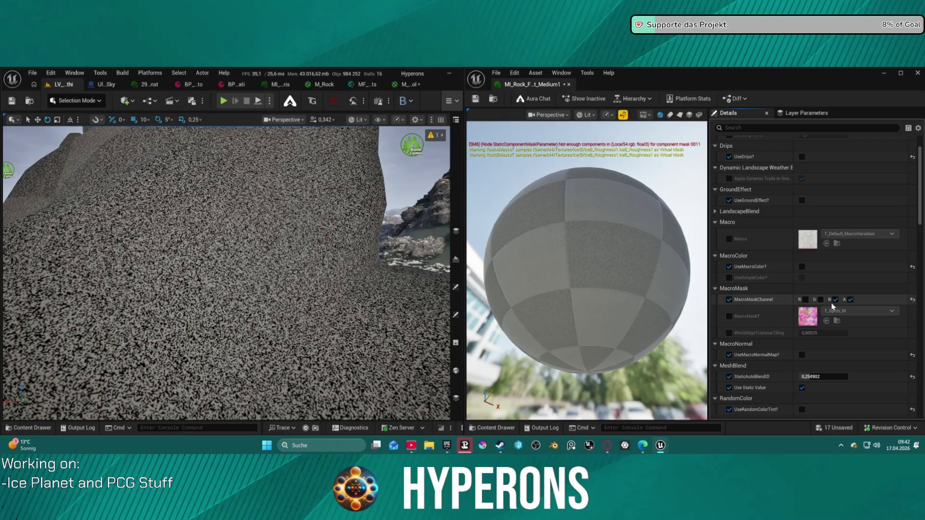
pyautogui.click(850, 300)
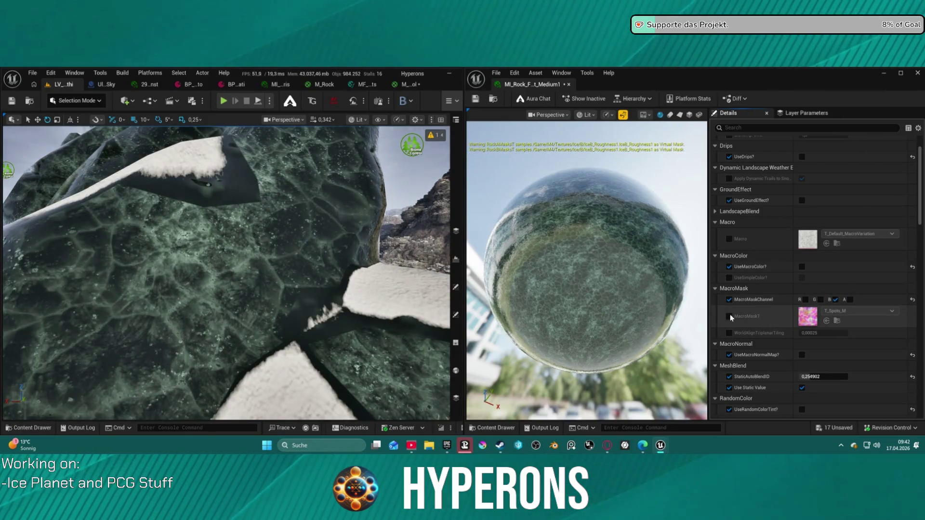
# Step: Fly the level camera around several snowy rocks, including a large one and rocks near the beach
pyautogui.moveTo(351, 238); pyautogui.dragTo(318, 178)
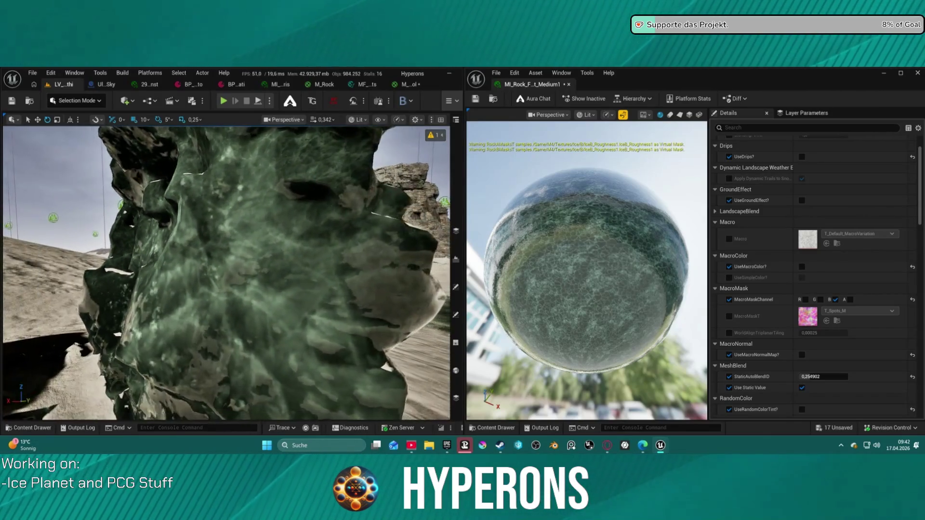
pyautogui.moveTo(318, 178); pyautogui.dragTo(301, 170)
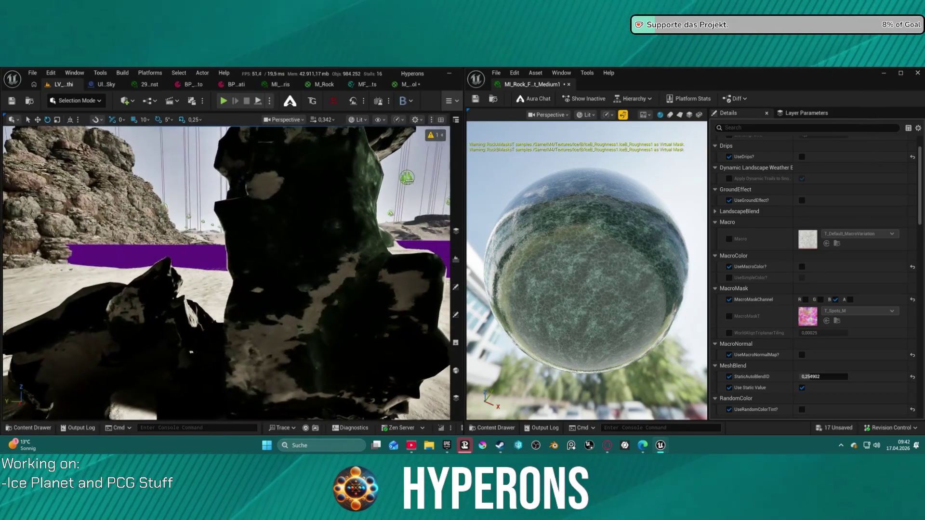
pyautogui.moveTo(301, 169); pyautogui.dragTo(299, 168)
pyautogui.scroll(-10, 848, 220)
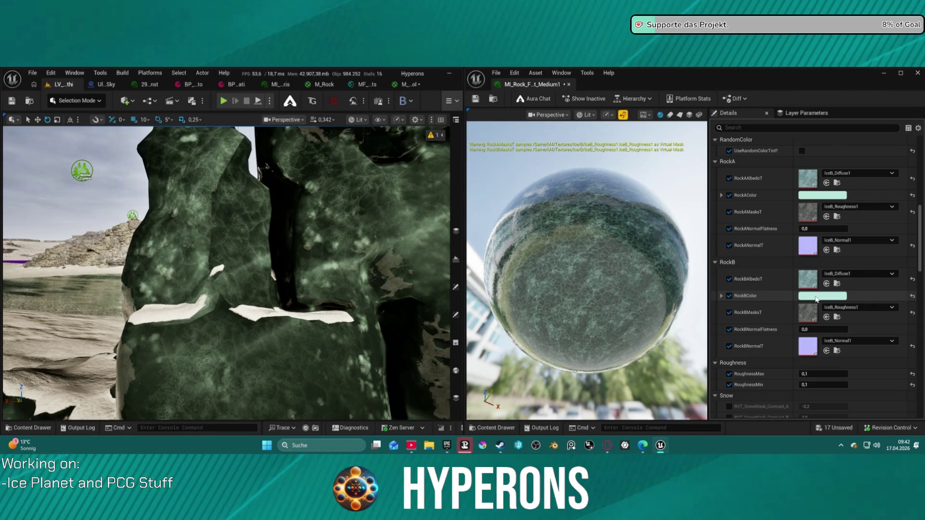
# Step: Fly to another snowy area, drag RockBNormalFlatness to test values, then reset it
pyautogui.moveTo(298, 305)
pyautogui.mouseDown()
pyautogui.moveTo(270, 304)
pyautogui.moveTo(266, 279)
pyautogui.mouseUp()
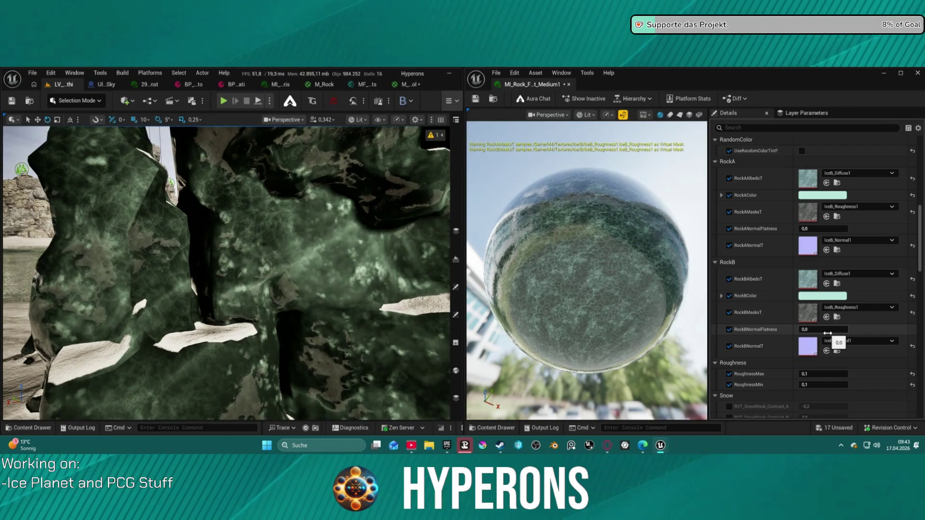
pyautogui.moveTo(819, 329)
pyautogui.mouseDown()
pyautogui.moveTo(805, 329)
pyautogui.moveTo(843, 329)
pyautogui.mouseUp()
pyautogui.click(911, 331)
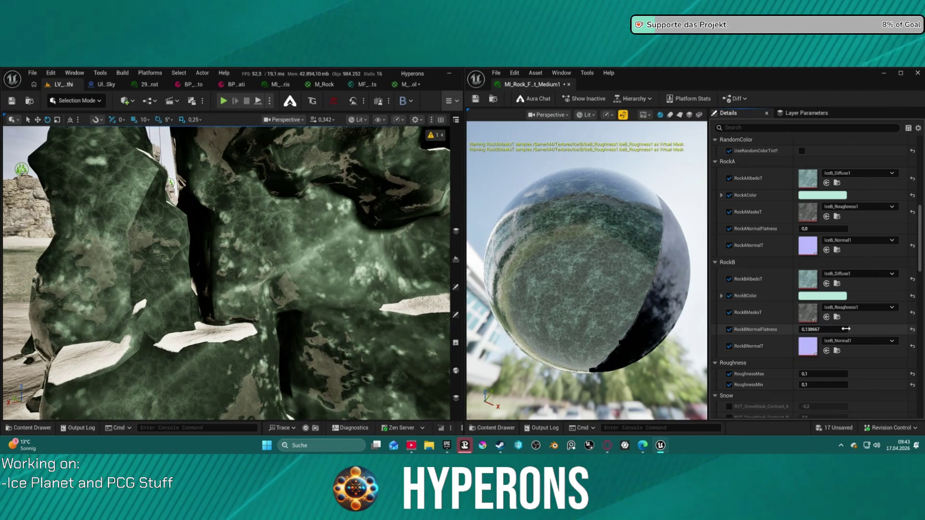
# Step: Brighten the rock tint to full value and lower its saturation in the colour picker
pyautogui.click(822, 296)
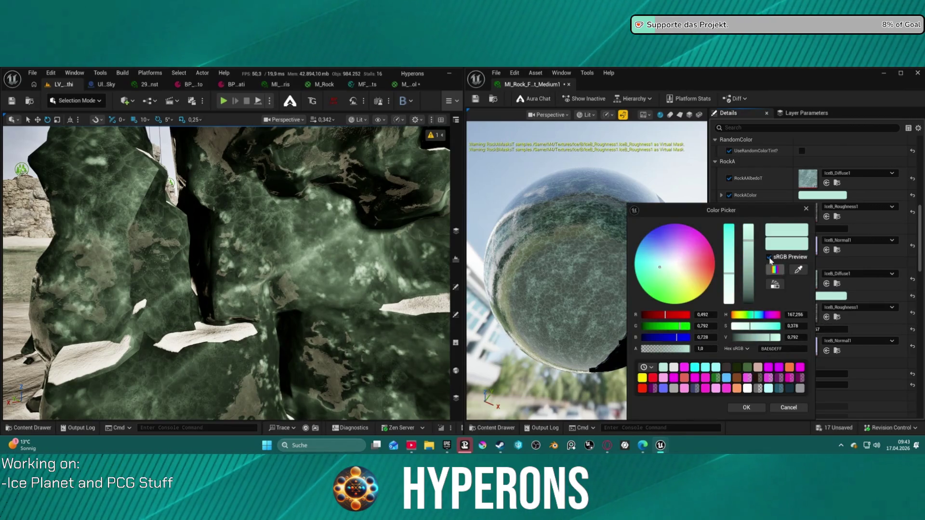
pyautogui.moveTo(750, 241); pyautogui.dragTo(748, 206)
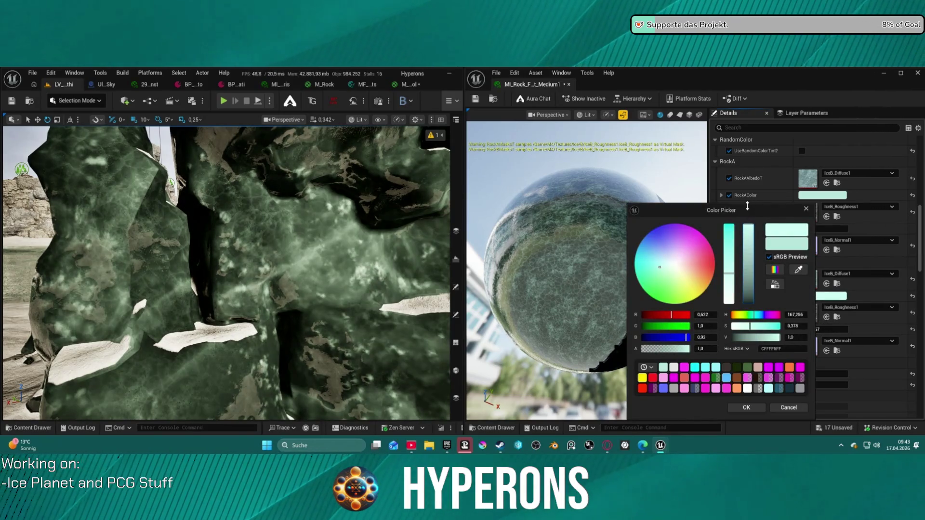
pyautogui.moveTo(736, 276)
pyautogui.mouseDown()
pyautogui.moveTo(729, 263)
pyautogui.moveTo(723, 299)
pyautogui.mouseUp()
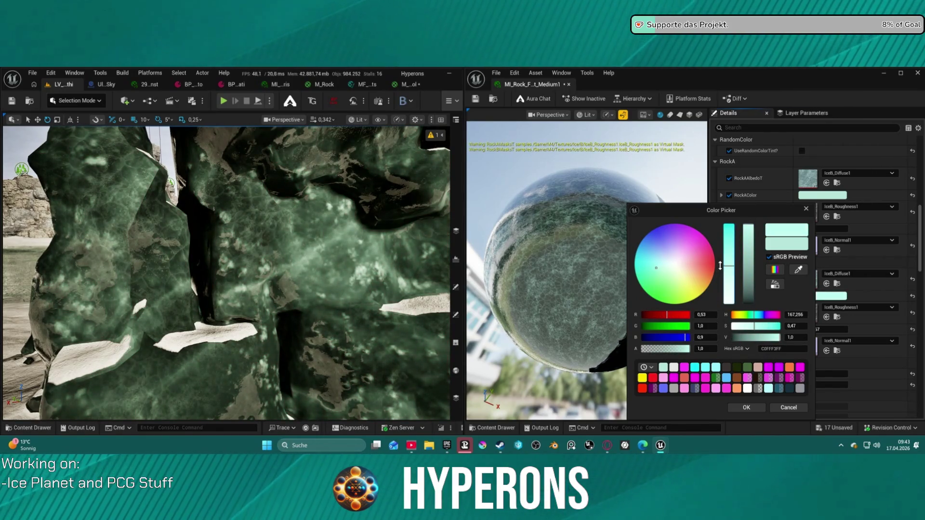
pyautogui.click(750, 245)
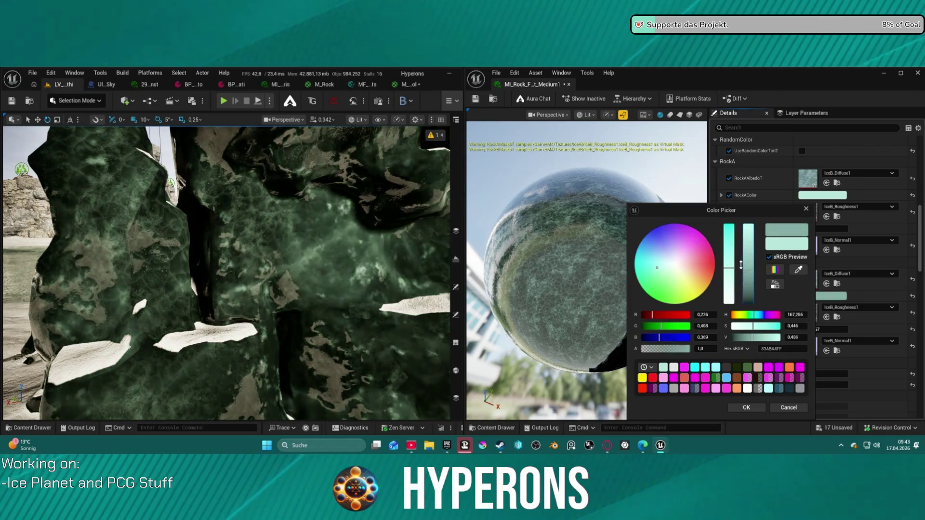
pyautogui.click(746, 407)
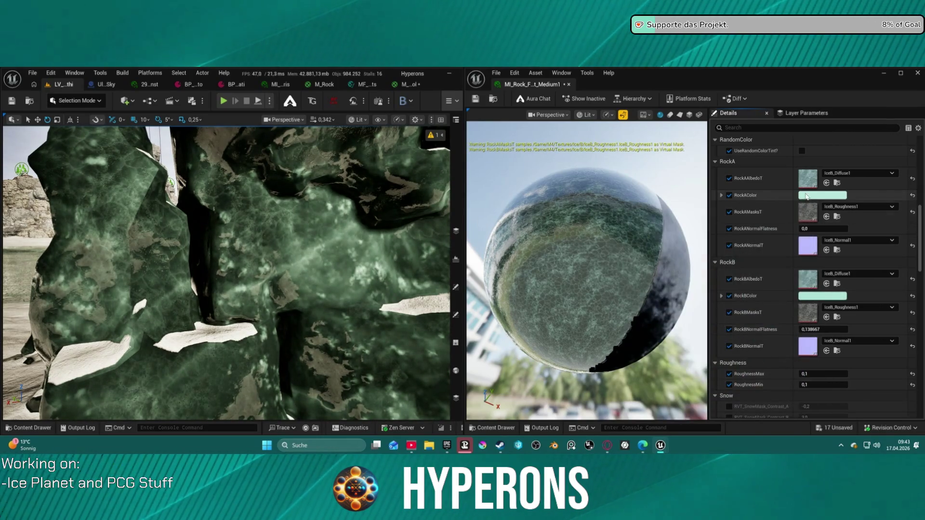
# Step: Set Rock A's tint to pure white
pyautogui.scroll(3, 815, 240)
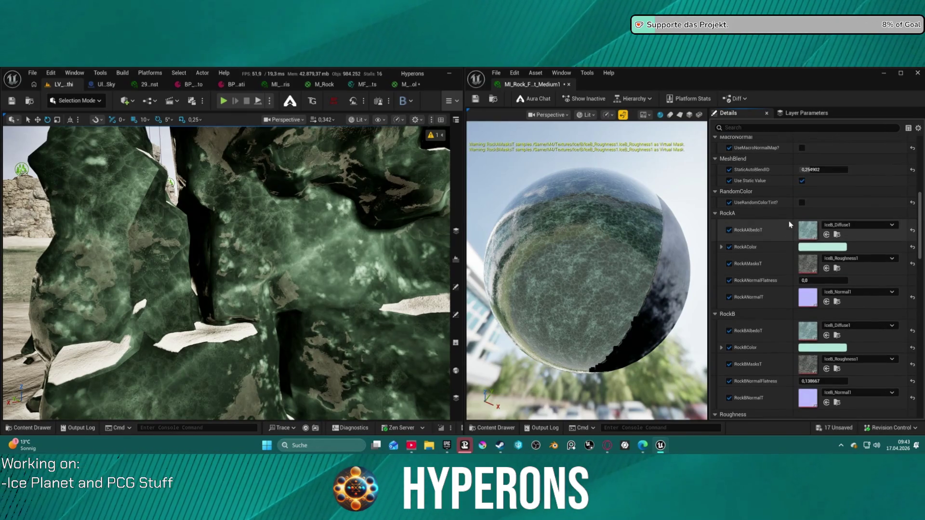
pyautogui.click(812, 233)
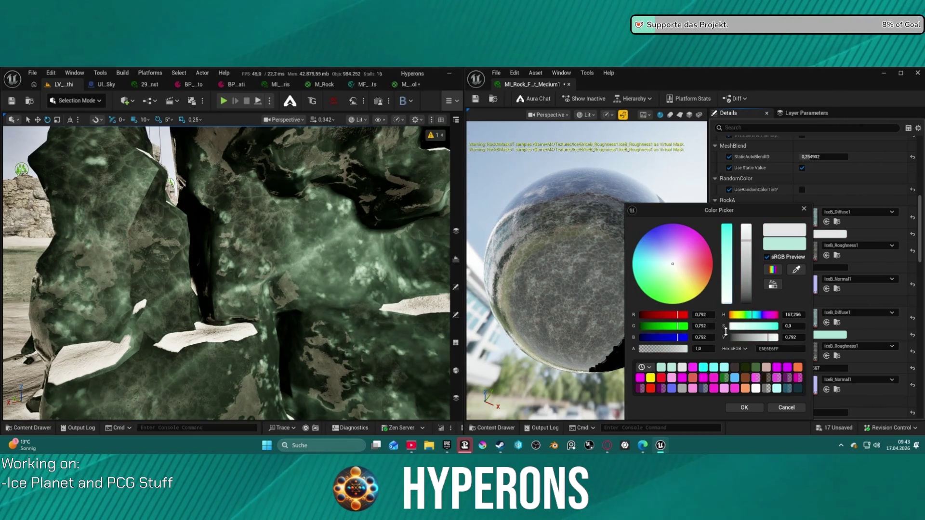
pyautogui.moveTo(745, 272); pyautogui.dragTo(746, 206)
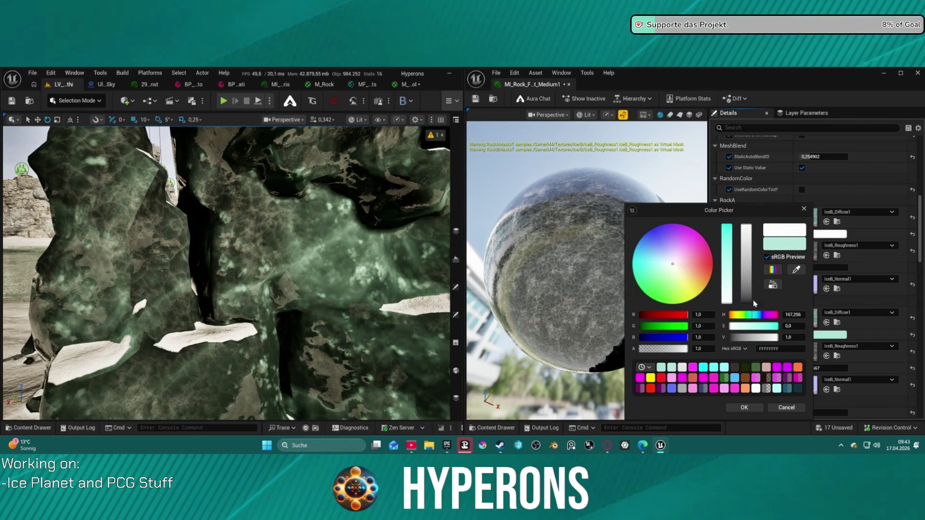
pyautogui.click(744, 408)
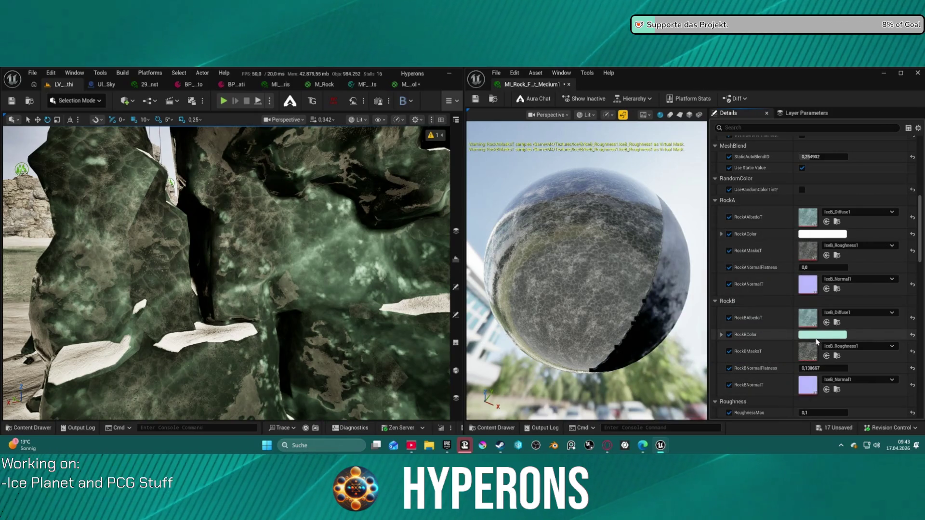
# Step: Set Rock B's tint to full value with a slight mint saturation
pyautogui.click(816, 336)
pyautogui.moveTo(746, 282); pyautogui.dragTo(752, 205)
pyautogui.moveTo(733, 268); pyautogui.dragTo(722, 342)
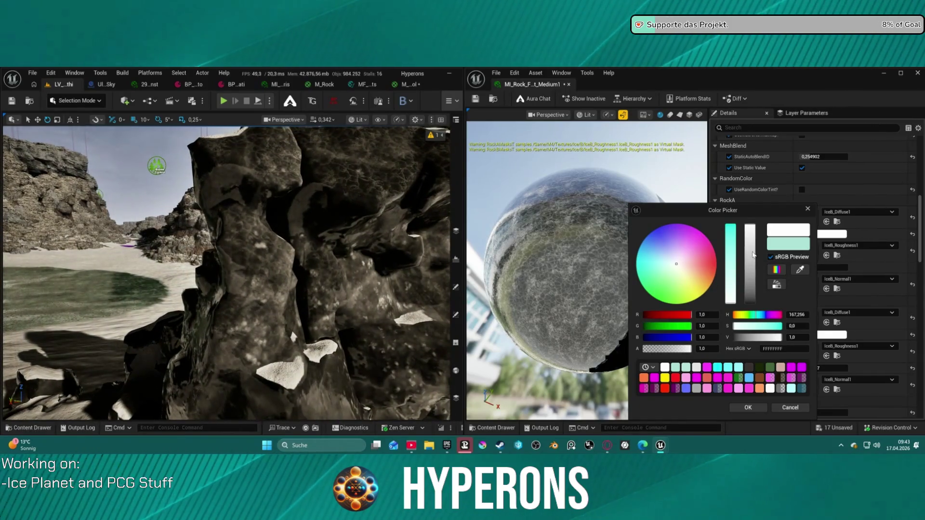
pyautogui.moveTo(728, 290); pyautogui.dragTo(729, 281)
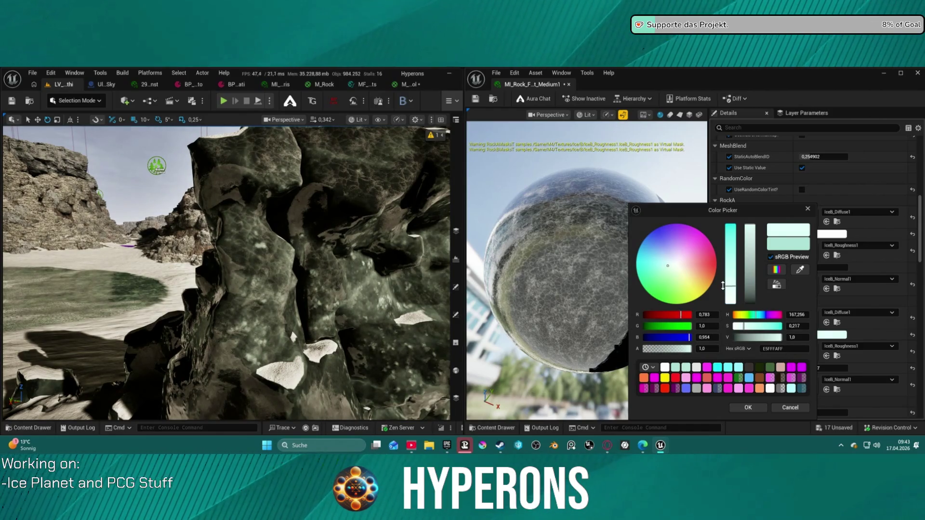
pyautogui.click(746, 409)
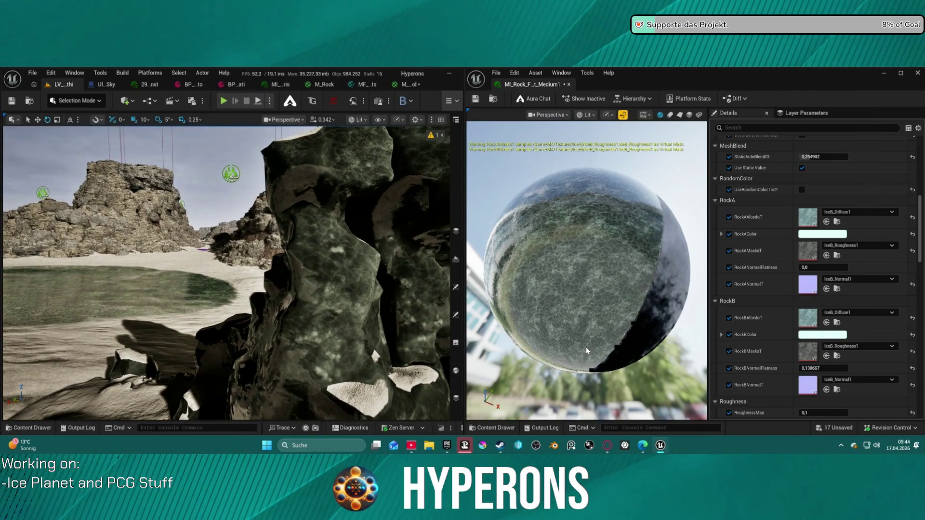
# Step: Reset RoughnessMin to 1,5 and SpecularLow to its 0,0 default
pyautogui.scroll(-5, 819, 337)
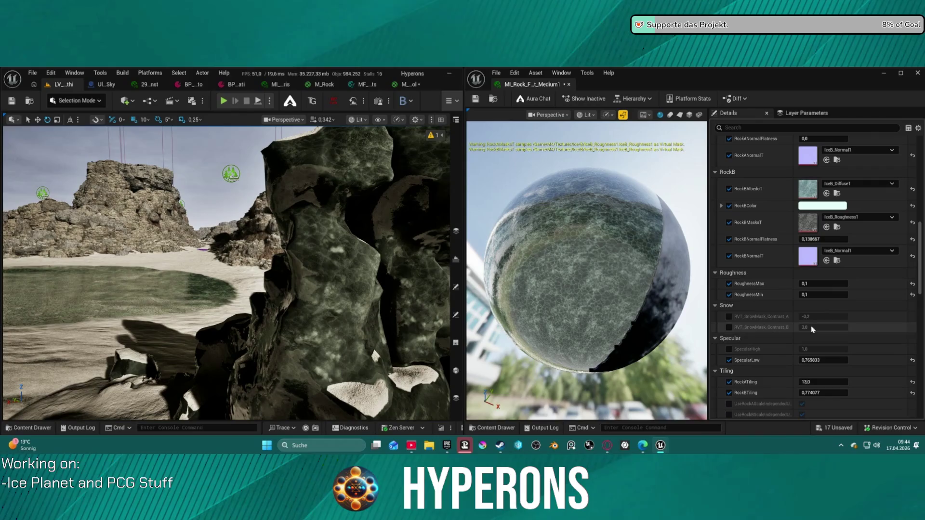
pyautogui.moveTo(823, 294); pyautogui.dragTo(884, 299)
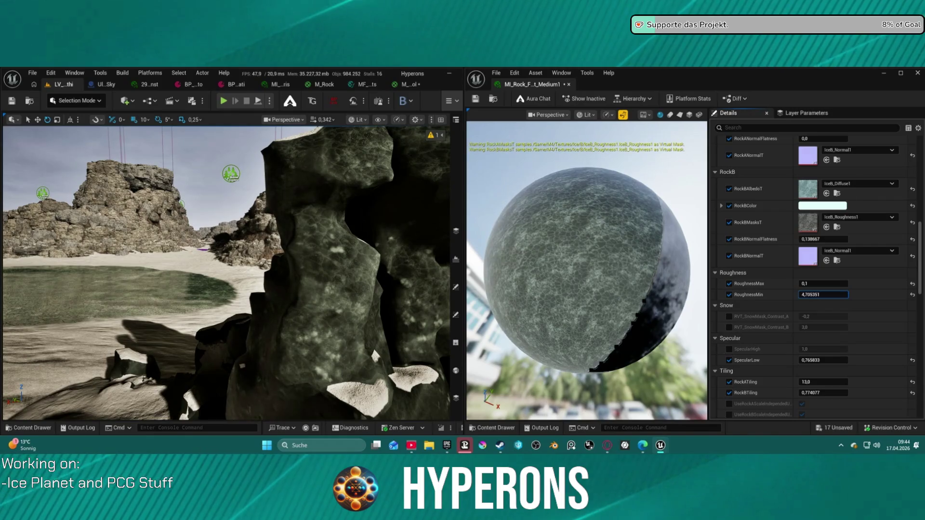
pyautogui.click(912, 294)
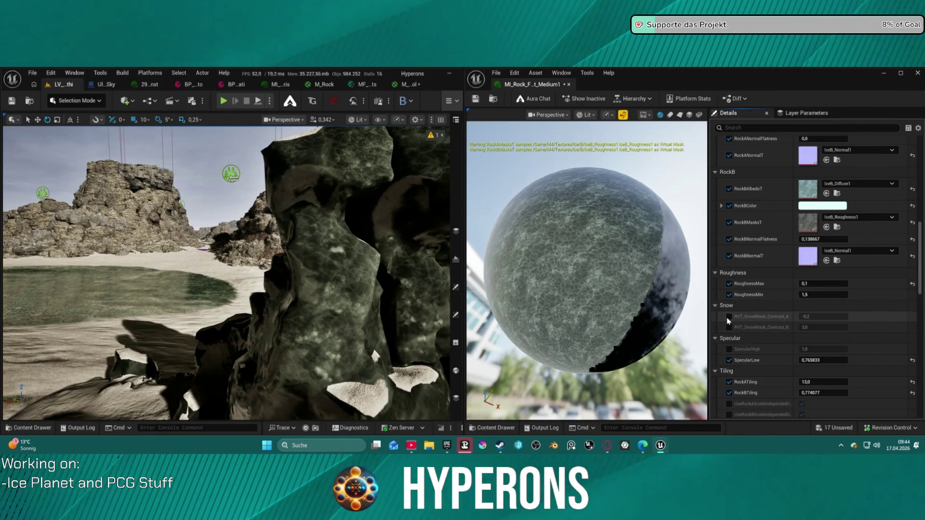
pyautogui.scroll(-2, 752, 349)
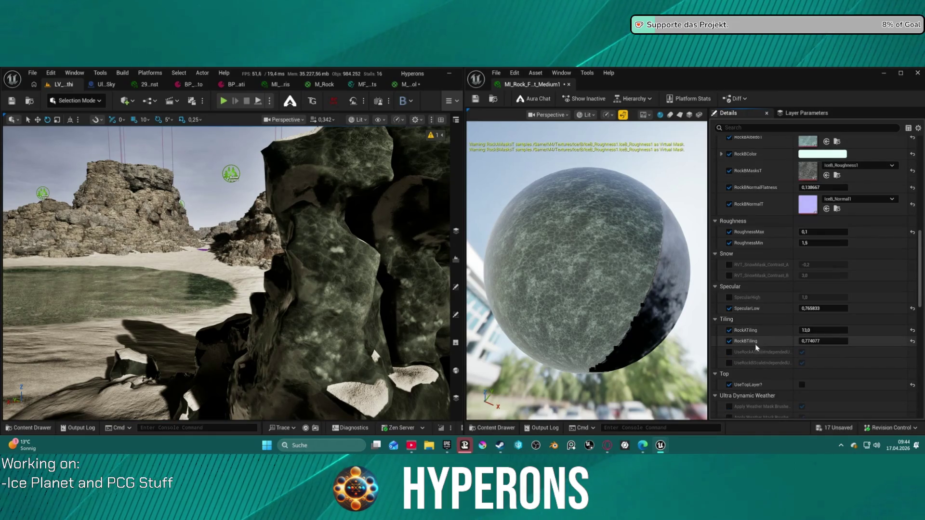
pyautogui.click(912, 309)
pyautogui.moveTo(841, 312)
pyautogui.mouseDown()
pyautogui.moveTo(861, 311)
pyautogui.moveTo(737, 301)
pyautogui.mouseUp()
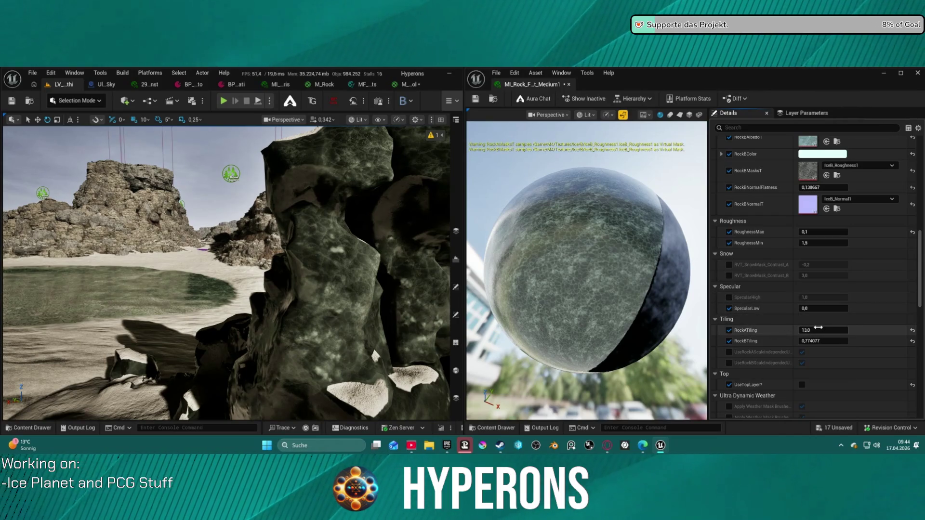
# Step: Toggle UseWetness? off and back on, collapse General, and nudge RockATiling to 12.282827
pyautogui.scroll(-2, 824, 337)
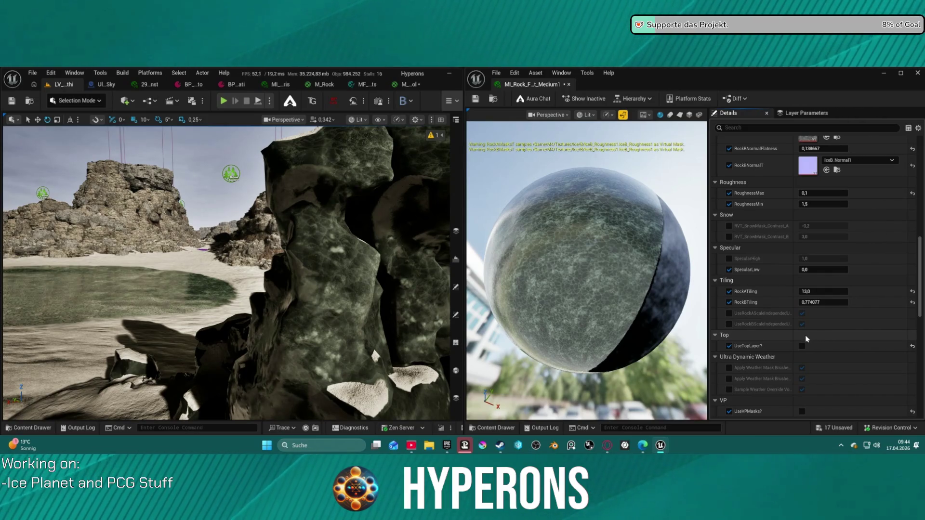
pyautogui.scroll(-5, 800, 345)
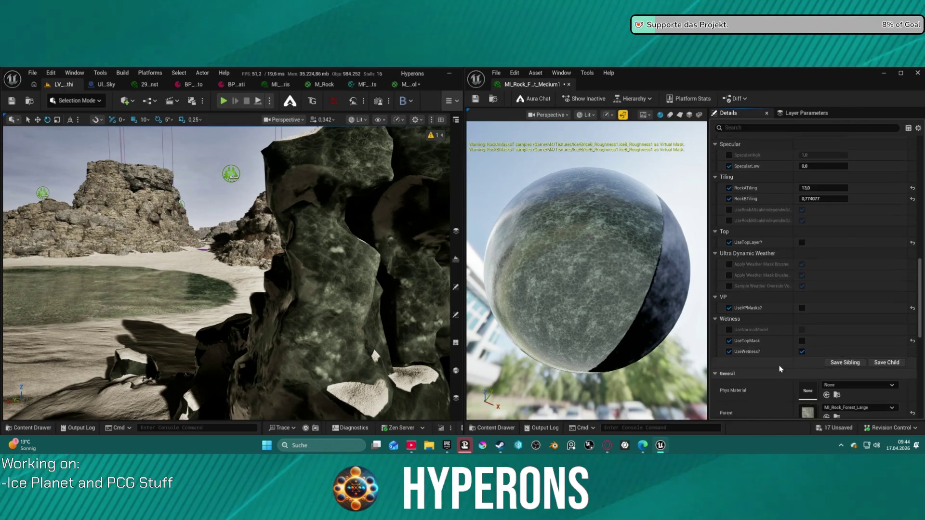
pyautogui.click(802, 339)
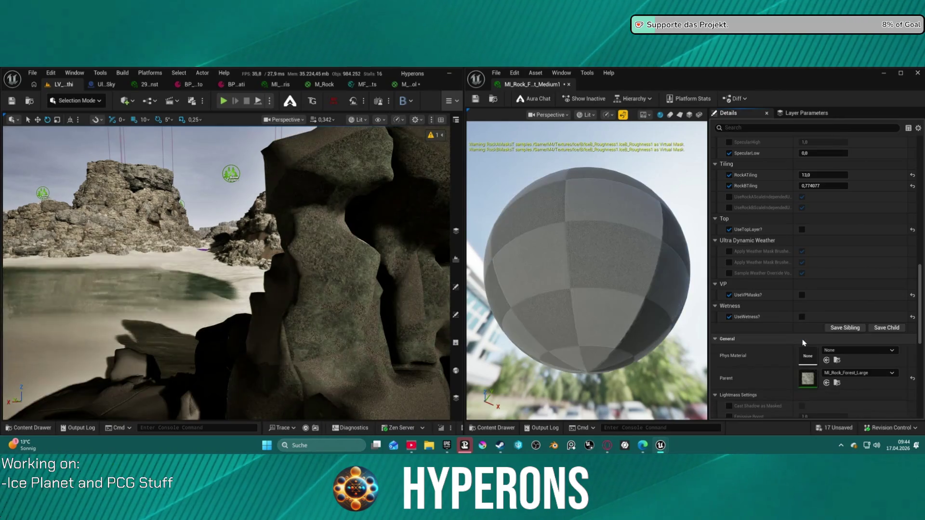
pyautogui.click(803, 342)
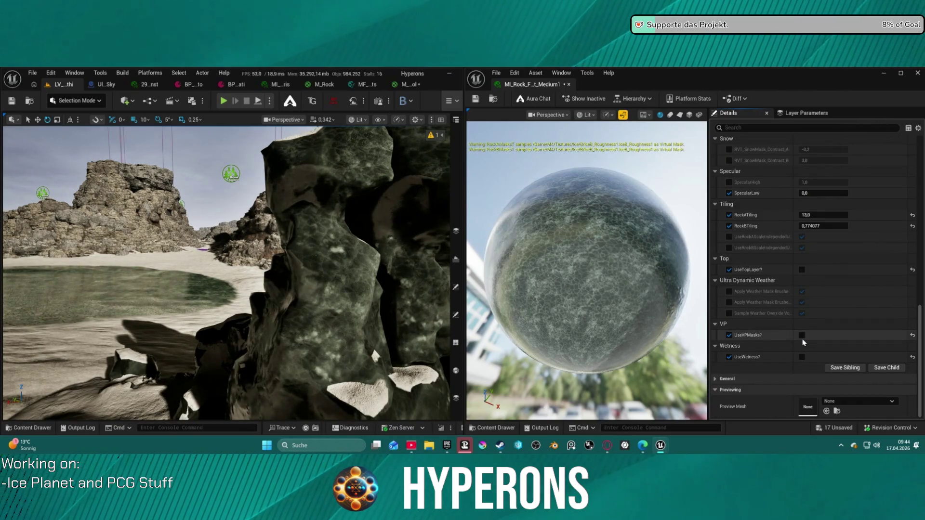
pyautogui.click(801, 357)
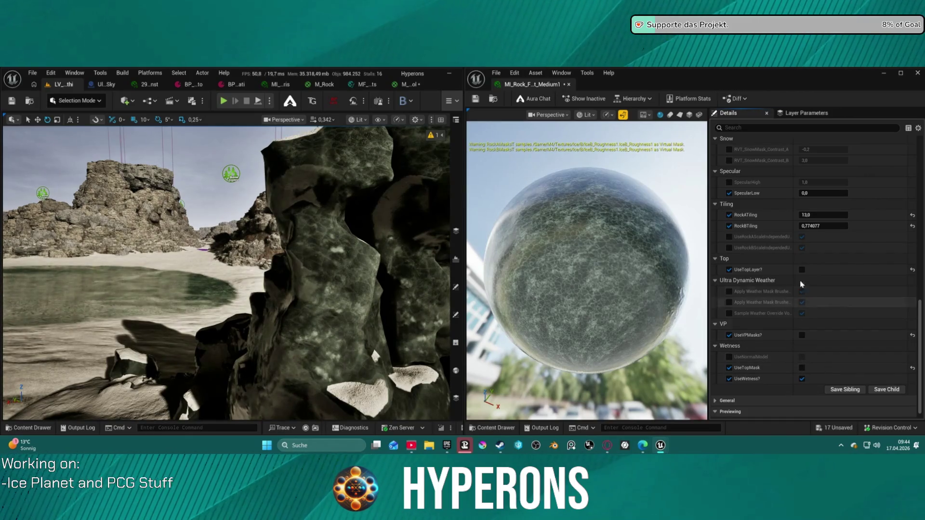
pyautogui.moveTo(819, 215)
pyautogui.mouseDown()
pyautogui.moveTo(838, 215)
pyautogui.moveTo(811, 215)
pyautogui.mouseUp()
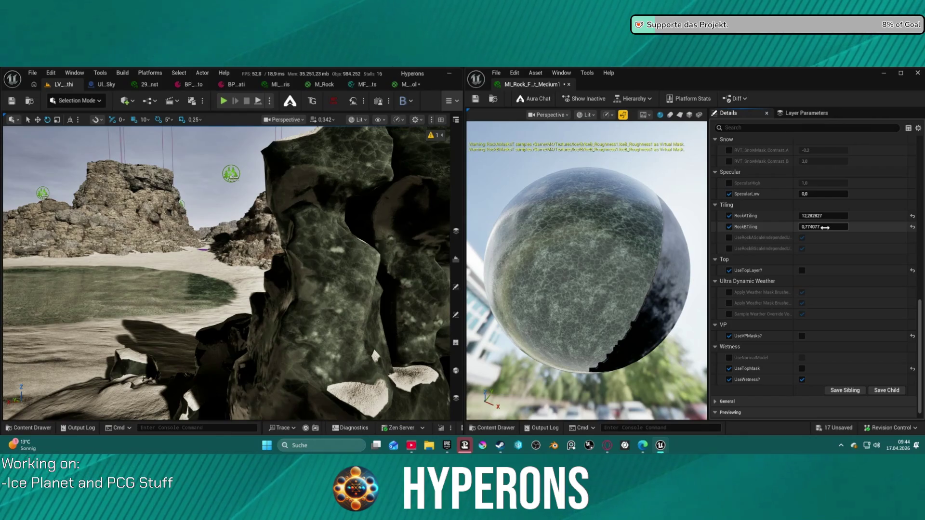
# Step: Drag RockBTiling up from 0.774077 to 1.010745, leaving RockATiling at 12.282827
pyautogui.moveTo(825, 227); pyautogui.dragTo(828, 227)
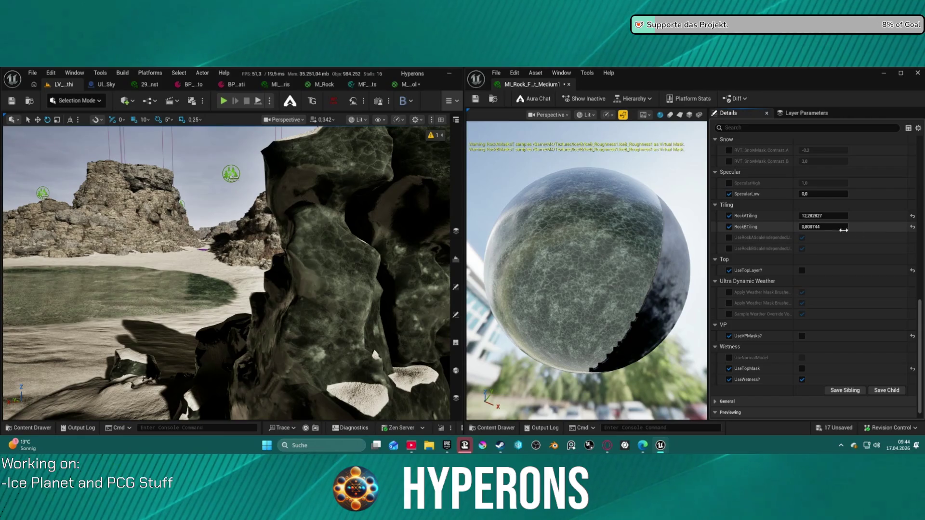
pyautogui.moveTo(825, 227); pyautogui.dragTo(816, 227)
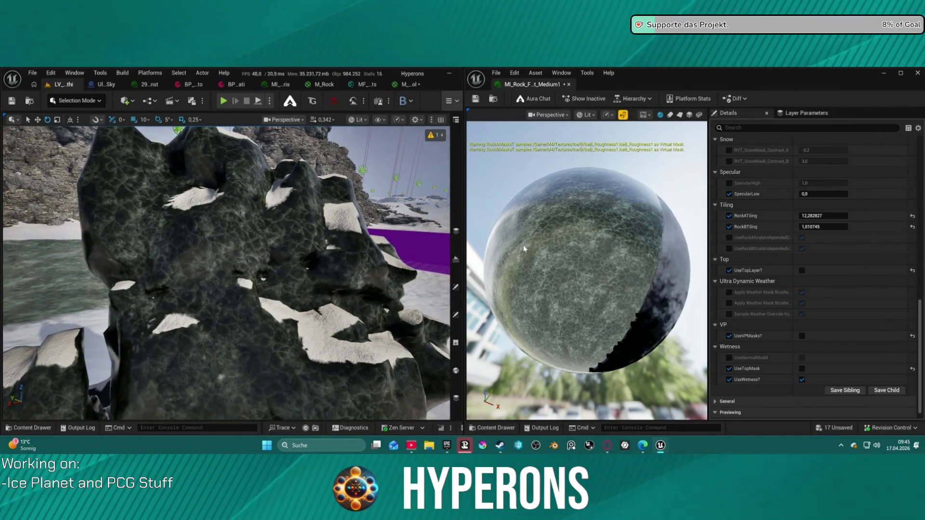
pyautogui.scroll(5, 848, 208)
# Step: Set MacroMaskChannel to use only the G channel
pyautogui.scroll(3, 848, 210)
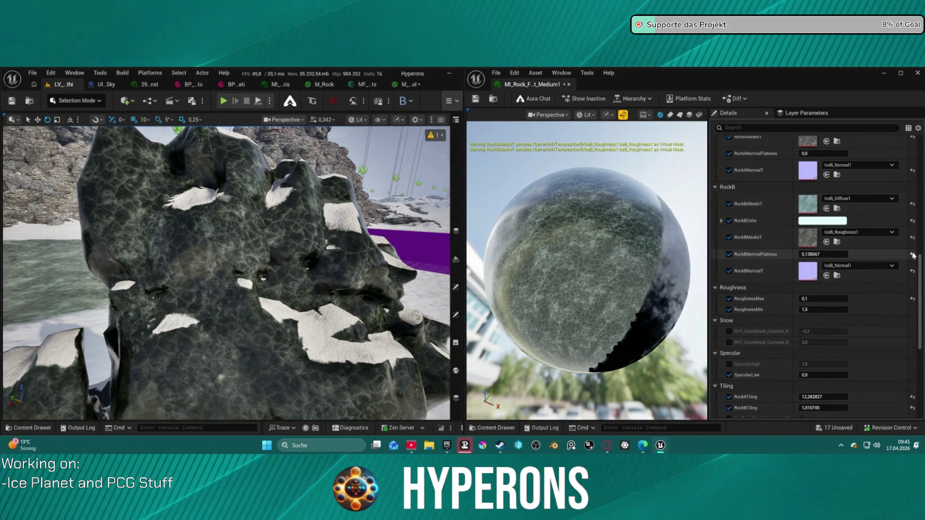
pyautogui.scroll(8, 891, 214)
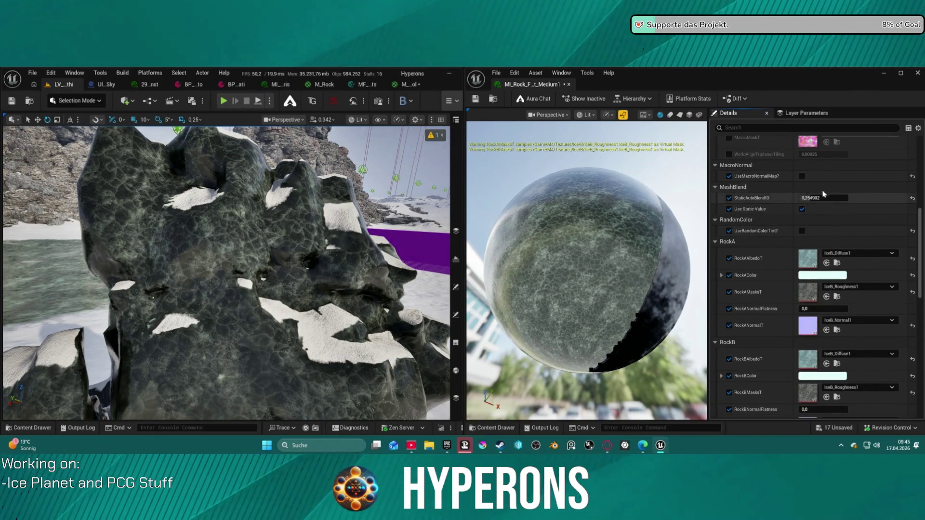
pyautogui.scroll(4, 819, 207)
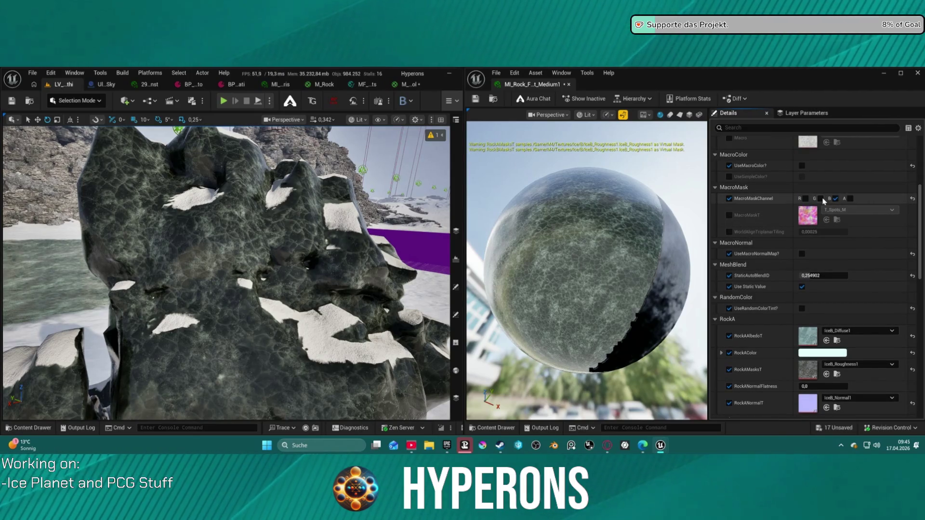
pyautogui.click(822, 198)
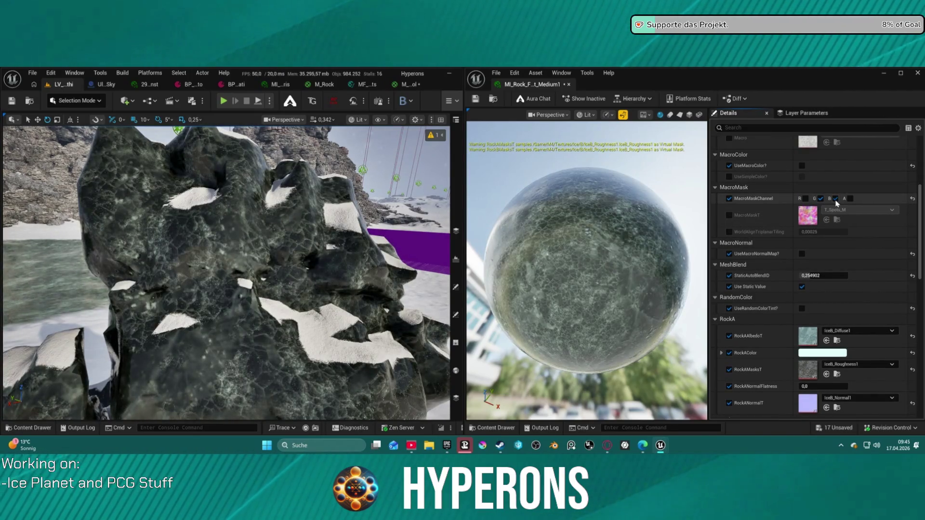
pyautogui.click(836, 198)
pyautogui.click(823, 199)
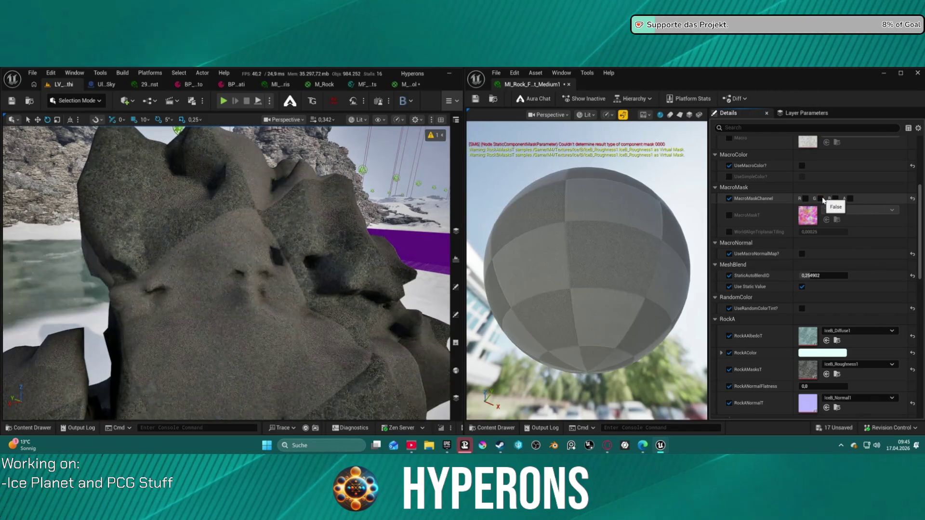
pyautogui.click(822, 199)
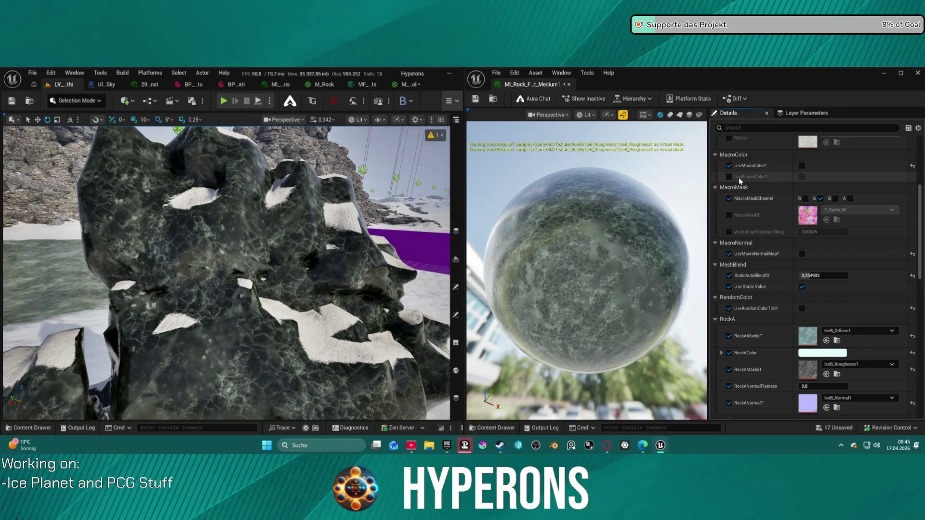
# Step: Switch on UseSimpleColor? so the rocks turn flat sandy beige
pyautogui.click(729, 176)
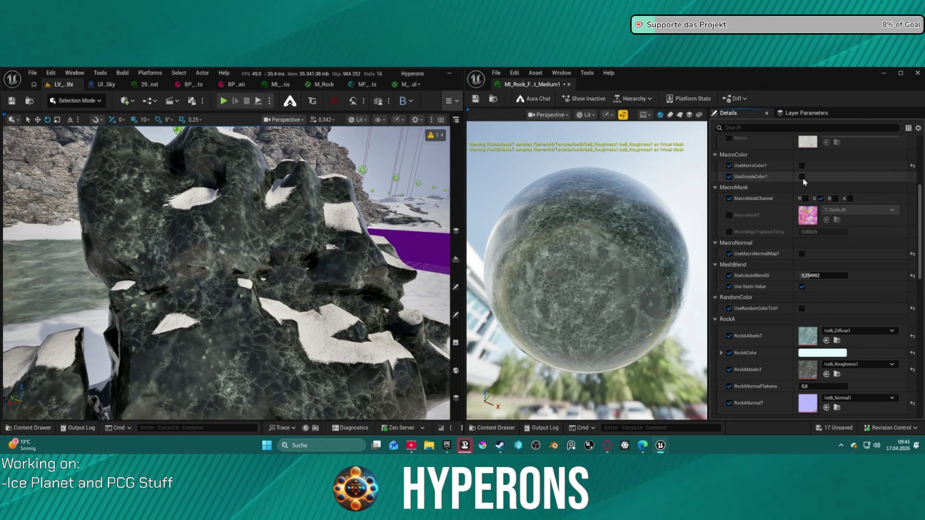
pyautogui.click(803, 177)
pyautogui.click(802, 187)
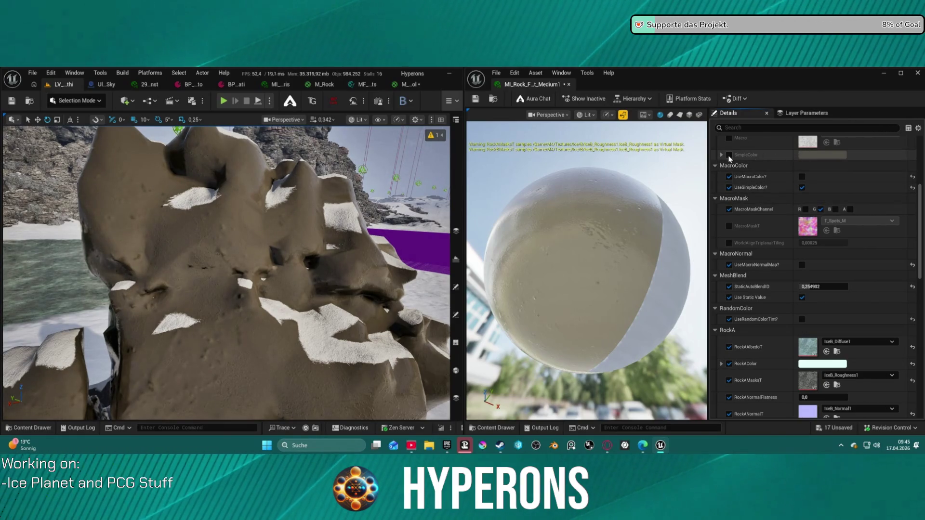
# Step: Change SimpleColor from beige to a lightened pale grey-teal and confirm it
pyautogui.scroll(2, 752, 164)
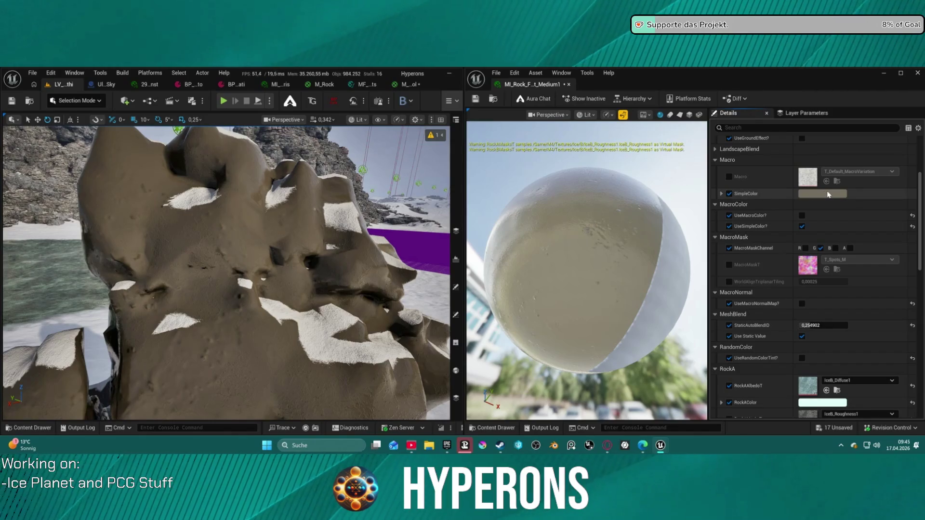
pyautogui.click(829, 195)
pyautogui.moveTo(701, 266)
pyautogui.mouseDown()
pyautogui.moveTo(654, 237)
pyautogui.moveTo(686, 249)
pyautogui.moveTo(690, 219)
pyautogui.moveTo(689, 252)
pyautogui.moveTo(675, 250)
pyautogui.mouseUp()
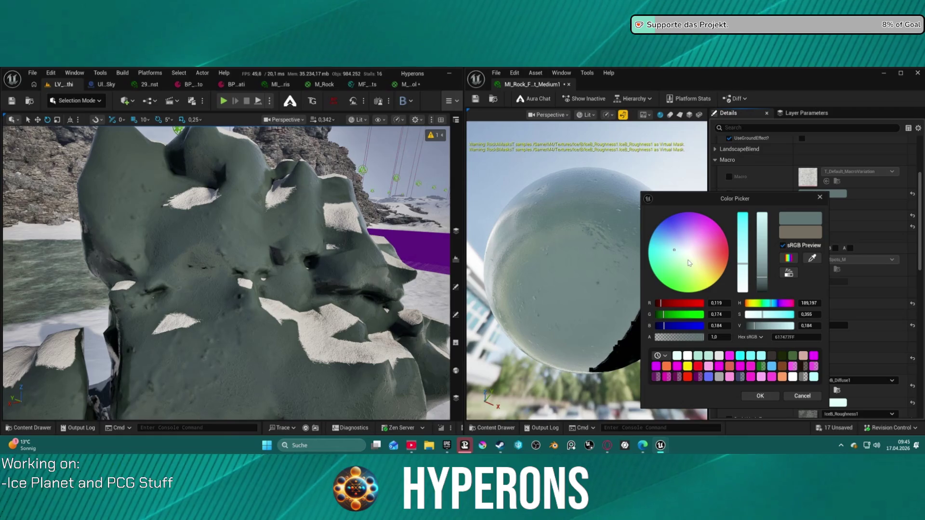
pyautogui.moveTo(764, 274)
pyautogui.mouseDown()
pyautogui.moveTo(760, 239)
pyautogui.moveTo(758, 258)
pyautogui.mouseUp()
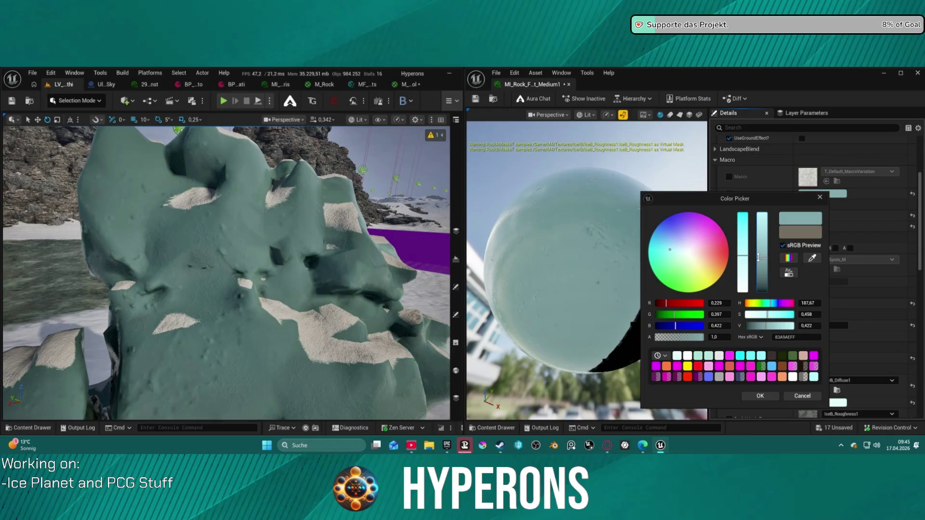
pyautogui.click(771, 395)
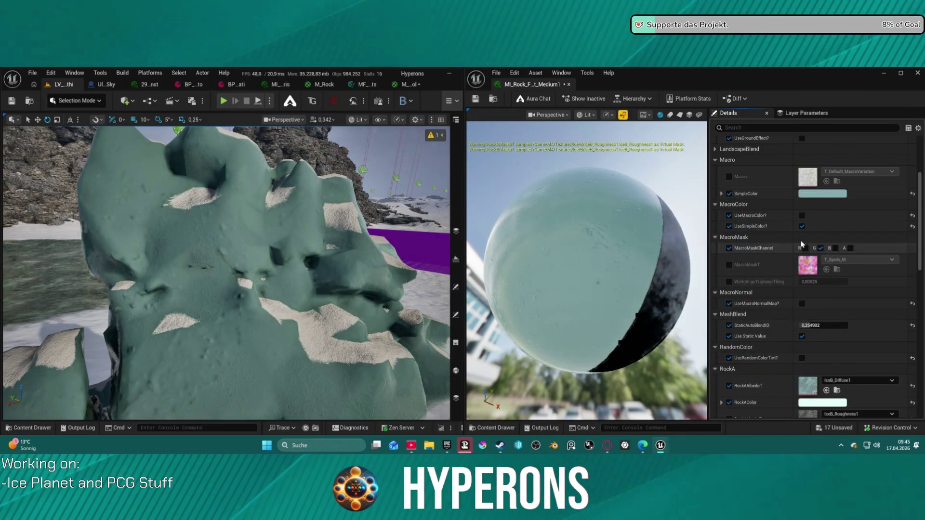
pyautogui.scroll(2, 786, 210)
pyautogui.scroll(3, 785, 210)
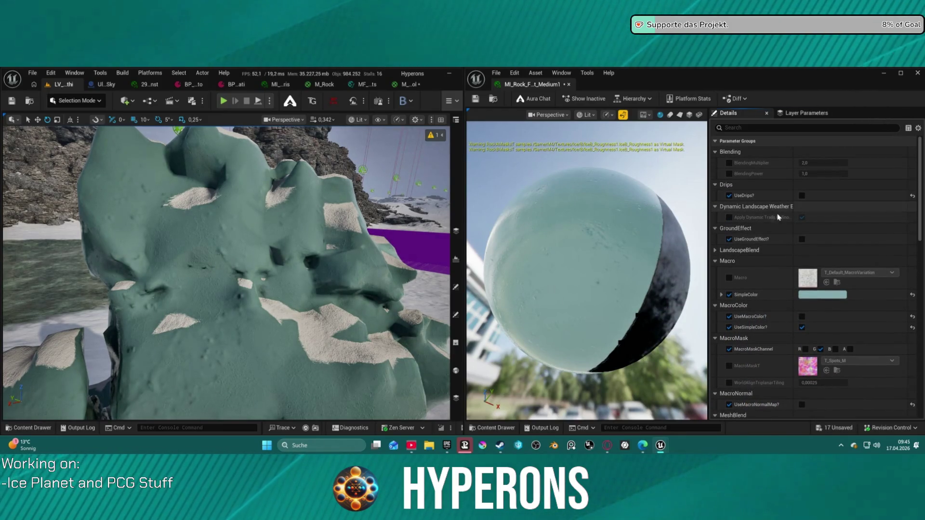
pyautogui.scroll(-12, 786, 220)
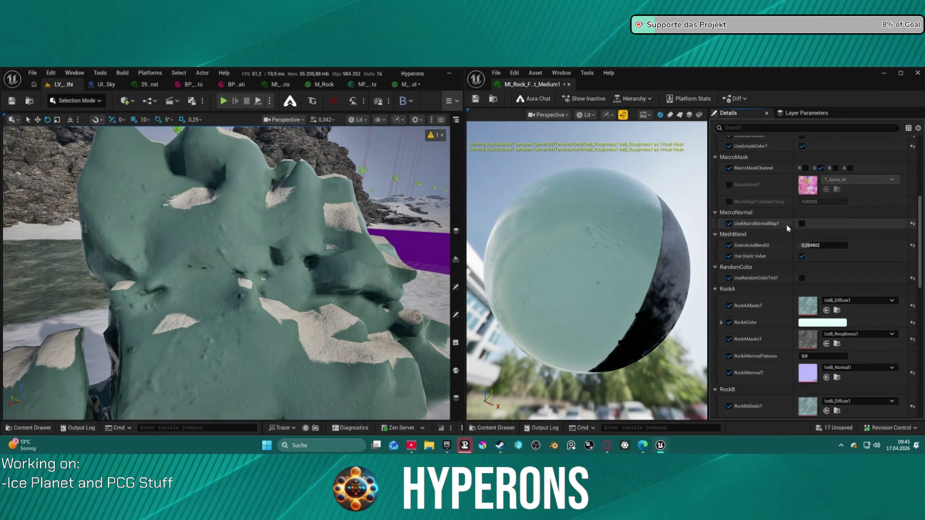
pyautogui.scroll(-10, 777, 267)
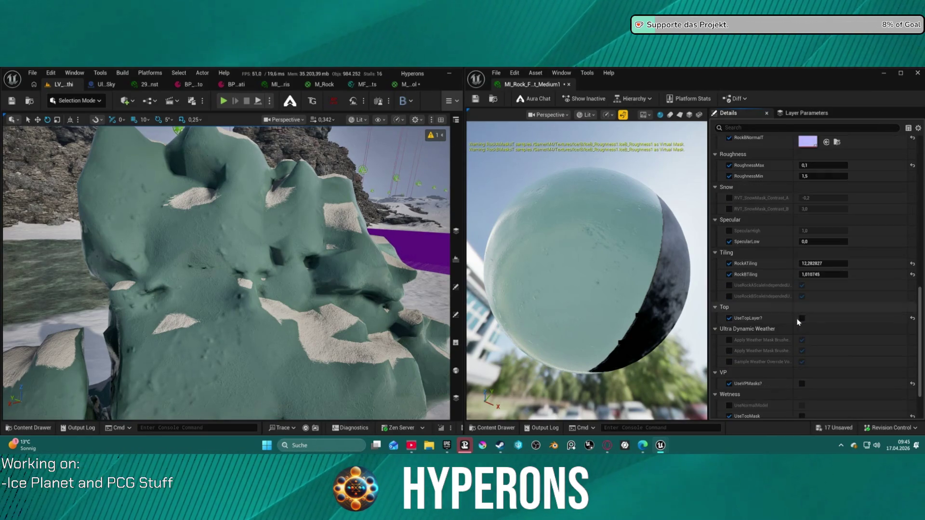
# Step: Set both RoughnessMin and RoughnessMax to 0
pyautogui.moveTo(823, 176); pyautogui.dragTo(852, 176)
pyautogui.click(840, 176)
pyautogui.write('0')
pyautogui.press('Return')
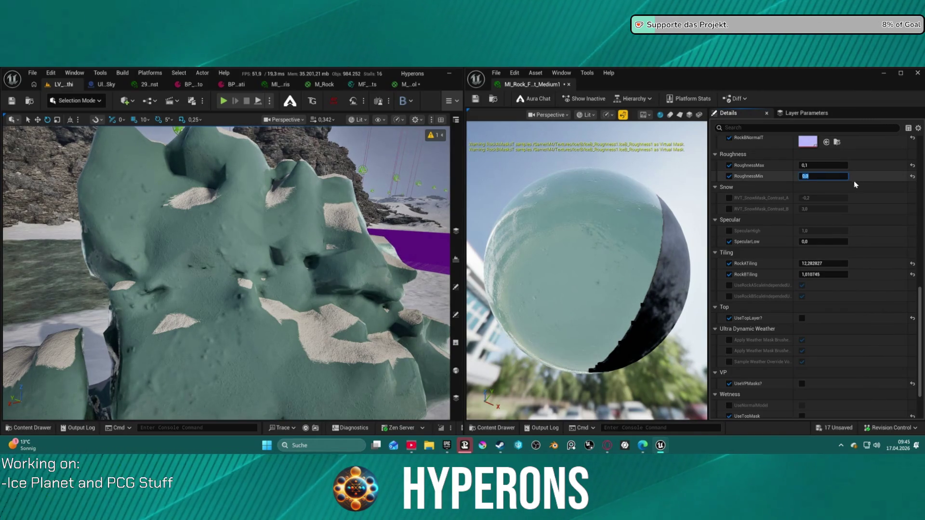
pyautogui.click(823, 165)
pyautogui.write('0')
pyautogui.press('Return')
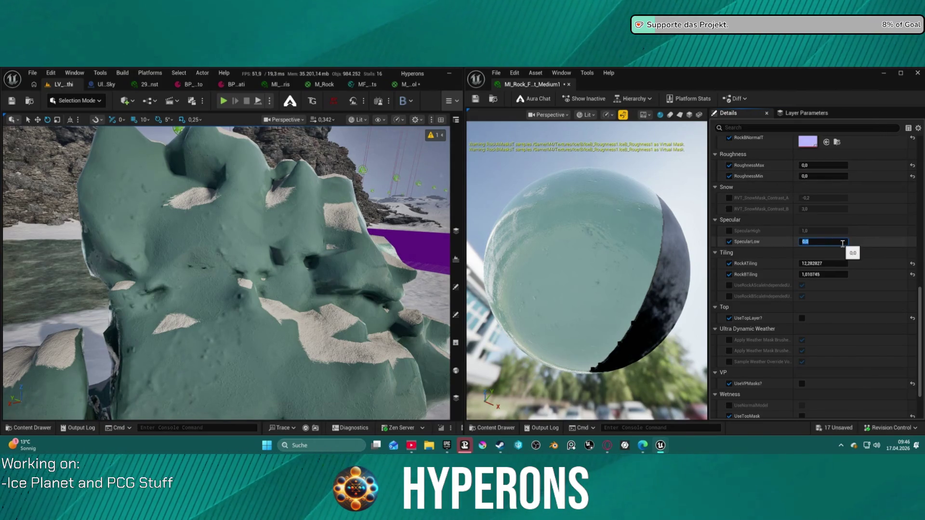
pyautogui.write('1')
# Step: Enable SpecularHigh and lower it to about 0.72, leaving SpecularLow unchanged
pyautogui.press('Return')
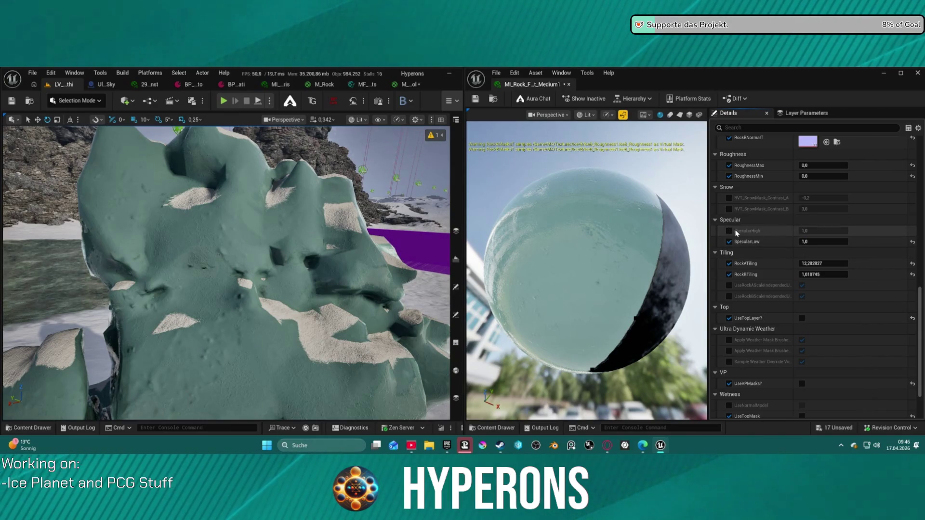
pyautogui.click(729, 231)
pyautogui.moveTo(842, 231)
pyautogui.mouseDown()
pyautogui.moveTo(827, 230)
pyautogui.moveTo(844, 241)
pyautogui.mouseUp()
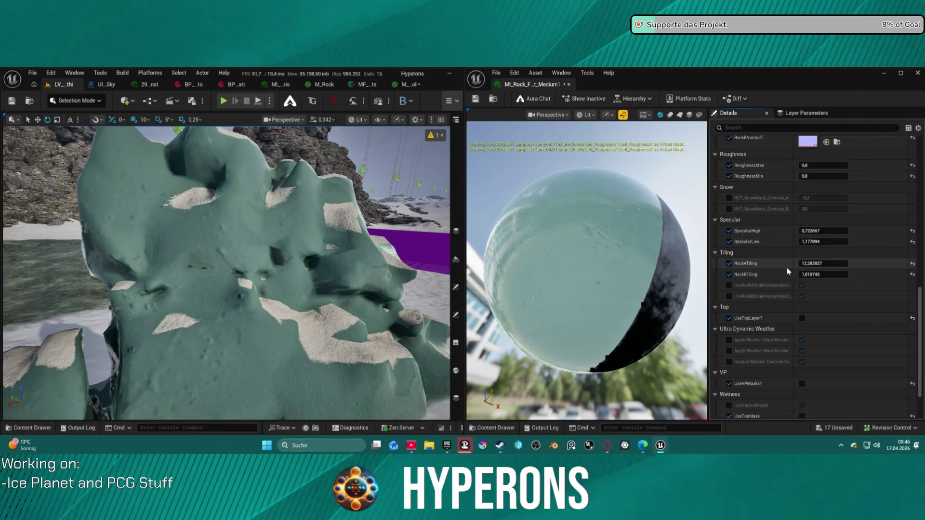
# Step: Circle the view around the snowy rock pillar and reset SpecularHigh to 1.0
pyautogui.moveTo(226, 270)
pyautogui.mouseDown()
pyautogui.moveTo(236, 255)
pyautogui.moveTo(227, 231)
pyautogui.mouseUp()
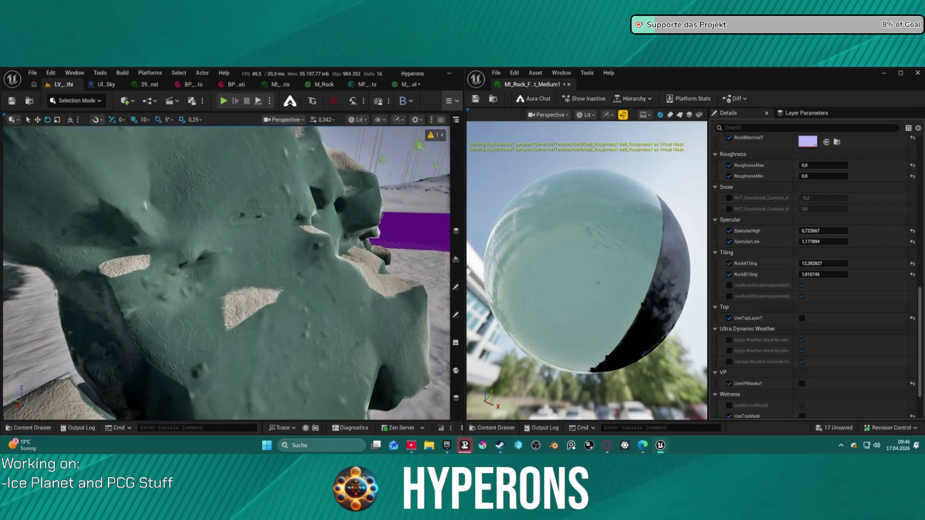
pyautogui.moveTo(226, 231); pyautogui.dragTo(219, 229)
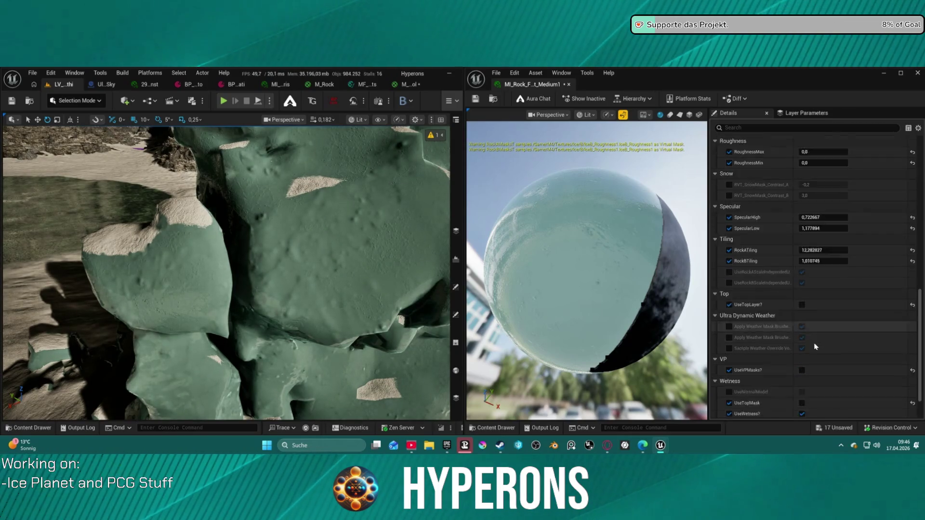
pyautogui.scroll(2, 828, 328)
pyautogui.scroll(2, 835, 309)
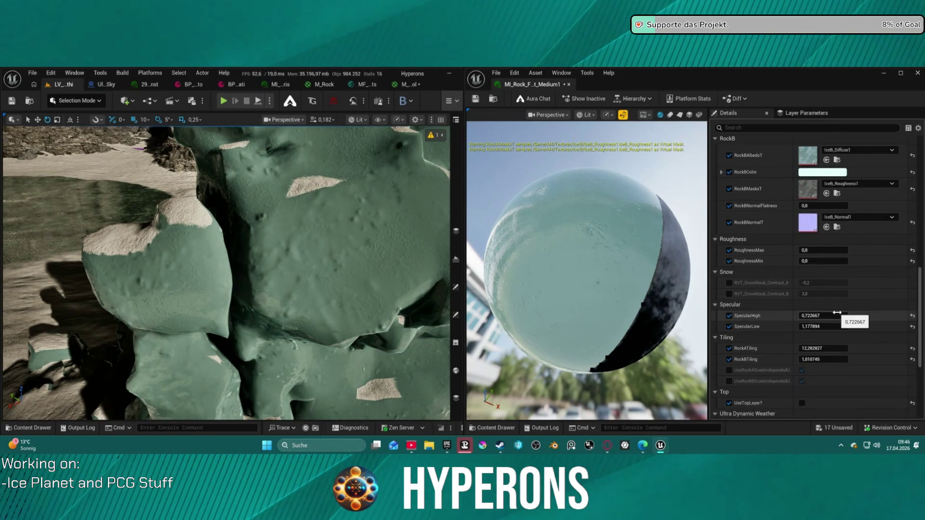
pyautogui.click(912, 316)
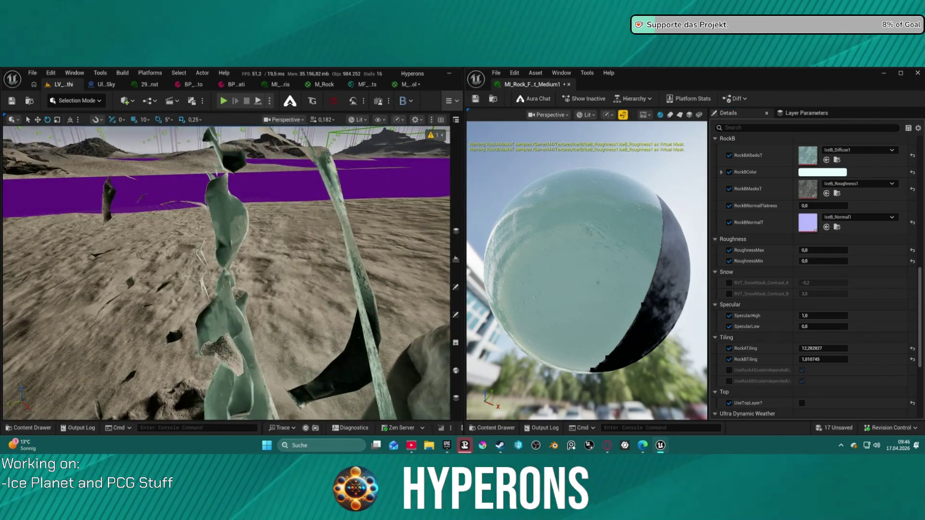
# Step: Fly the viewport closer to the green rock column to inspect the ice
pyautogui.press('w')
pyautogui.scroll(-3, 226, 274)
pyautogui.press('w')
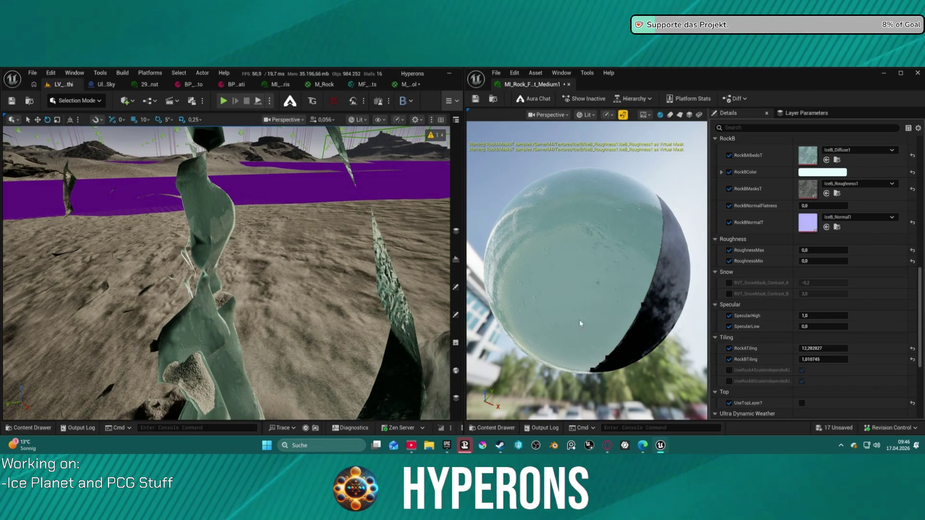
pyautogui.scroll(8, 835, 351)
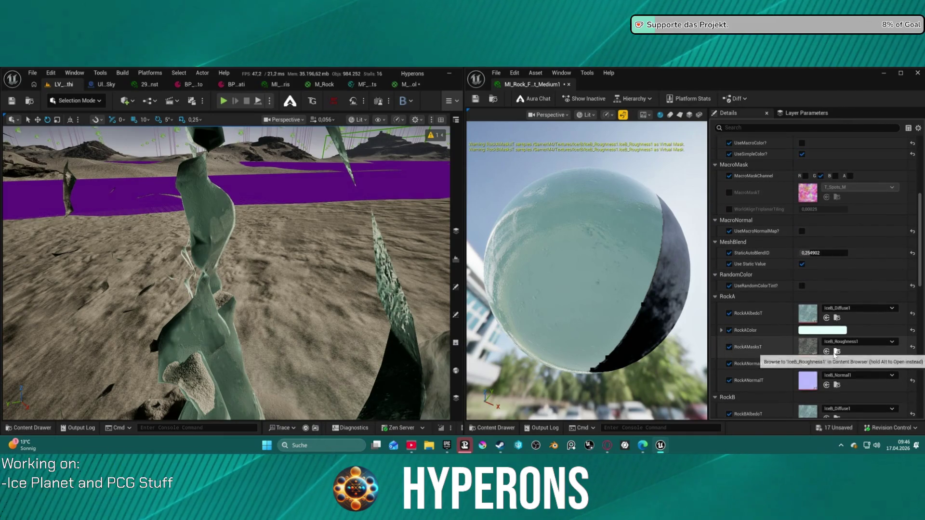
# Step: Set RockANormalFlatness to about 0.574 and fly in for a close-up of the rock
pyautogui.click(821, 365)
pyautogui.moveTo(822, 364)
pyautogui.mouseDown()
pyautogui.moveTo(836, 364)
pyautogui.moveTo(826, 364)
pyautogui.mouseUp()
pyautogui.press('w')
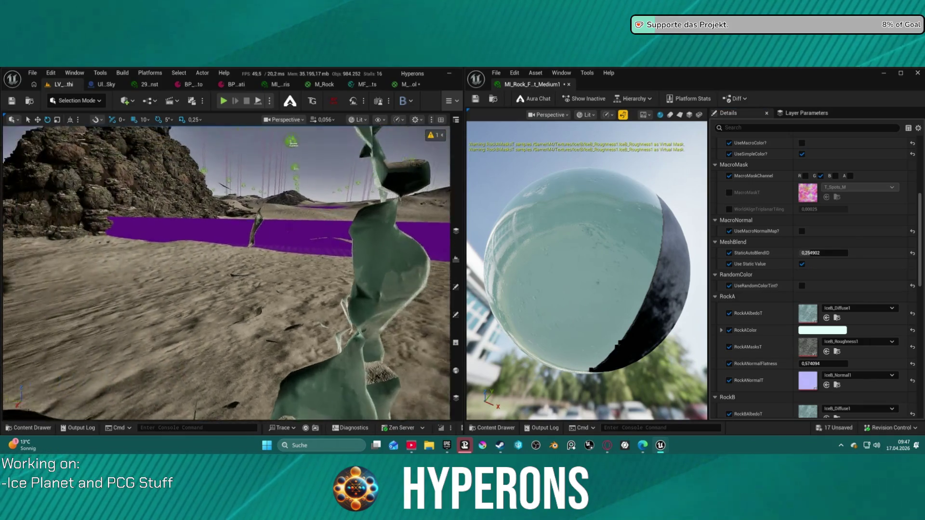
pyautogui.press('w')
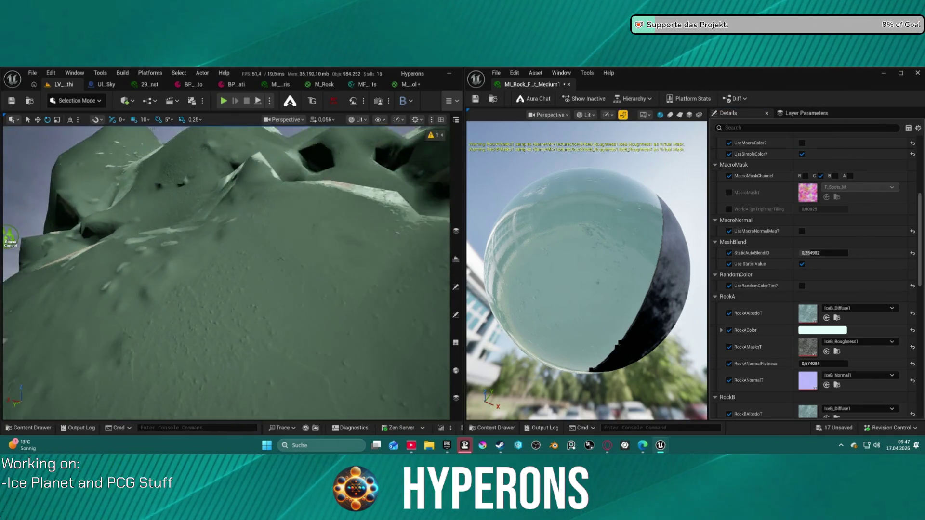
pyautogui.scroll(6, 785, 315)
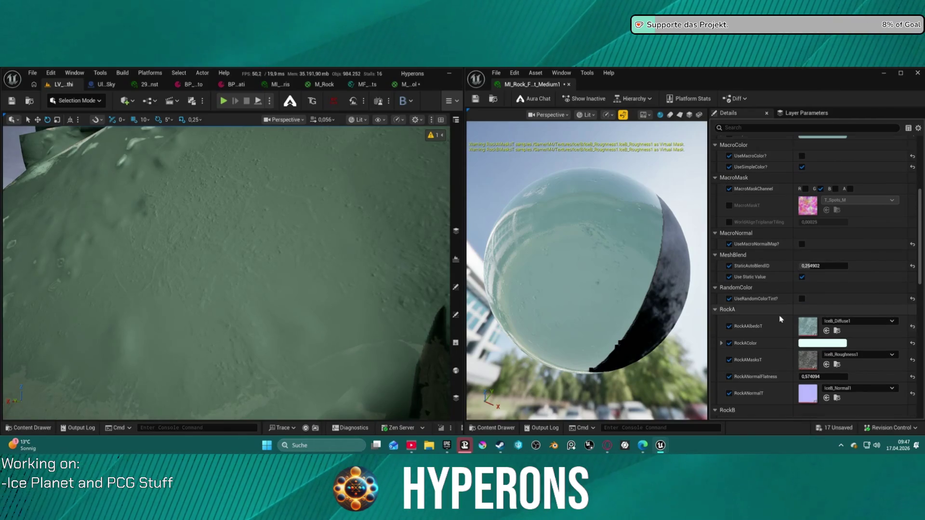
pyautogui.scroll(1, 798, 237)
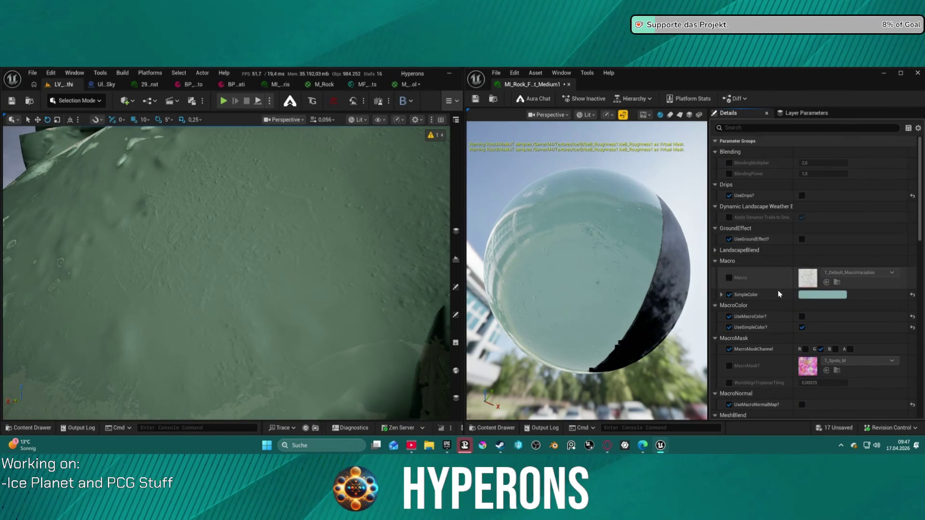
# Step: Fly around the rock to check the surface, then enable the BlendingPower override
pyautogui.press('s')
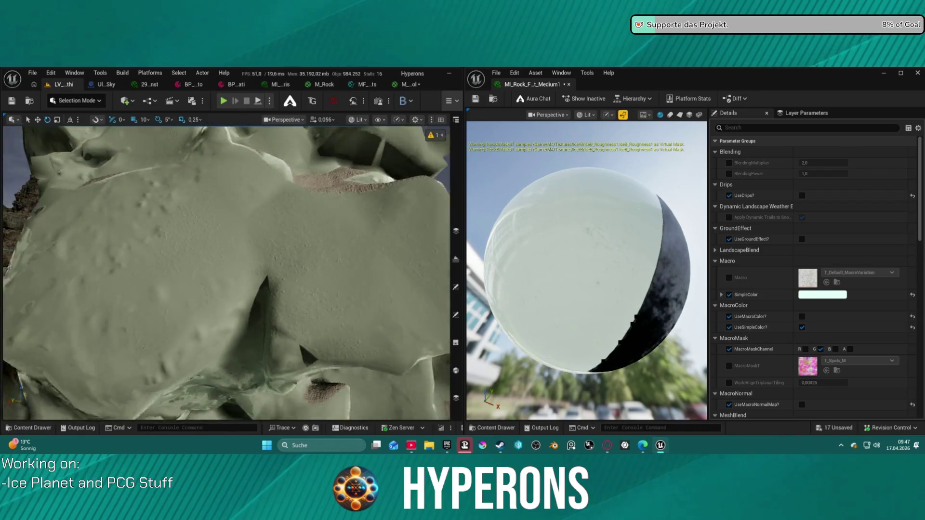
pyautogui.press('d')
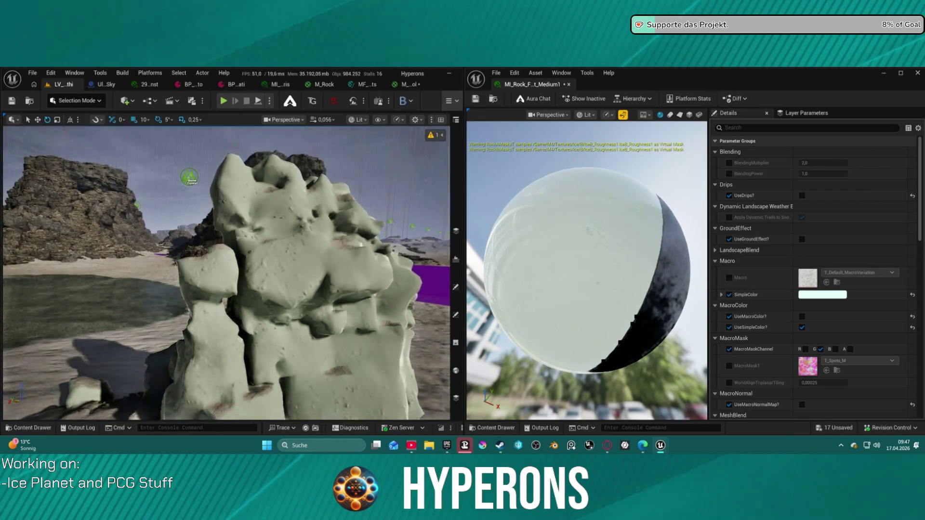
pyautogui.press('w')
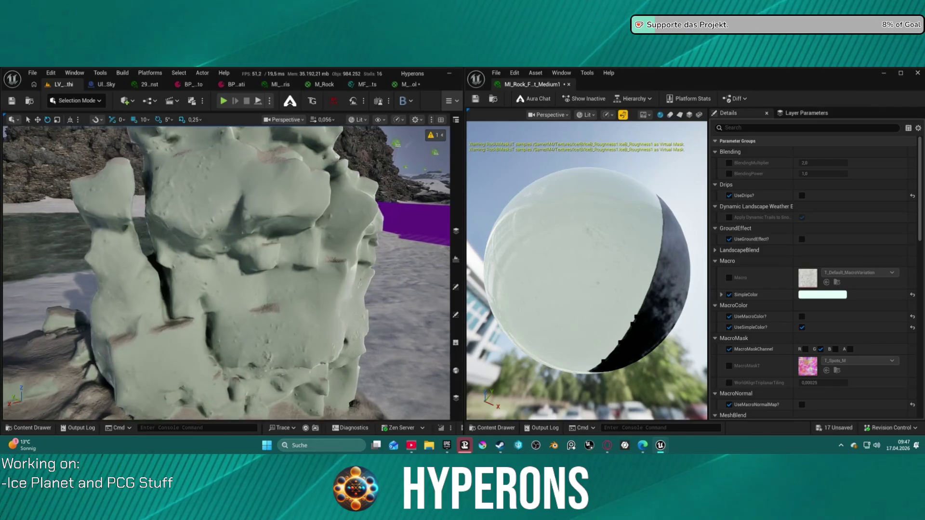
pyautogui.press('d')
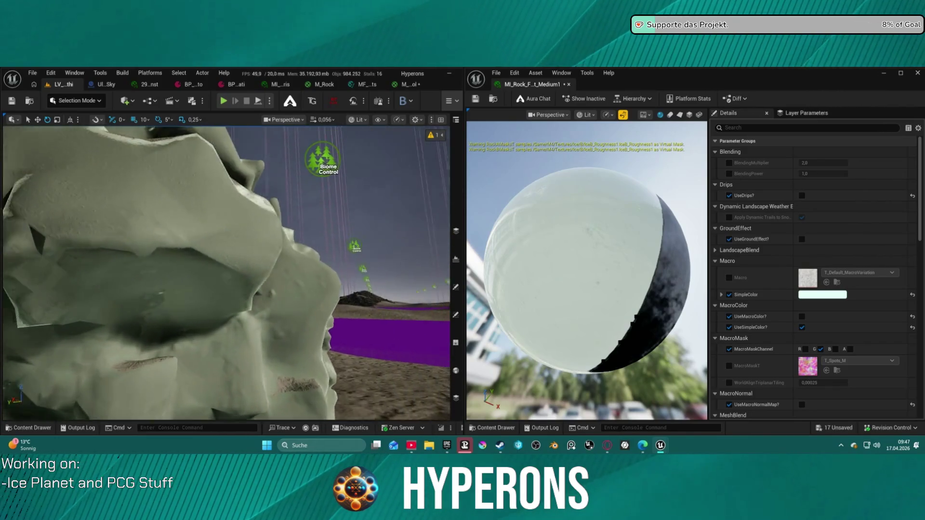
pyautogui.press('d')
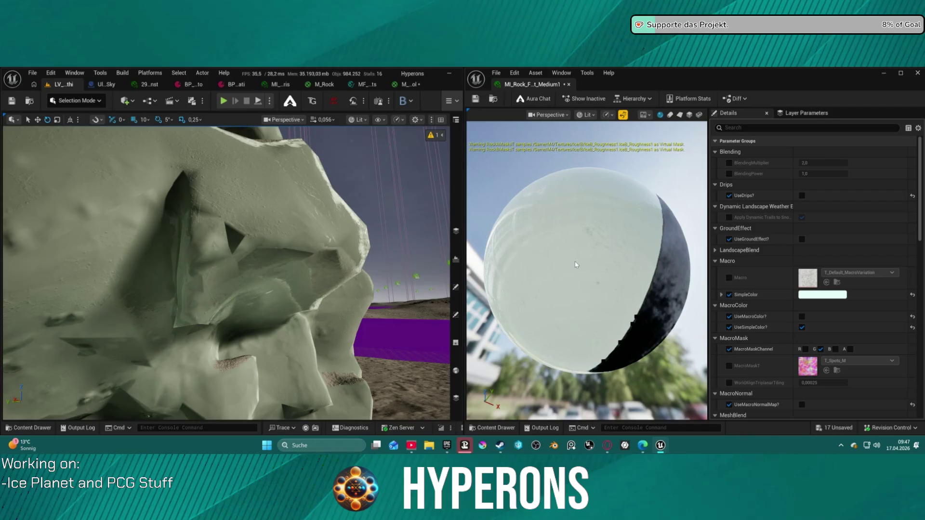
pyautogui.scroll(-1, 748, 255)
pyautogui.scroll(1, 759, 216)
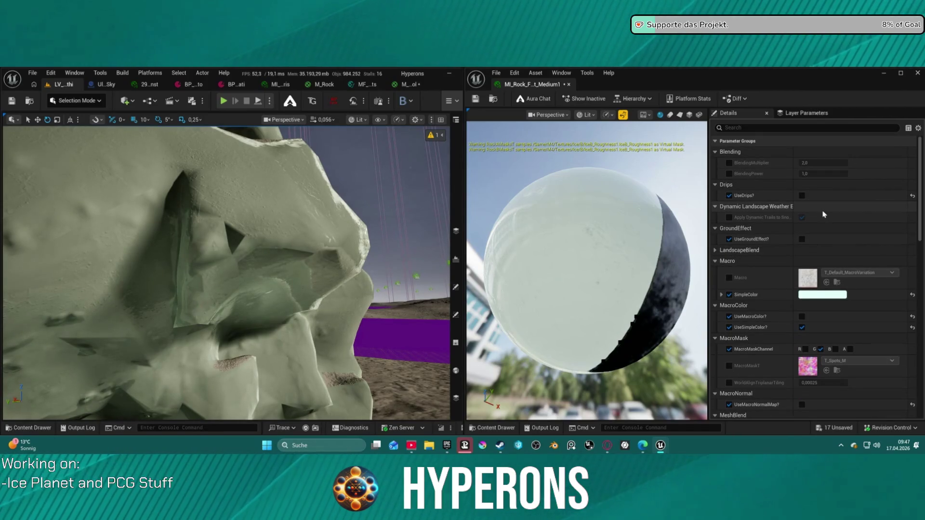
pyautogui.click(729, 173)
# Step: Raise BlendingPower to about 13.54 and switch off the SimpleColor override, turning rocks brown
pyautogui.moveTo(819, 174)
pyautogui.mouseDown()
pyautogui.moveTo(862, 173)
pyautogui.moveTo(817, 174)
pyautogui.moveTo(872, 162)
pyautogui.mouseUp()
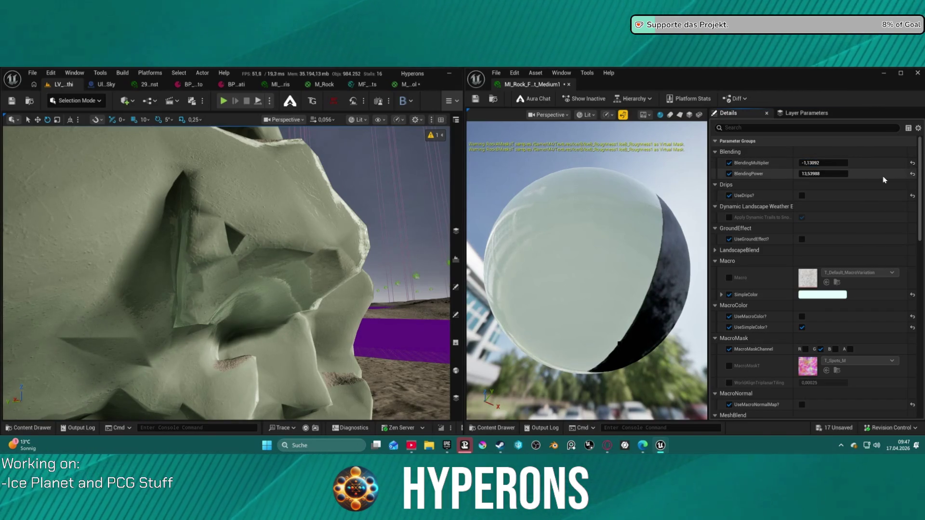
pyautogui.scroll(1, 865, 172)
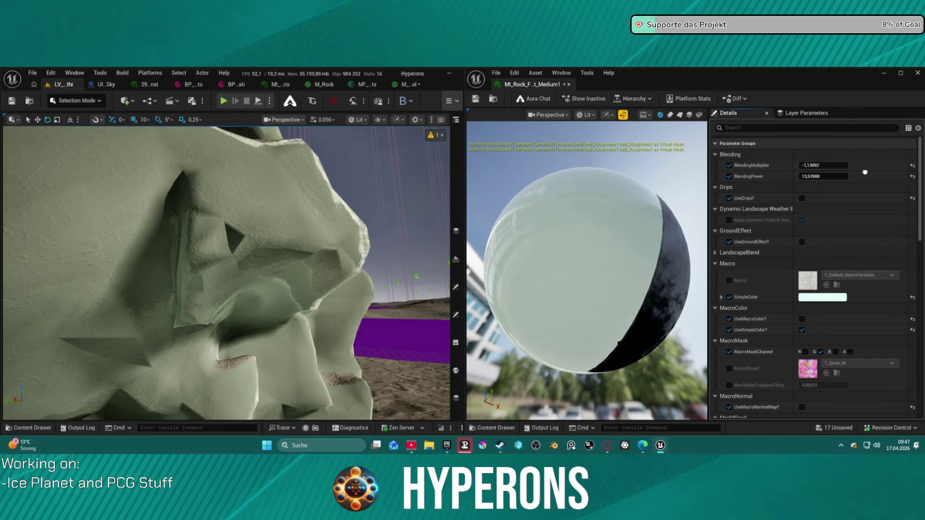
pyautogui.scroll(-1, 865, 172)
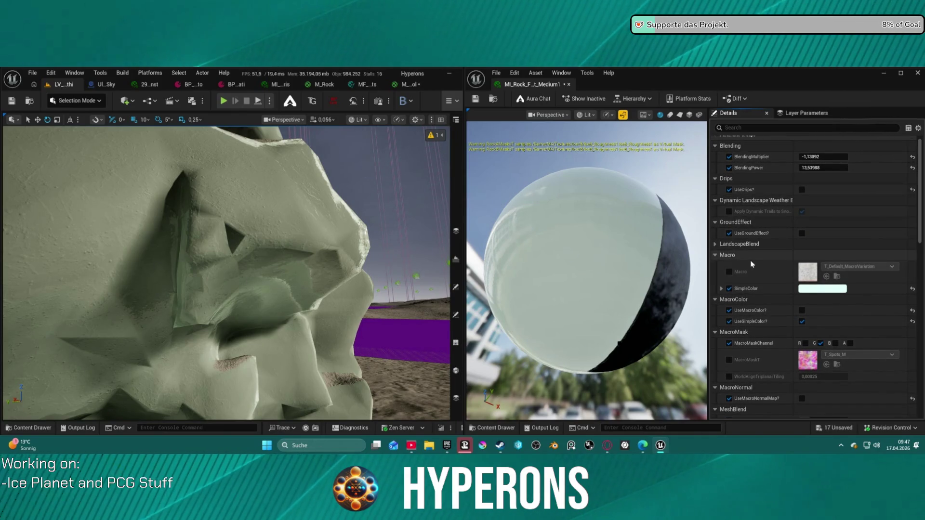
pyautogui.scroll(-5, 750, 260)
pyautogui.click(721, 237)
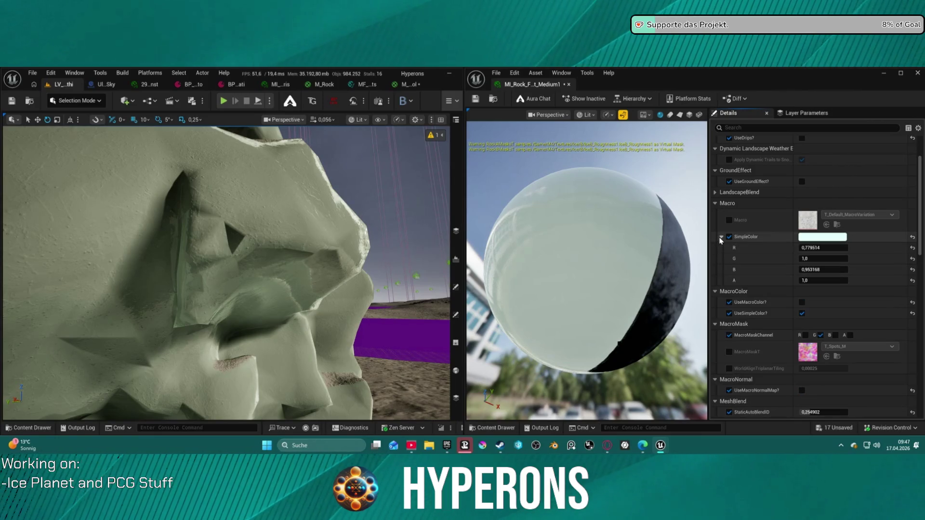
pyautogui.click(729, 237)
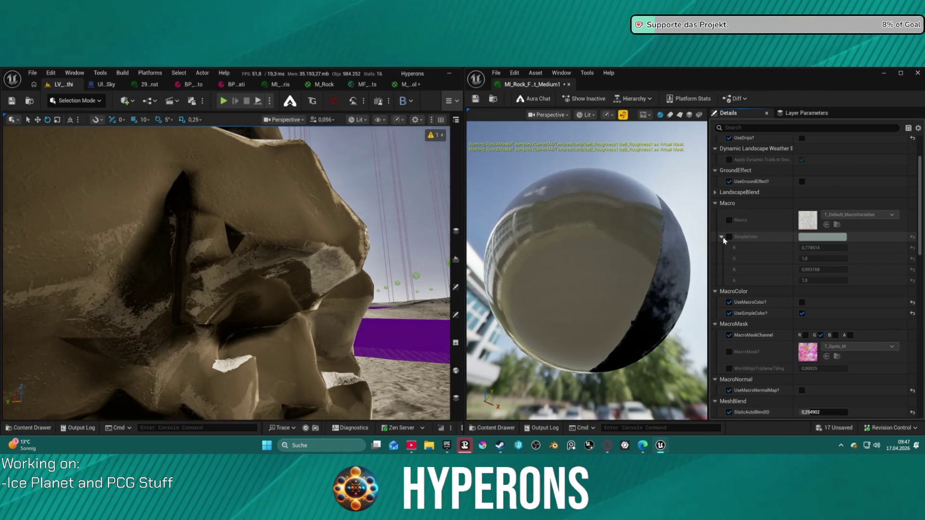
pyautogui.scroll(5, 184, 261)
pyautogui.press('s')
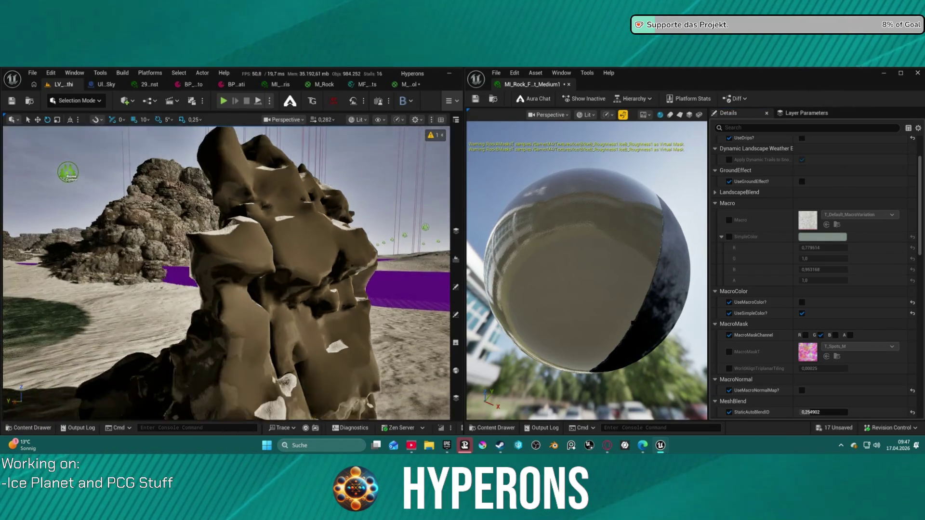
pyautogui.scroll(-4, 775, 238)
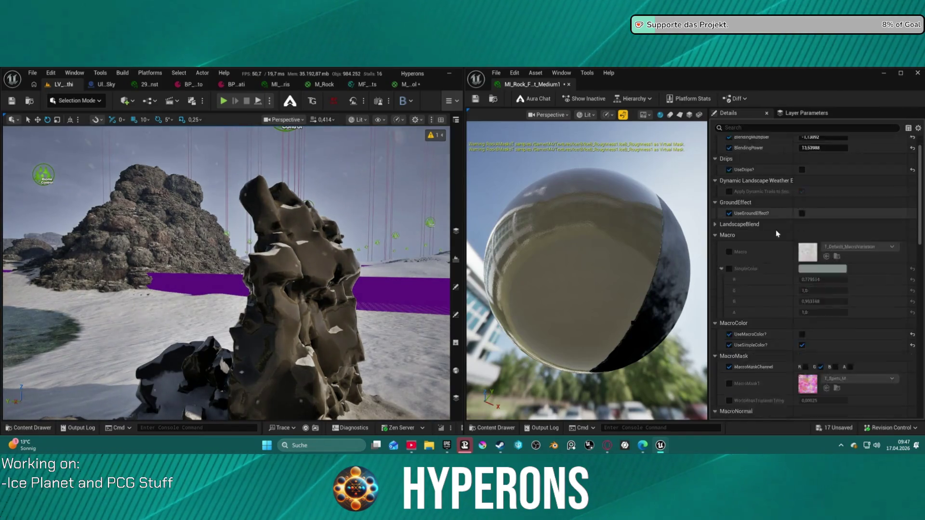
pyautogui.scroll(-12, 773, 236)
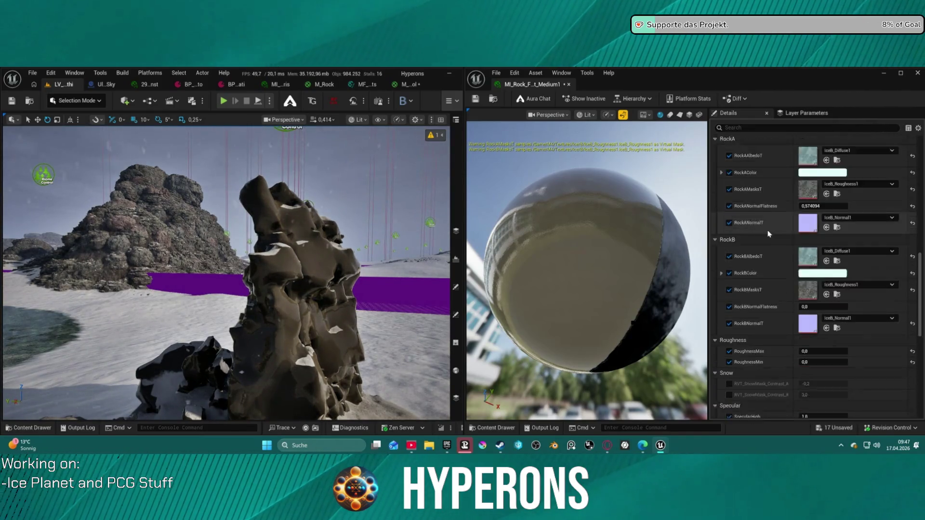
pyautogui.scroll(-7, 769, 235)
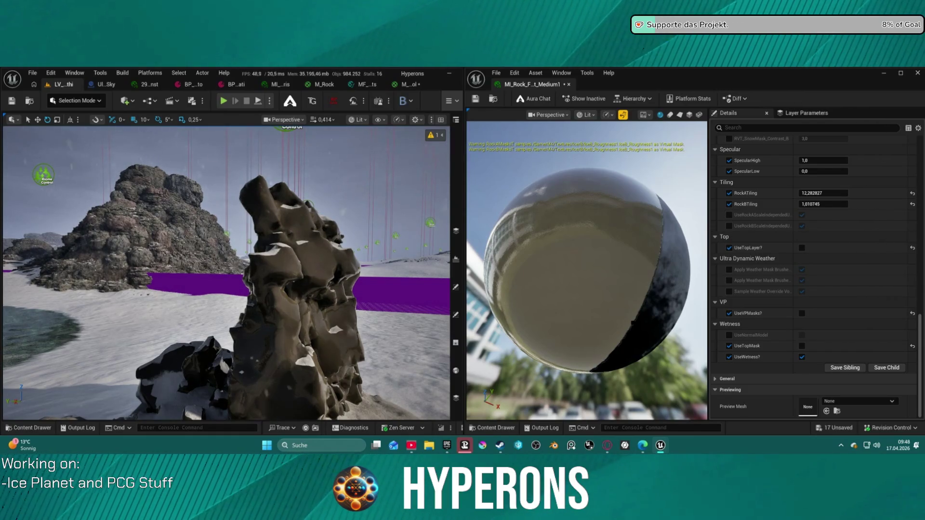
pyautogui.moveTo(226, 270)
pyautogui.mouseDown()
pyautogui.moveTo(236, 255)
pyautogui.moveTo(240, 280)
pyautogui.moveTo(230, 130)
pyautogui.mouseUp()
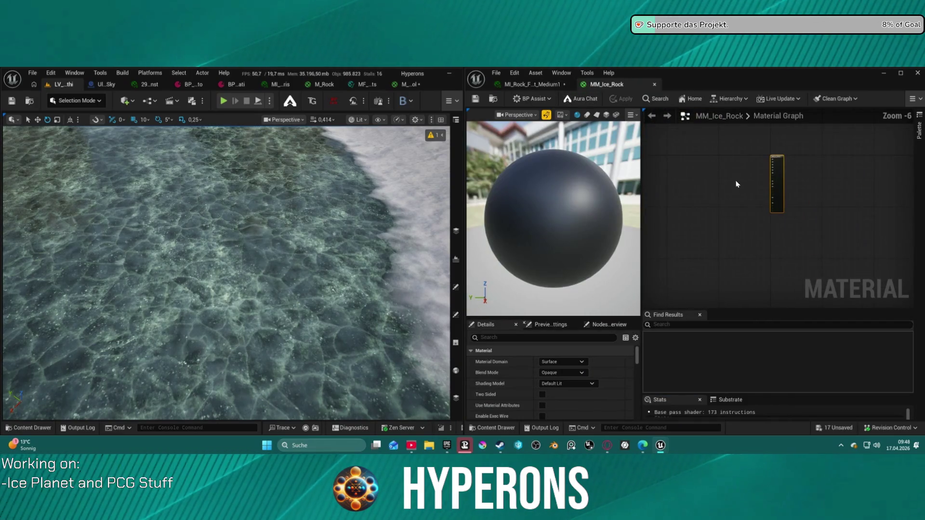
# Step: Keep the Default Lit shading model and enable Use Material Attributes on MM_Ice_Rock
pyautogui.scroll(1, 778, 173)
pyautogui.click(563, 380)
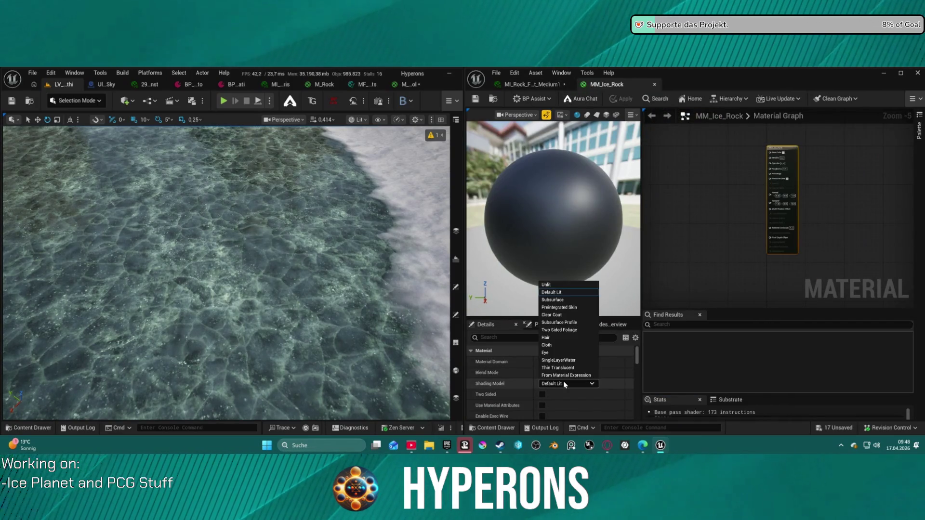
pyautogui.click(541, 408)
pyautogui.click(540, 408)
# Step: Wire a new MakeMaterialAttributes node into the output's Material Attributes input
pyautogui.scroll(5, 749, 118)
pyautogui.moveTo(832, 200); pyautogui.dragTo(632, 212)
pyautogui.write('make a')
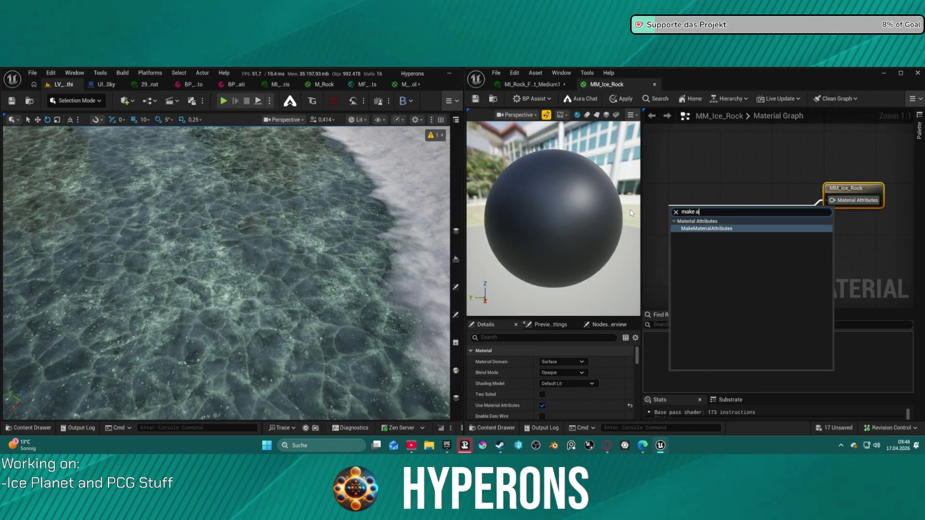
pyautogui.click(732, 228)
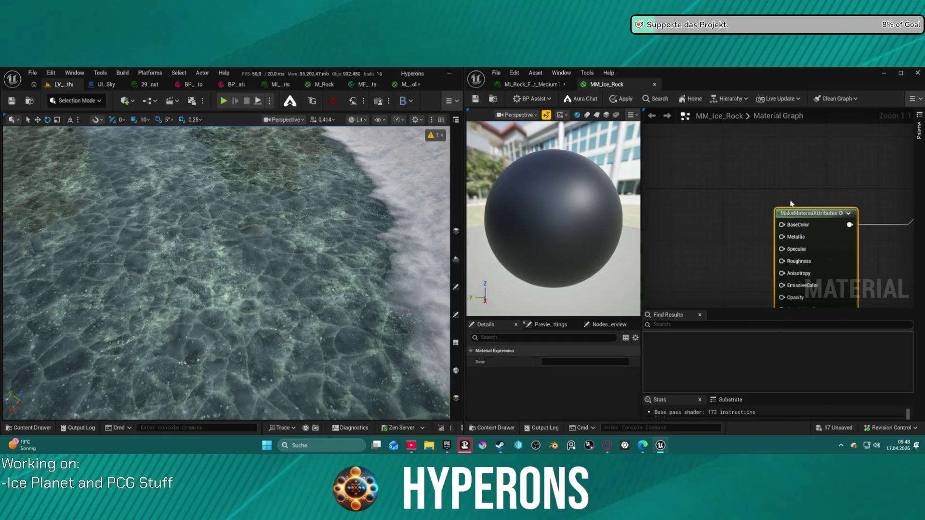
pyautogui.scroll(-5, 710, 133)
# Step: Copy the Tiling value from the rock material instance and close its tab
pyautogui.click(532, 85)
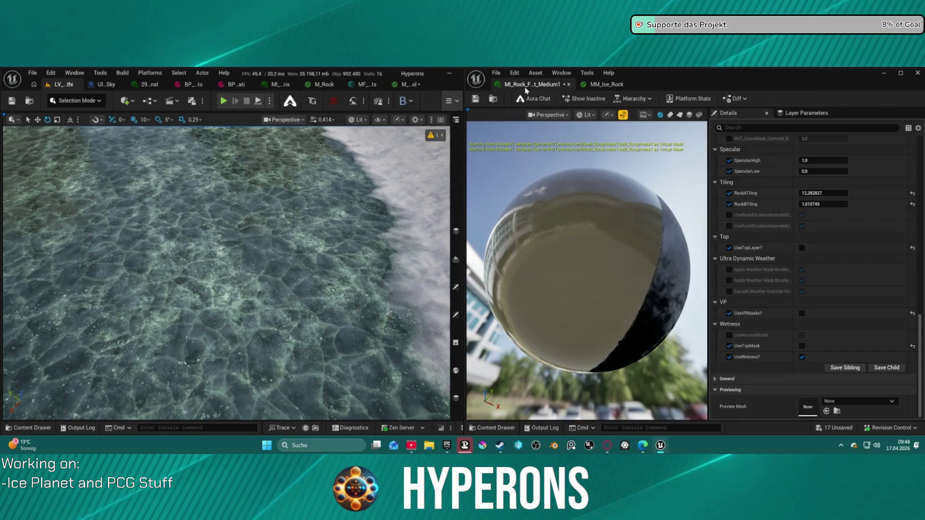
pyautogui.rightClick(735, 193)
pyautogui.click(405, 92)
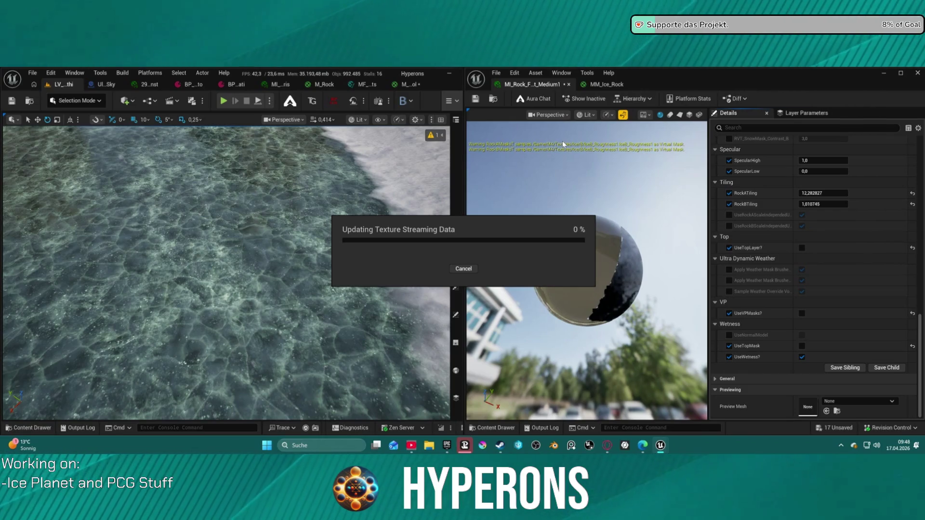
pyautogui.click(569, 85)
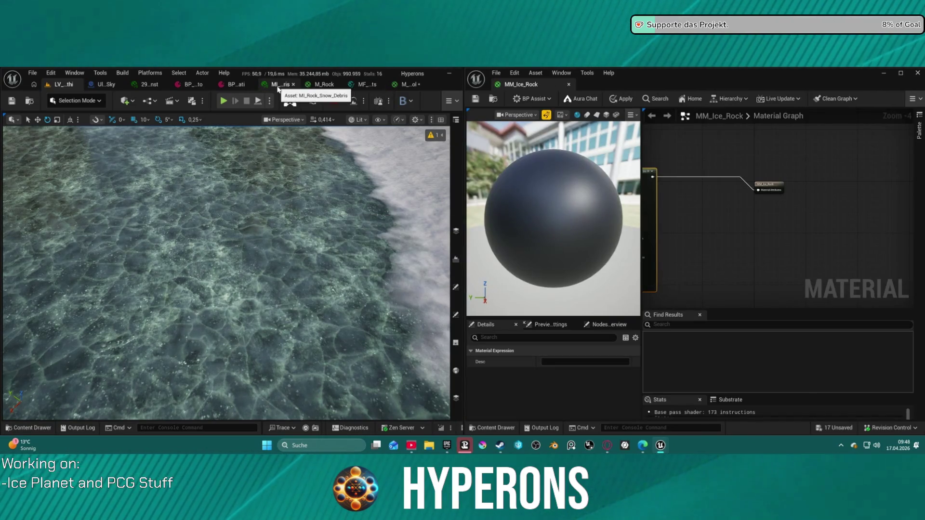
# Step: Close MI_Rock_Snow_Debris and bring up the M_Rock material graph
pyautogui.click(293, 85)
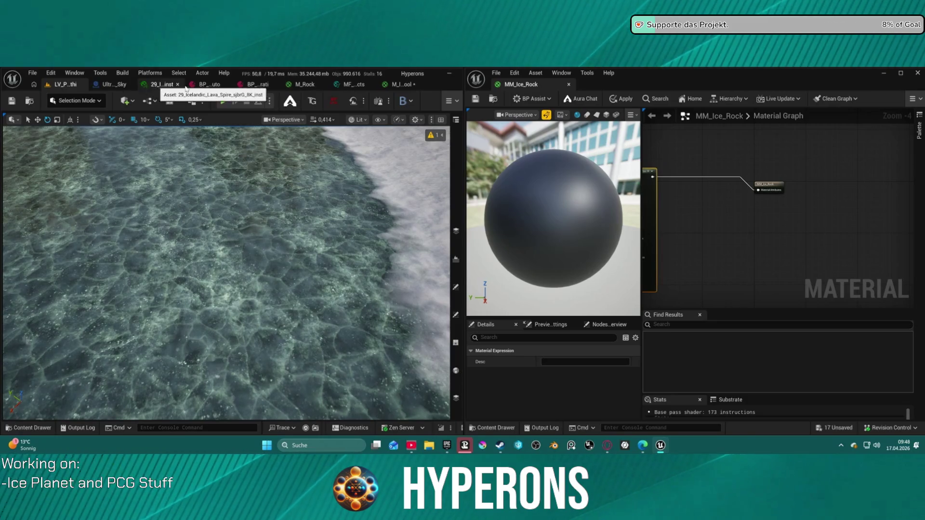
pyautogui.click(308, 85)
pyautogui.scroll(2, 336, 175)
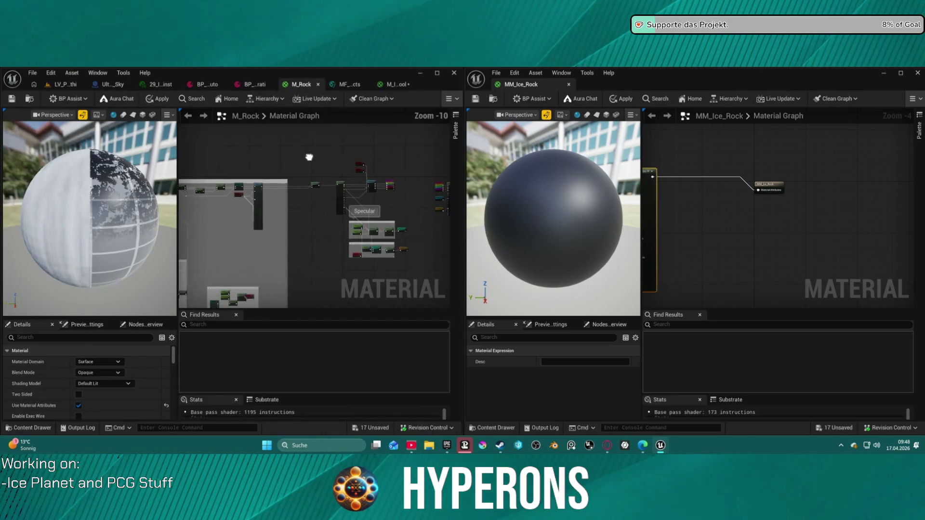
pyautogui.scroll(1, 294, 154)
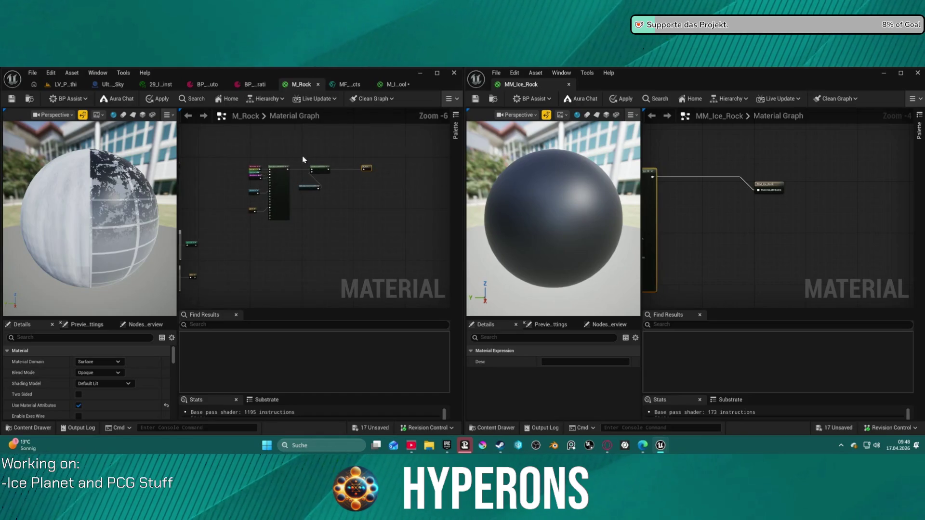
pyautogui.moveTo(329, 204); pyautogui.dragTo(328, 199)
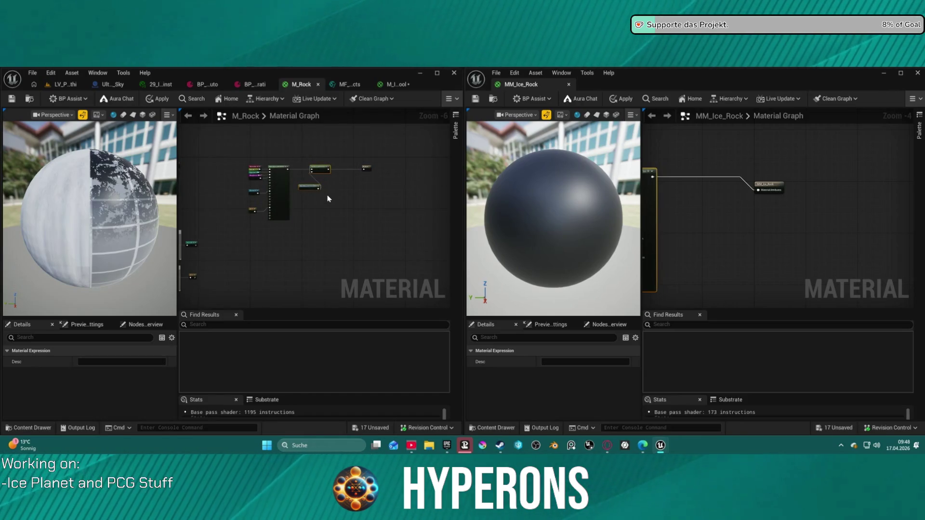
pyautogui.scroll(-2, 328, 199)
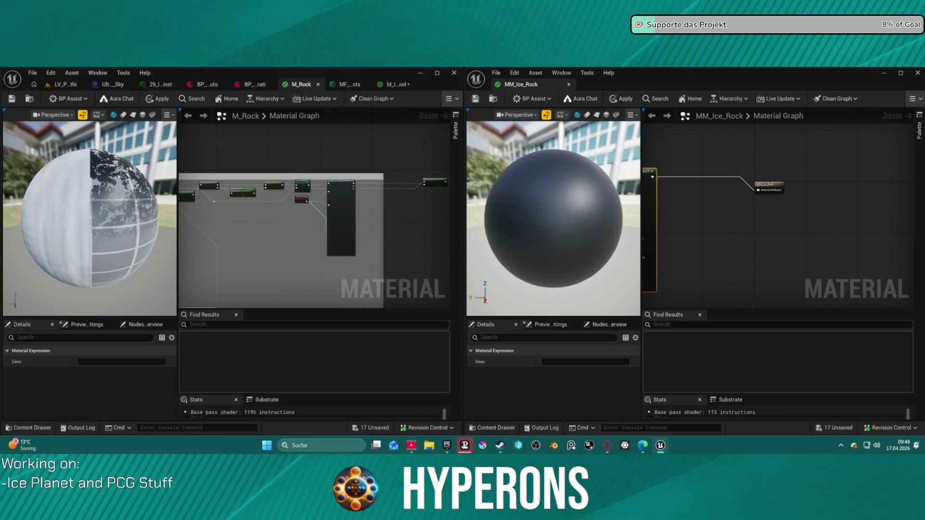
pyautogui.scroll(-1, 313, 207)
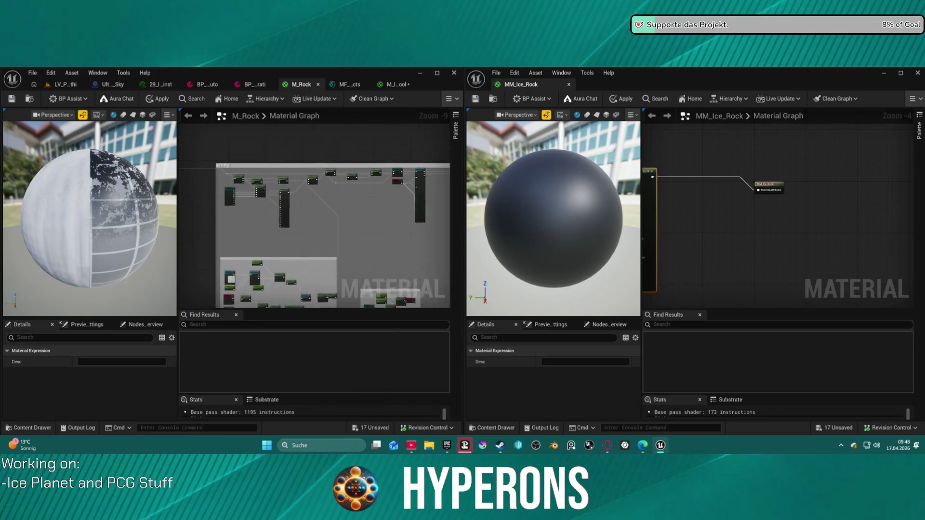
pyautogui.scroll(-3, 241, 143)
# Step: Pan and zoom around the M_Rock graph to reveal its output pins
pyautogui.moveTo(449, 142); pyautogui.dragTo(435, 158)
pyautogui.scroll(8, 349, 144)
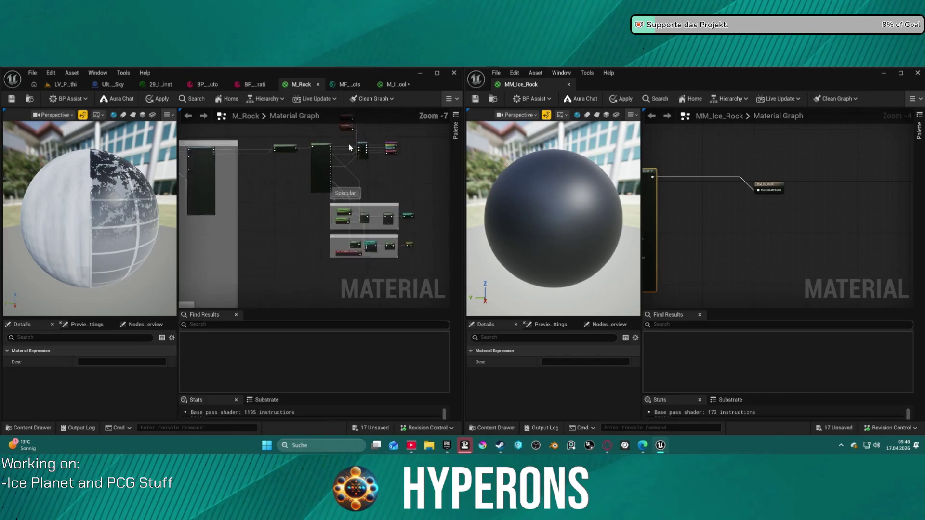
pyautogui.moveTo(289, 121)
pyautogui.mouseDown()
pyautogui.moveTo(309, 132)
pyautogui.moveTo(251, 150)
pyautogui.moveTo(258, 139)
pyautogui.moveTo(316, 143)
pyautogui.moveTo(295, 144)
pyautogui.mouseUp()
pyautogui.scroll(1, 289, 140)
pyautogui.scroll(-8, 295, 143)
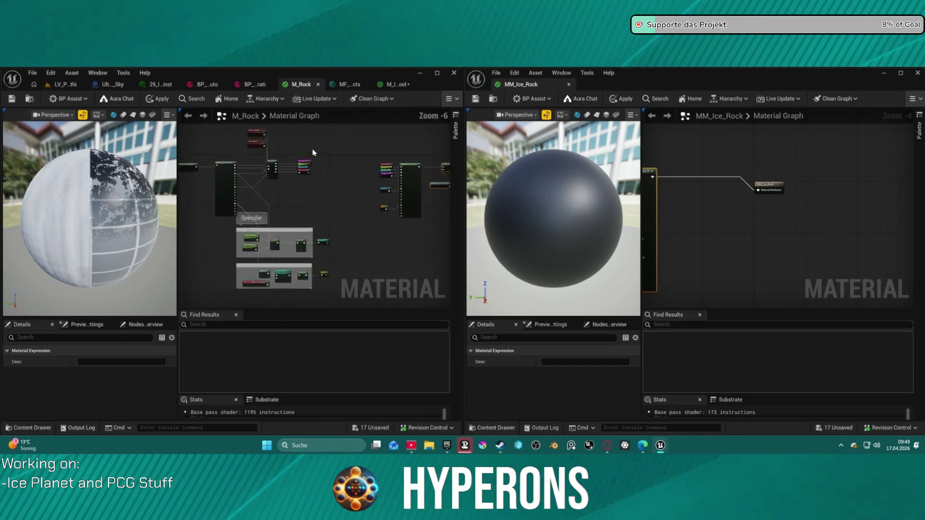
pyautogui.scroll(9, 408, 179)
pyautogui.scroll(-1, 407, 178)
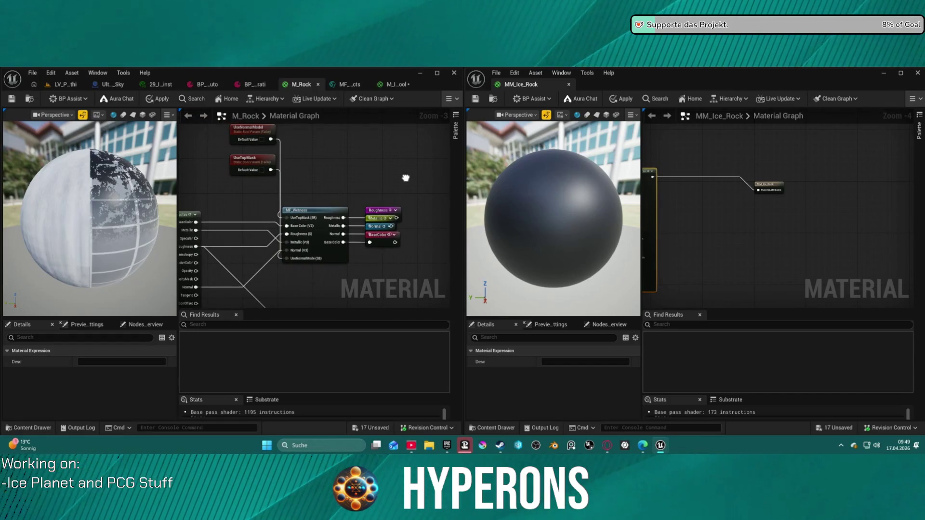
pyautogui.scroll(-2, 405, 178)
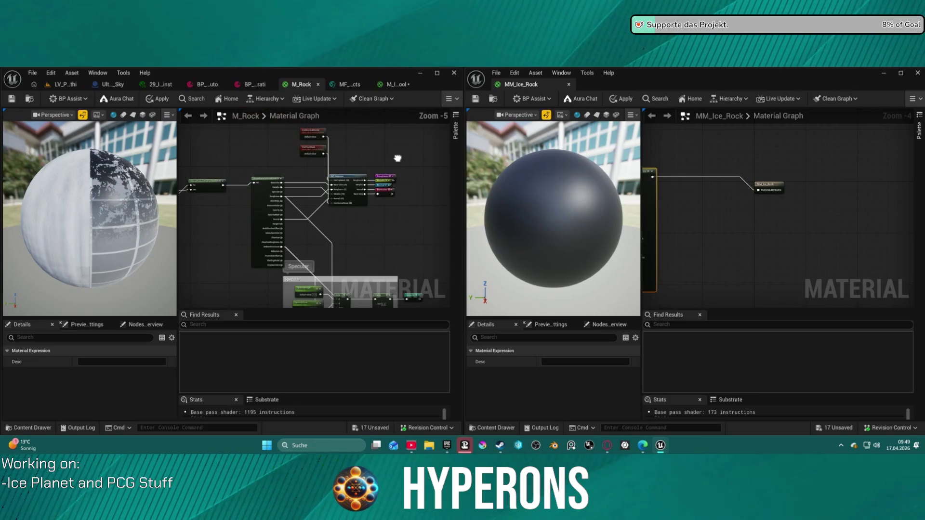
pyautogui.scroll(-4, 397, 158)
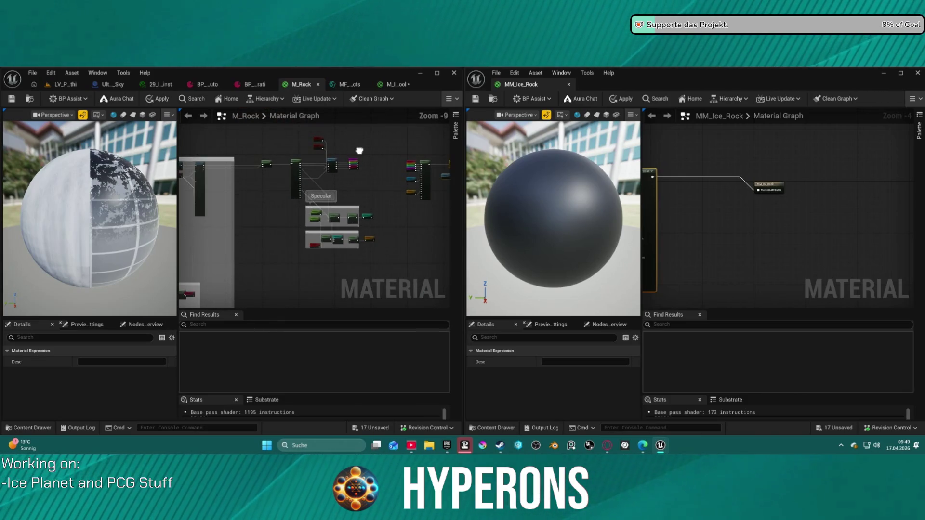
pyautogui.scroll(2, 359, 150)
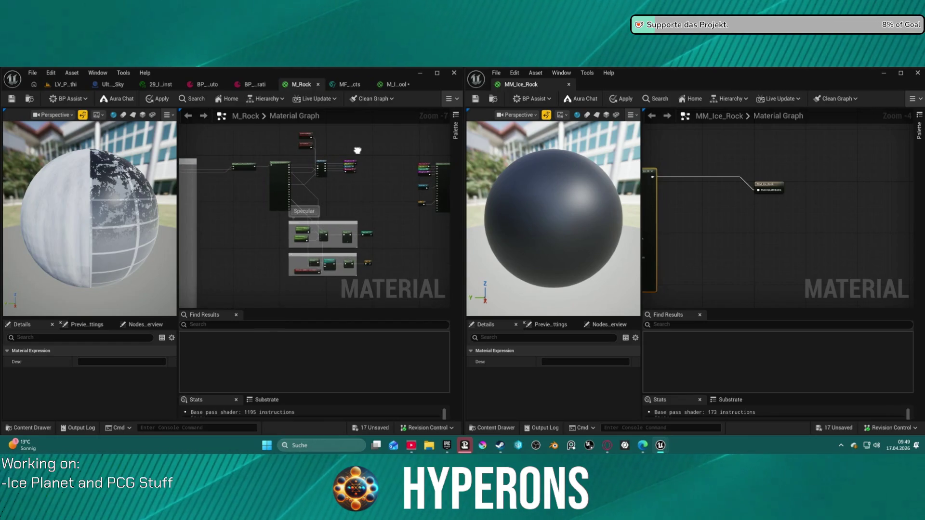
pyautogui.scroll(4, 321, 264)
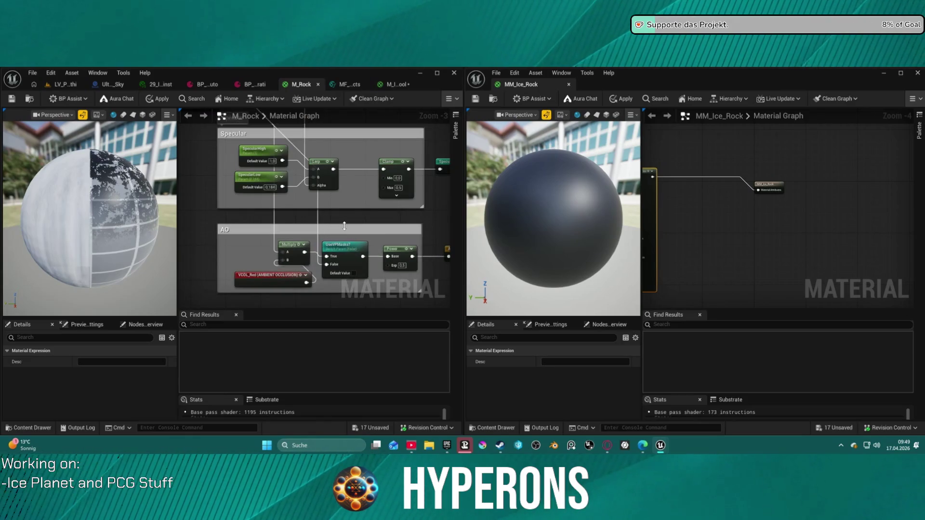
pyautogui.scroll(-1, 344, 226)
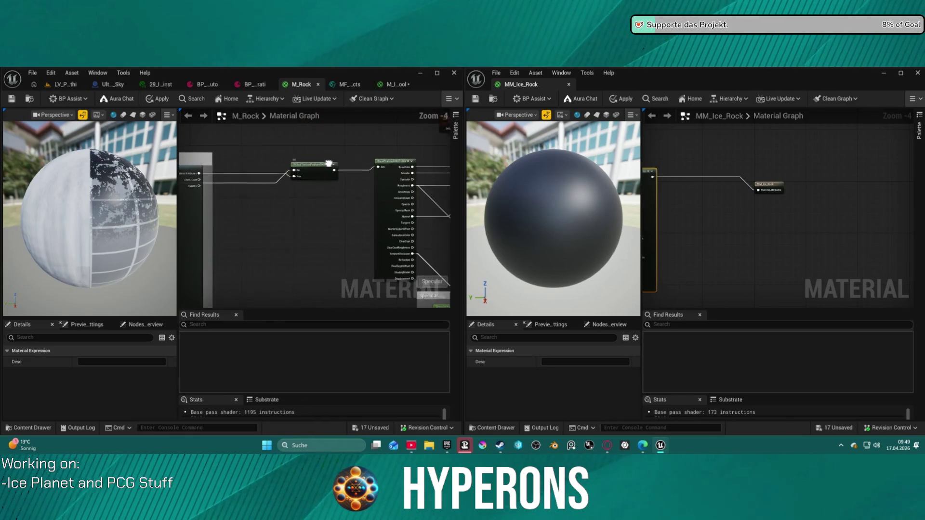
# Step: Follow M_Rock to its Dynamic Landscape Weather Effects, Blend and SetMaterialAttributes nodes
pyautogui.moveTo(329, 163); pyautogui.dragTo(438, 163)
pyautogui.scroll(-2, 436, 163)
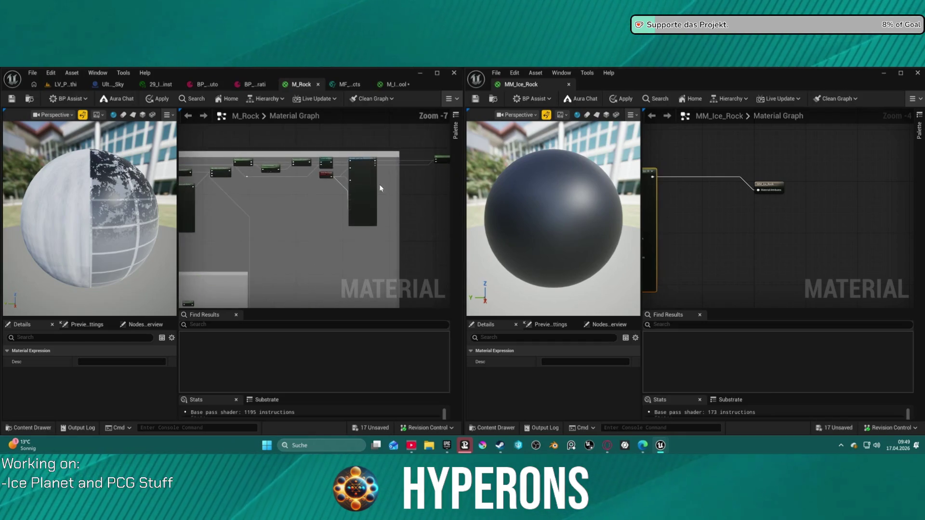
pyautogui.scroll(2, 371, 183)
pyautogui.moveTo(365, 181); pyautogui.dragTo(447, 186)
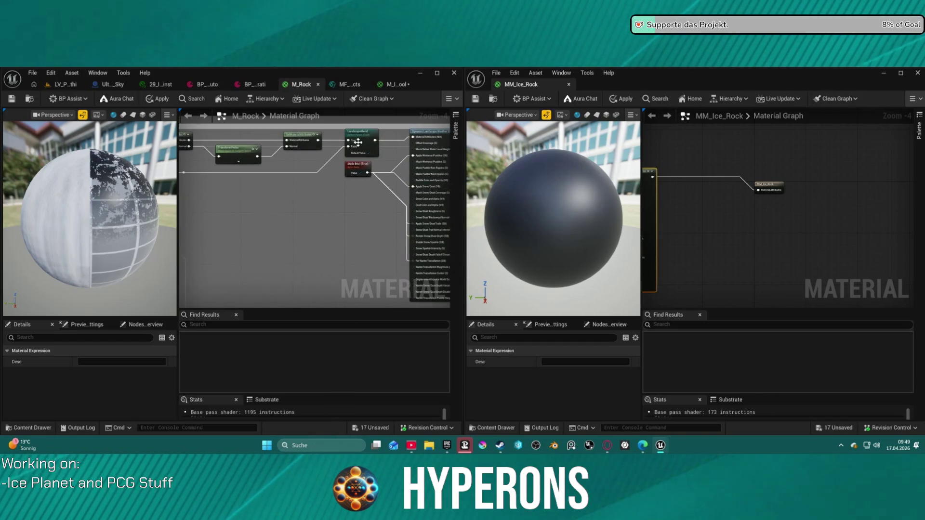
pyautogui.moveTo(380, 192); pyautogui.dragTo(494, 209)
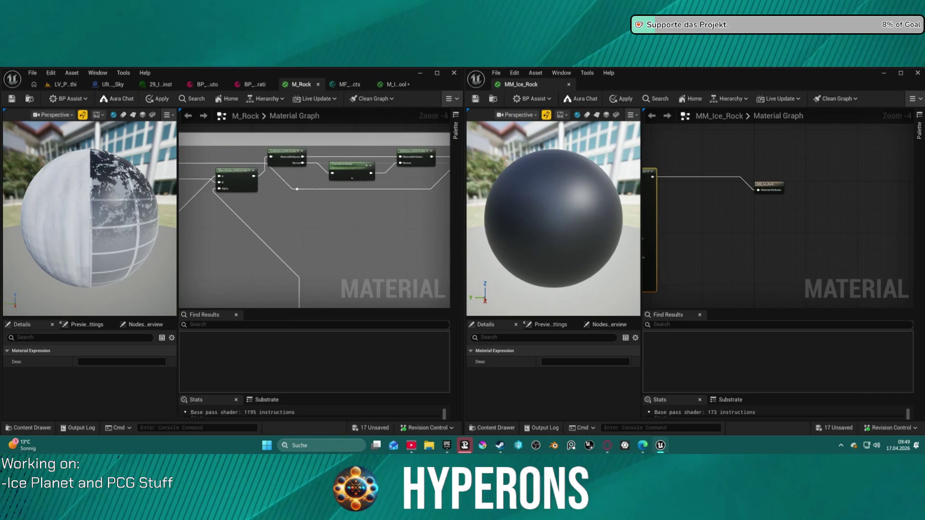
pyautogui.scroll(-3, 275, 196)
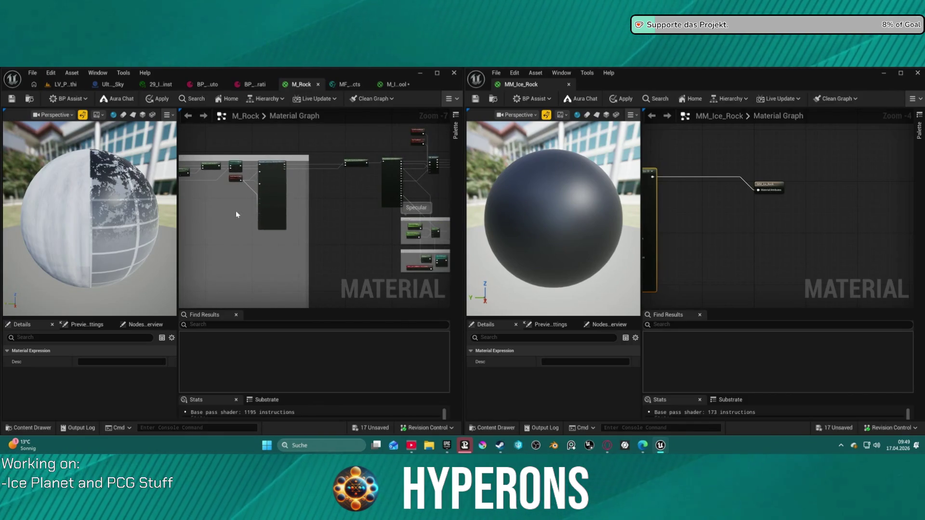
pyautogui.moveTo(237, 169); pyautogui.dragTo(237, 170)
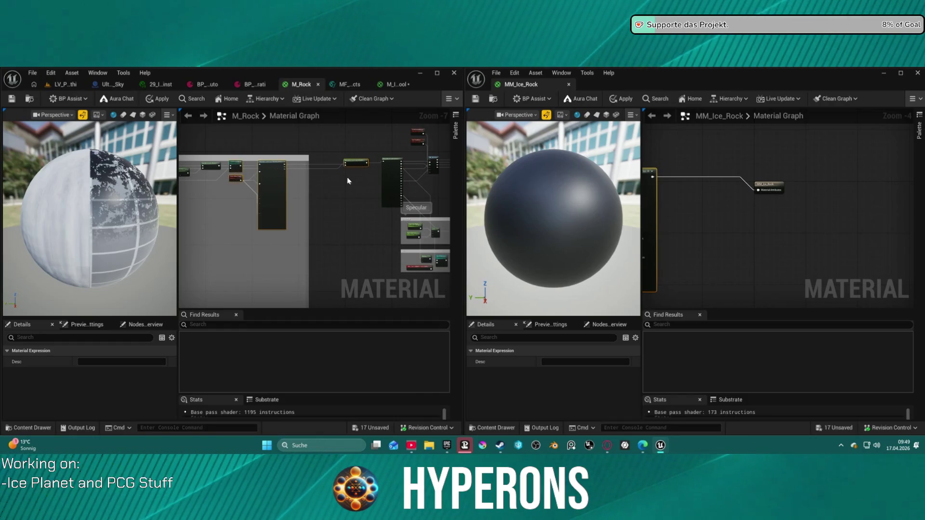
pyautogui.scroll(2, 789, 247)
# Step: Move the MM_Ice_Rock output node right and paste the landscape blend and weather nodes
pyautogui.click(805, 196)
pyautogui.scroll(-3, 643, 221)
pyautogui.moveTo(657, 171)
pyautogui.mouseDown()
pyautogui.moveTo(823, 182)
pyautogui.moveTo(872, 164)
pyautogui.moveTo(910, 189)
pyautogui.mouseUp()
pyautogui.hotkey('ctrl', 'v')
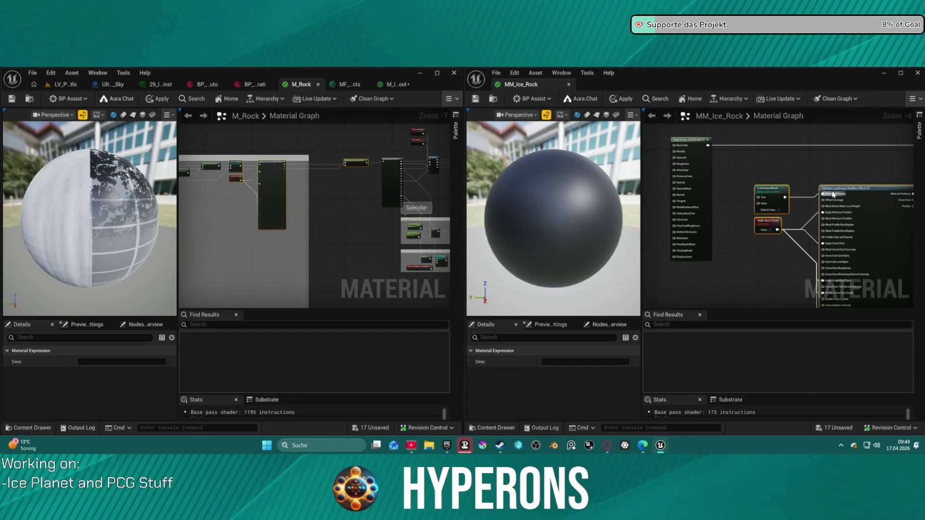
# Step: Wire the MakeMaterialAttributes output into the pasted LandscapeBlend node
pyautogui.moveTo(708, 142); pyautogui.dragTo(739, 167)
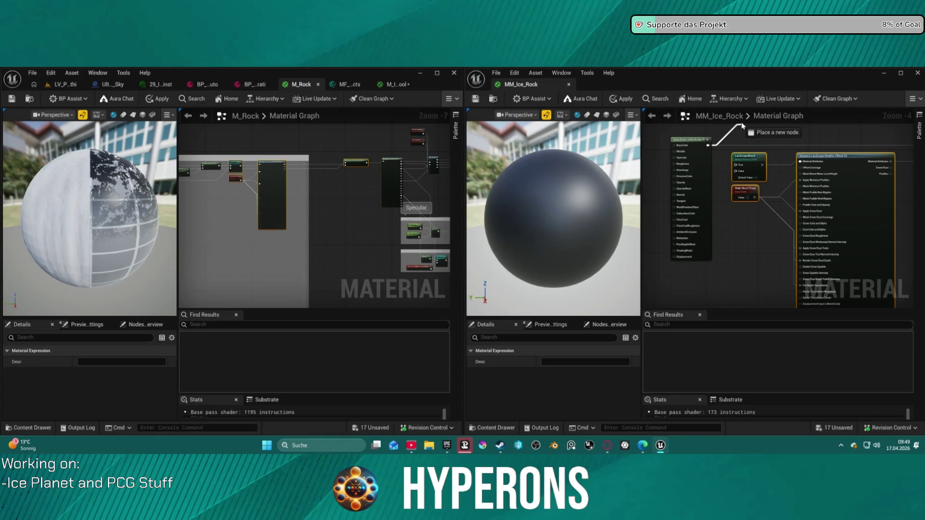
pyautogui.moveTo(737, 132); pyautogui.dragTo(736, 131)
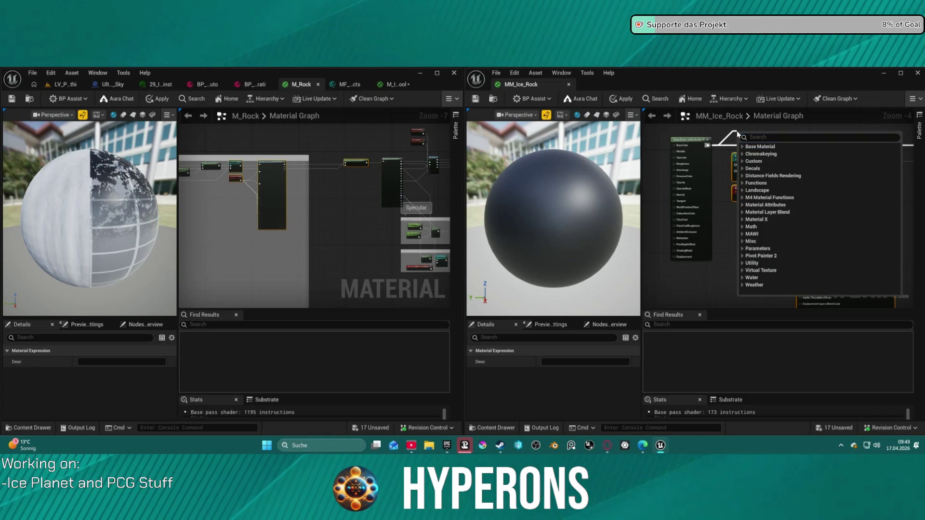
pyautogui.click(193, 184)
pyautogui.scroll(5, 372, 156)
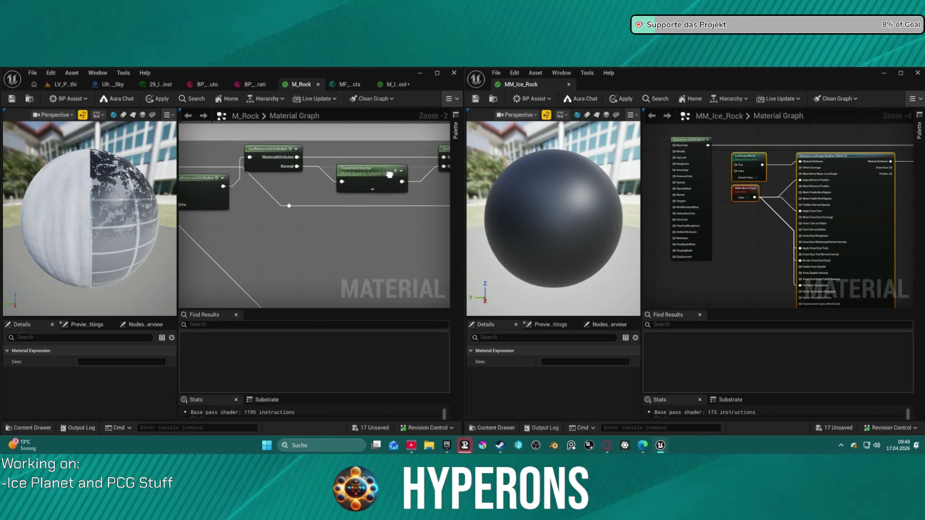
pyautogui.scroll(-5, 328, 174)
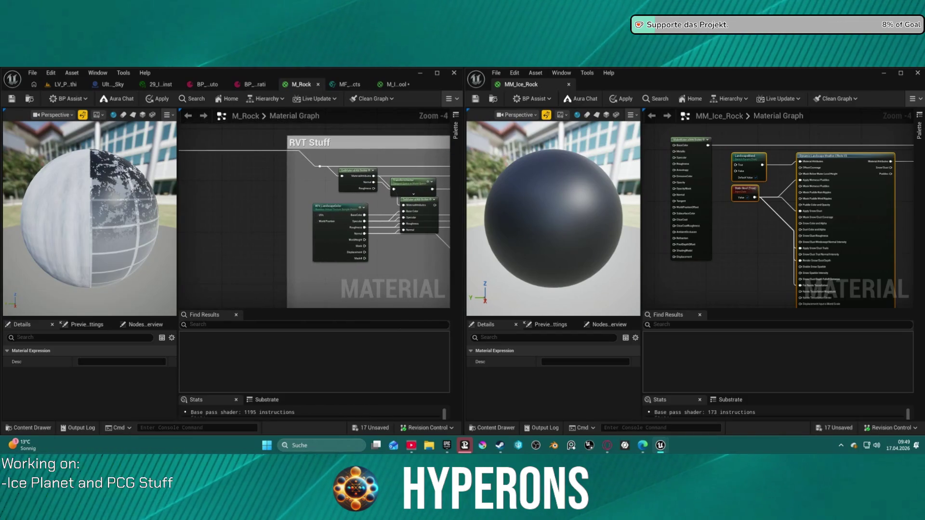
# Step: Box-select M_Rock's entire node network in the left graph
pyautogui.moveTo(328, 174); pyautogui.dragTo(267, 156)
pyautogui.scroll(-1, 267, 156)
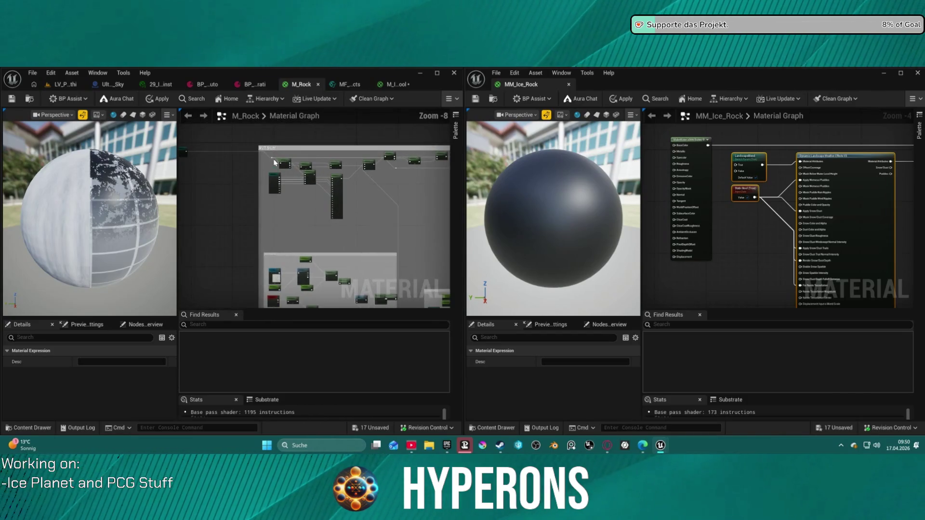
pyautogui.moveTo(442, 223); pyautogui.dragTo(381, 233)
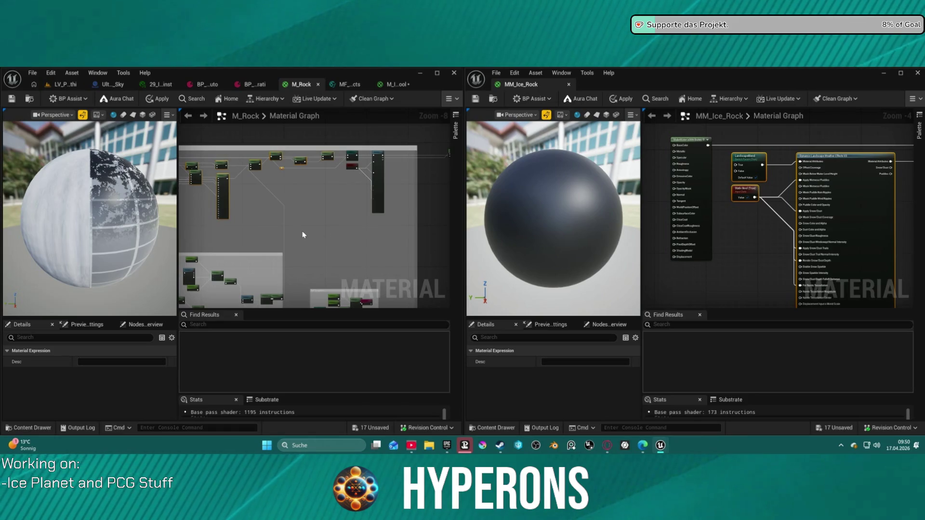
pyautogui.scroll(-4, 304, 235)
pyautogui.moveTo(256, 131)
pyautogui.mouseDown()
pyautogui.moveTo(358, 243)
pyautogui.moveTo(423, 262)
pyautogui.mouseUp()
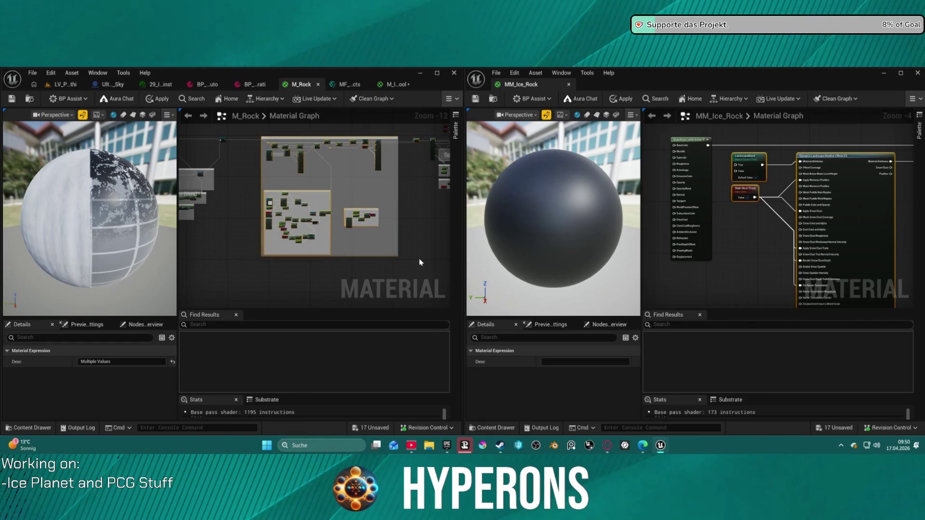
# Step: Delete the old nodes from the MM_Ice_Rock graph
pyautogui.scroll(-3, 697, 195)
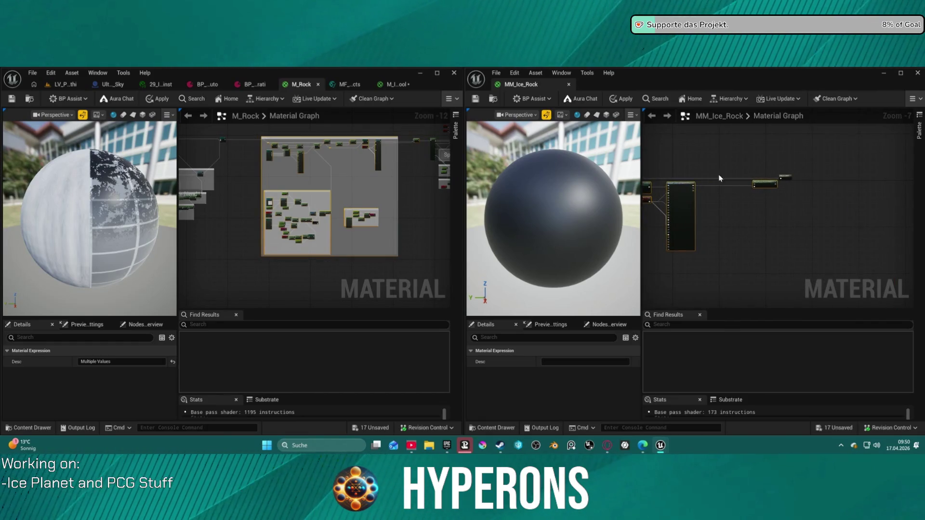
pyautogui.moveTo(718, 178); pyautogui.dragTo(800, 209)
pyautogui.moveTo(768, 239); pyautogui.dragTo(729, 218)
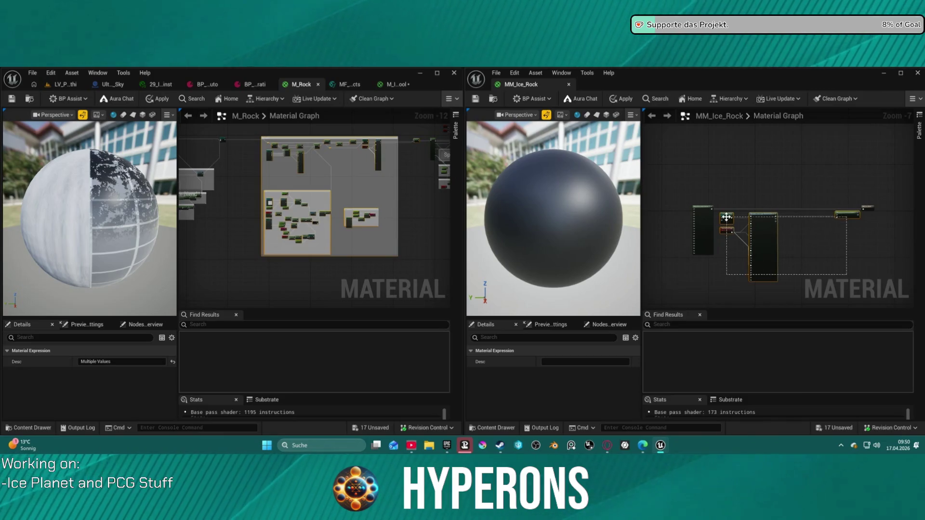
pyautogui.press('Delete')
pyautogui.moveTo(867, 206); pyautogui.dragTo(814, 210)
pyautogui.scroll(-5, 815, 211)
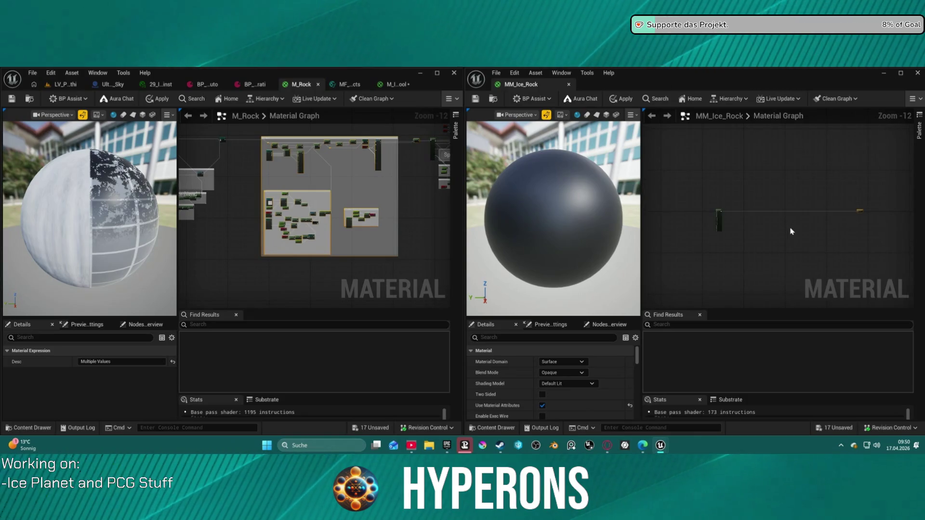
# Step: Paste the copied M_Rock node network and move it into place
pyautogui.hotkey('ctrl', 'v')
pyautogui.moveTo(808, 179)
pyautogui.mouseDown()
pyautogui.moveTo(796, 226)
pyautogui.moveTo(785, 194)
pyautogui.moveTo(727, 182)
pyautogui.mouseUp()
pyautogui.scroll(5, 797, 212)
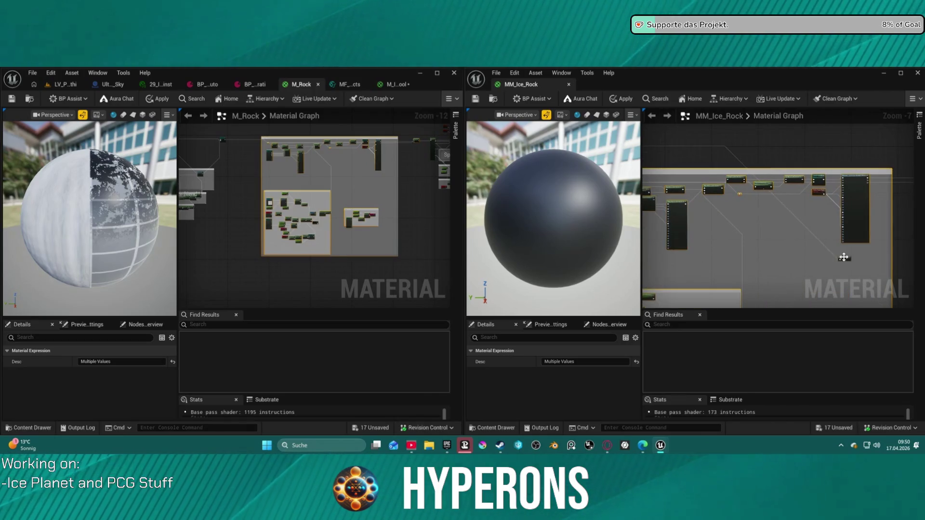
pyautogui.click(855, 234)
pyautogui.scroll(7, 855, 233)
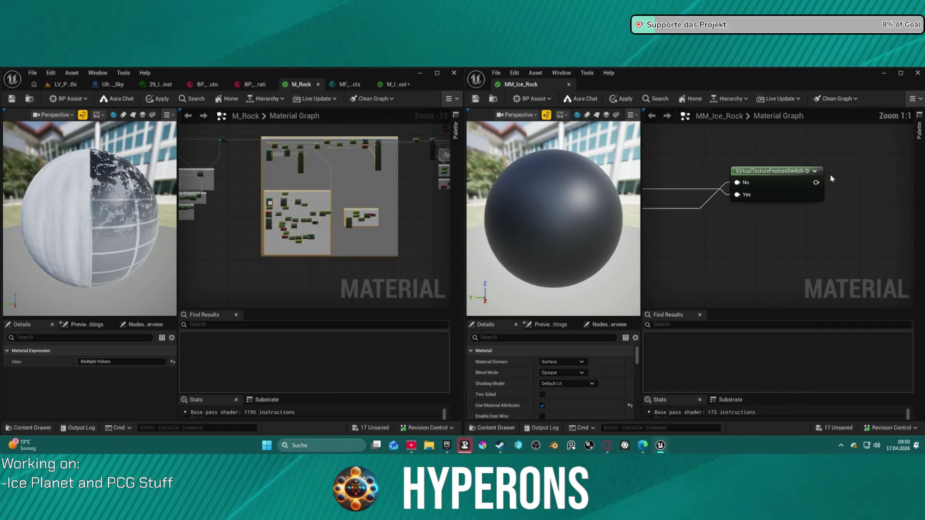
# Step: Connect the pasted network's material attributes to the MM_Ice_Rock output node
pyautogui.moveTo(851, 178); pyautogui.dragTo(833, 147)
pyautogui.click(833, 148)
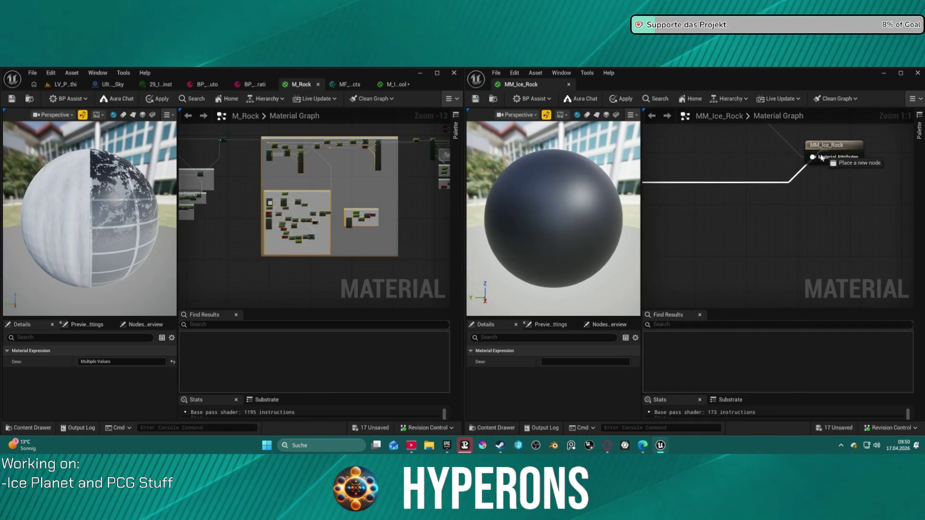
pyautogui.scroll(-8, 791, 176)
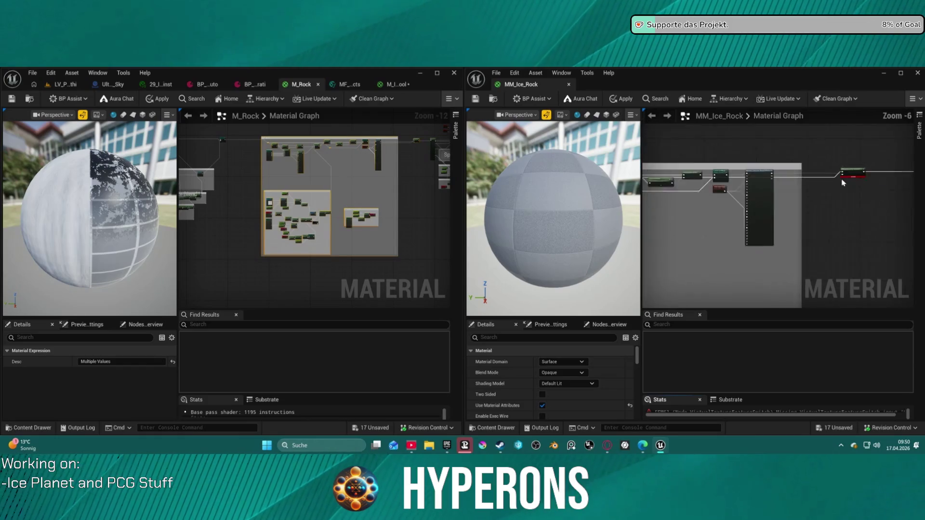
pyautogui.scroll(5, 791, 177)
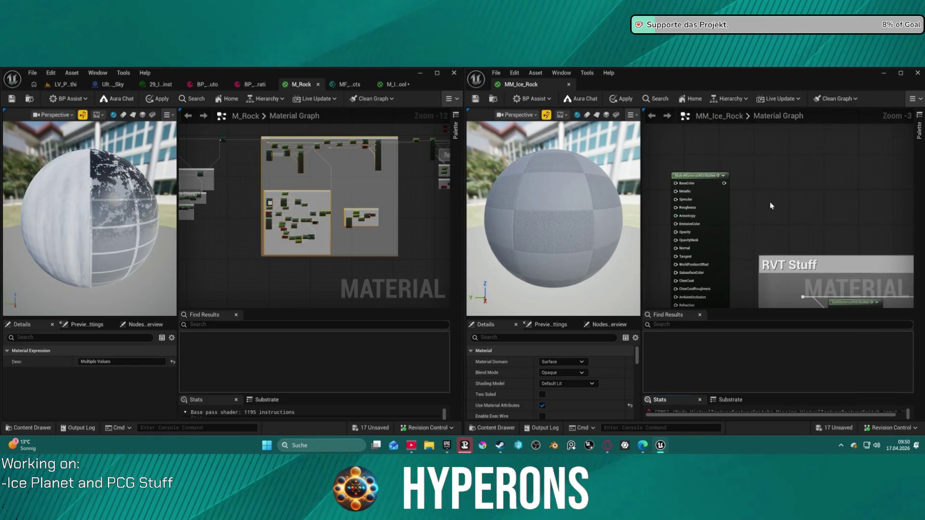
pyautogui.moveTo(723, 186)
pyautogui.mouseDown()
pyautogui.moveTo(800, 296)
pyautogui.moveTo(802, 275)
pyautogui.mouseUp()
pyautogui.press('Home')
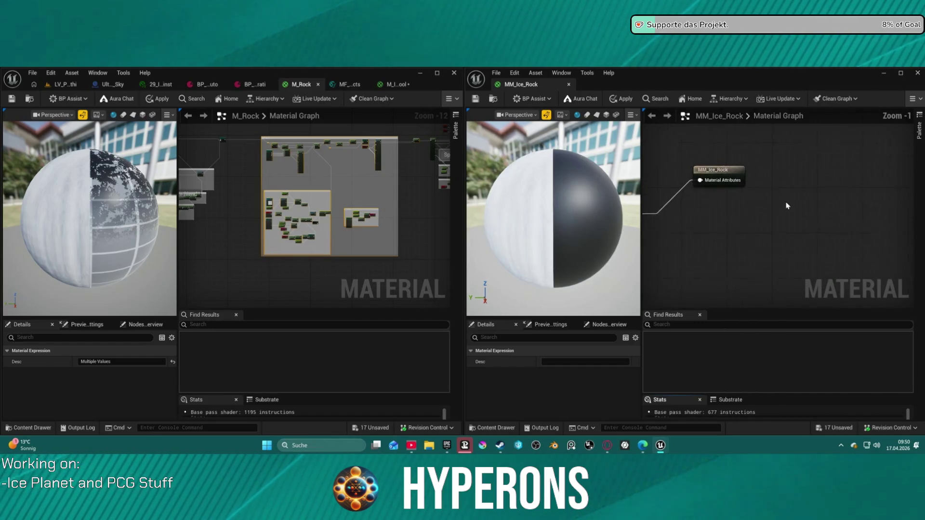
pyautogui.scroll(6, 309, 166)
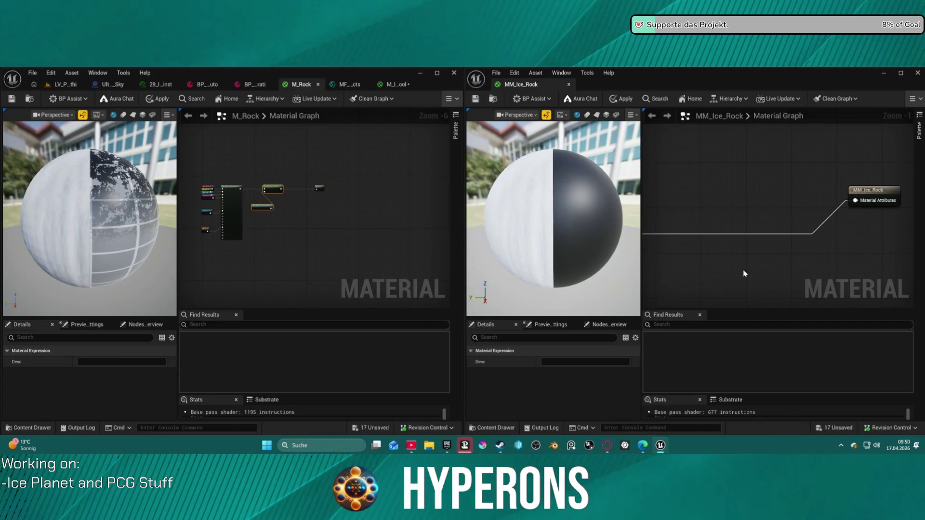
pyautogui.scroll(-8, 752, 188)
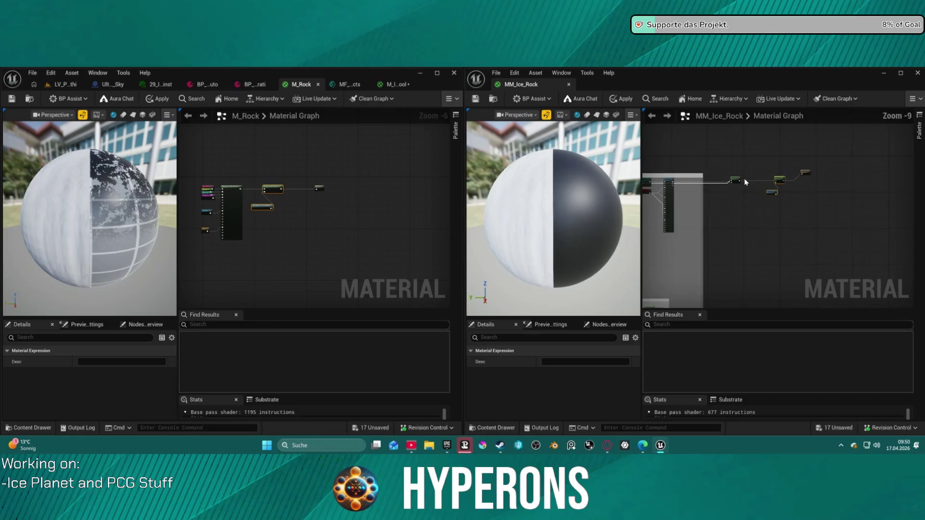
pyautogui.scroll(8, 746, 177)
pyautogui.moveTo(883, 191)
pyautogui.mouseDown()
pyautogui.moveTo(547, 207)
pyautogui.moveTo(853, 198)
pyautogui.moveTo(780, 191)
pyautogui.mouseUp()
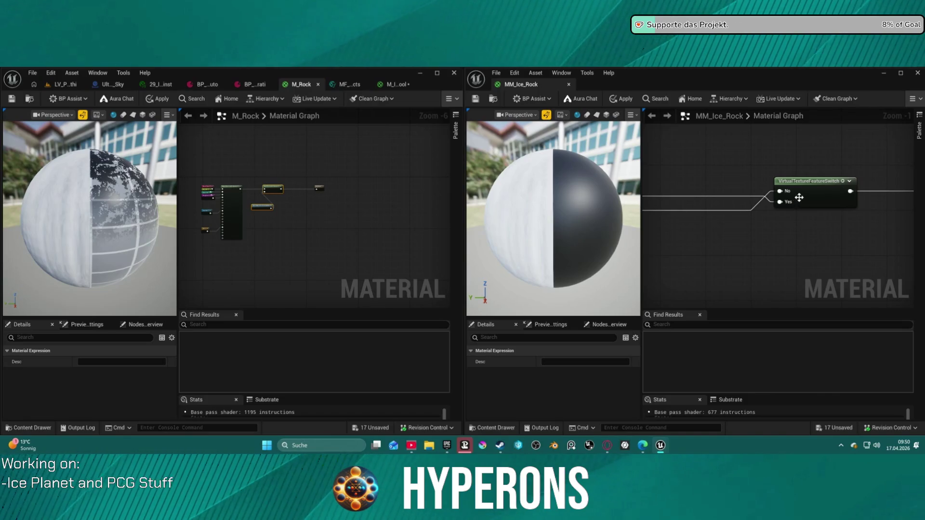
pyautogui.scroll(-10, 801, 198)
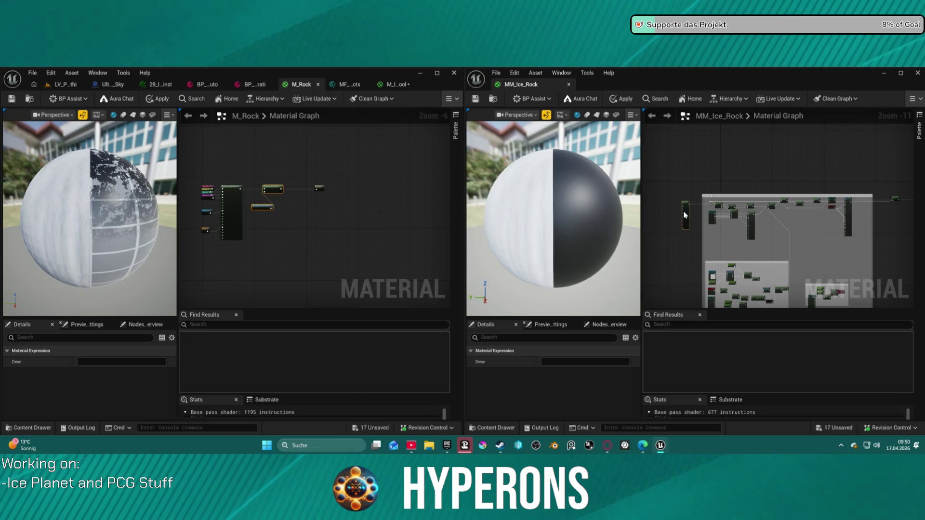
pyautogui.moveTo(688, 207)
pyautogui.mouseDown()
pyautogui.moveTo(744, 207)
pyautogui.moveTo(853, 184)
pyautogui.moveTo(718, 192)
pyautogui.moveTo(775, 182)
pyautogui.moveTo(726, 151)
pyautogui.moveTo(814, 224)
pyautogui.mouseUp()
pyautogui.scroll(6, 813, 224)
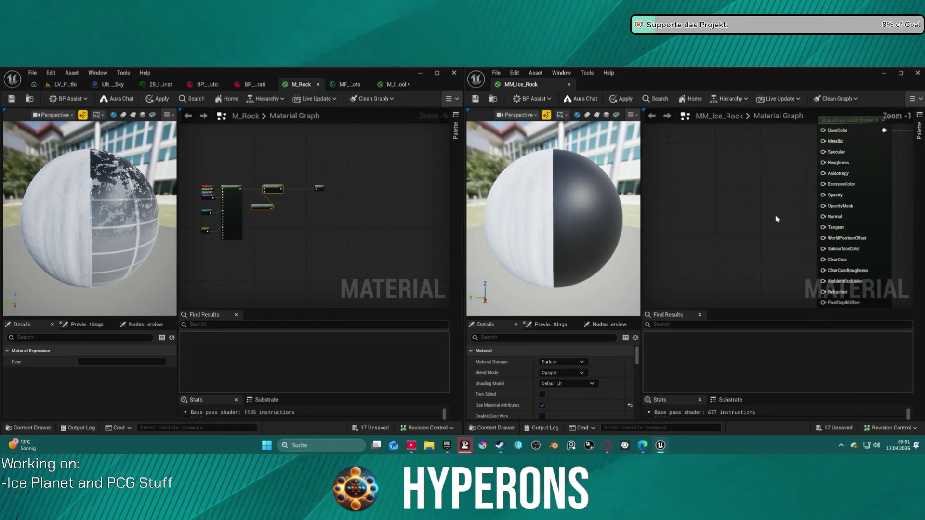
pyautogui.moveTo(699, 255)
pyautogui.mouseDown()
pyautogui.moveTo(742, 228)
pyautogui.moveTo(789, 168)
pyautogui.mouseUp()
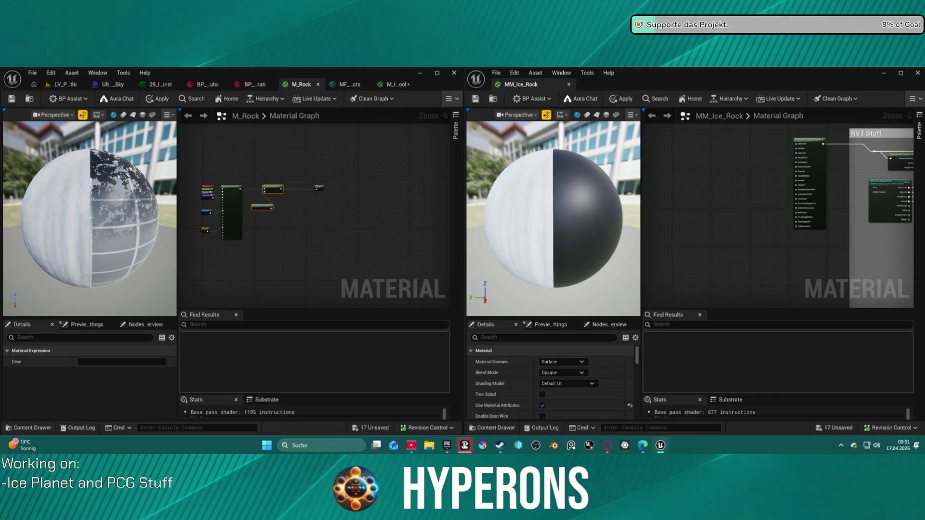
pyautogui.scroll(-7, 752, 178)
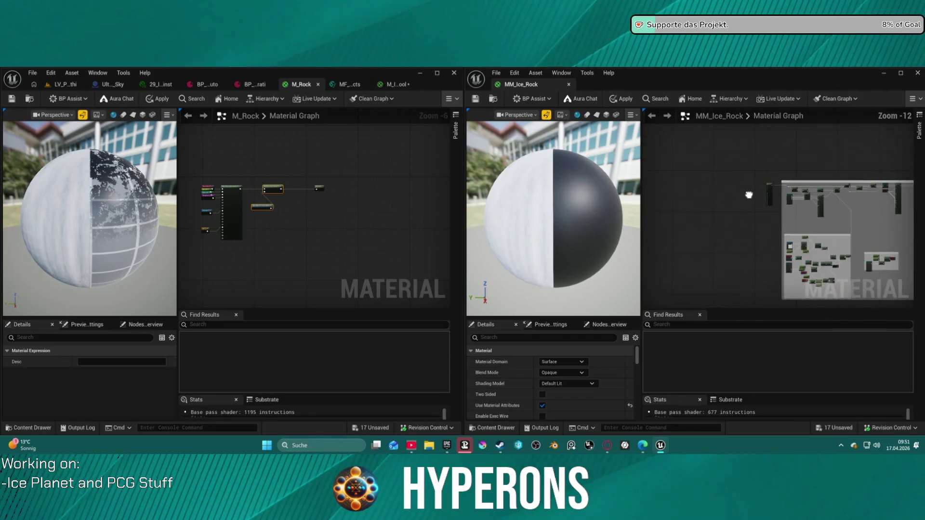
pyautogui.moveTo(729, 202); pyautogui.dragTo(670, 168)
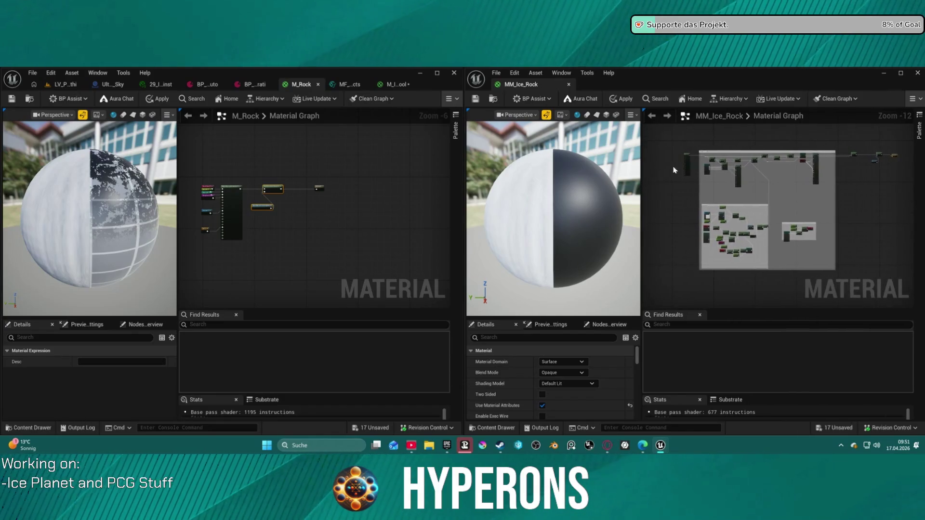
# Step: Open the content browser and go into the Core > General folder
pyautogui.click(493, 99)
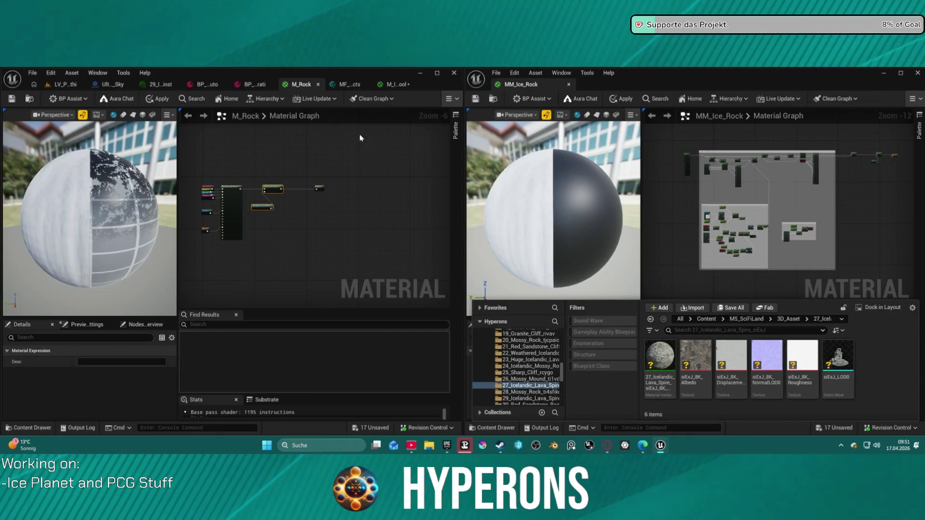
pyautogui.click(29, 428)
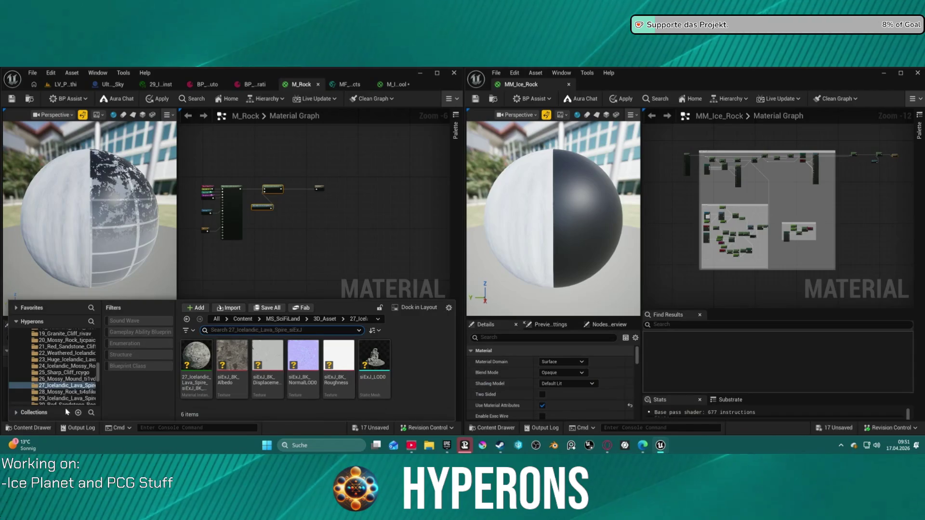
pyautogui.scroll(15, 60, 369)
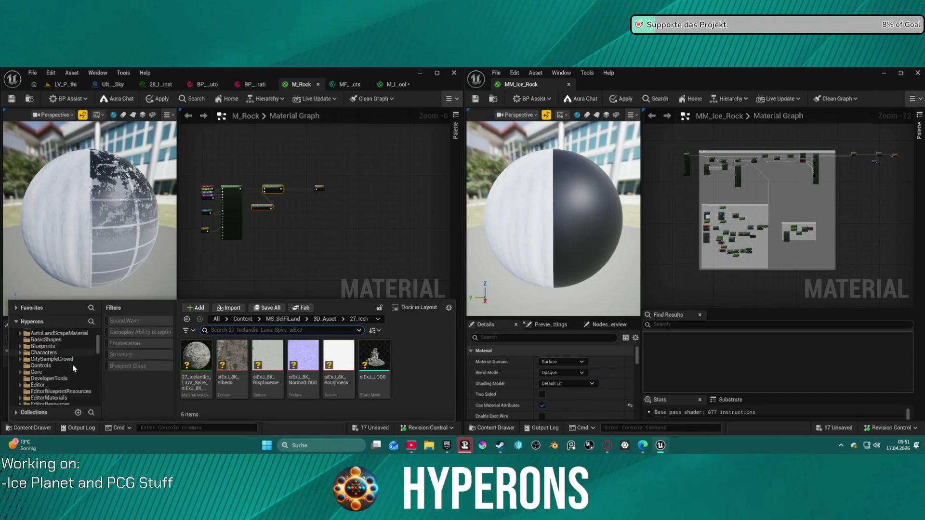
pyautogui.click(37, 359)
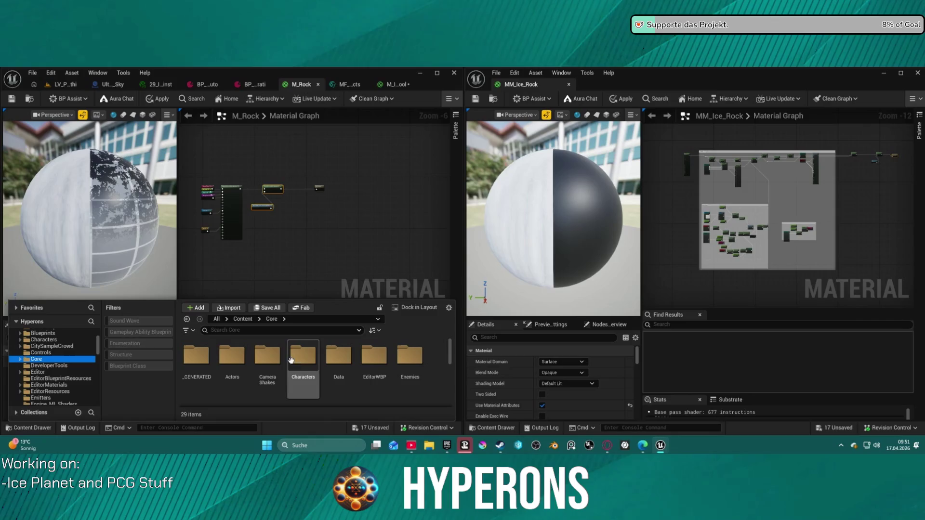
pyautogui.scroll(-2, 403, 354)
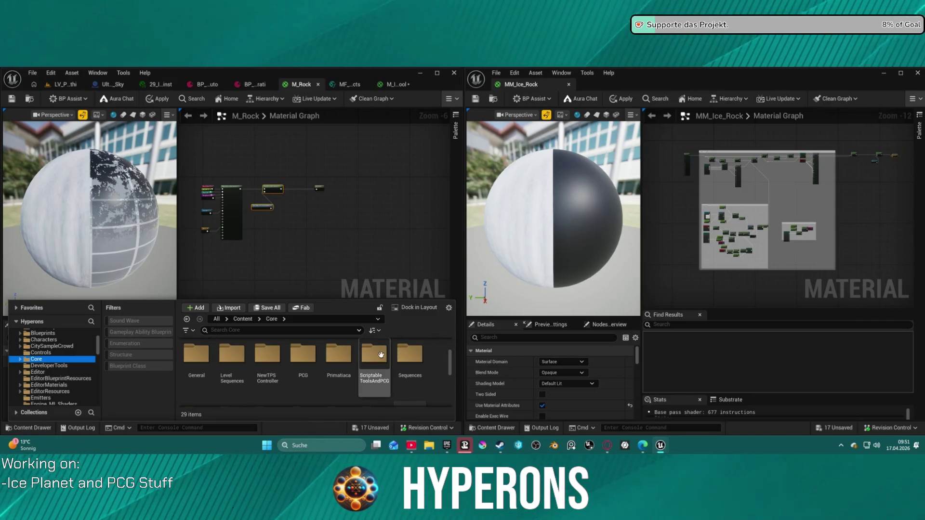
pyautogui.click(209, 361)
pyautogui.doubleClick(209, 362)
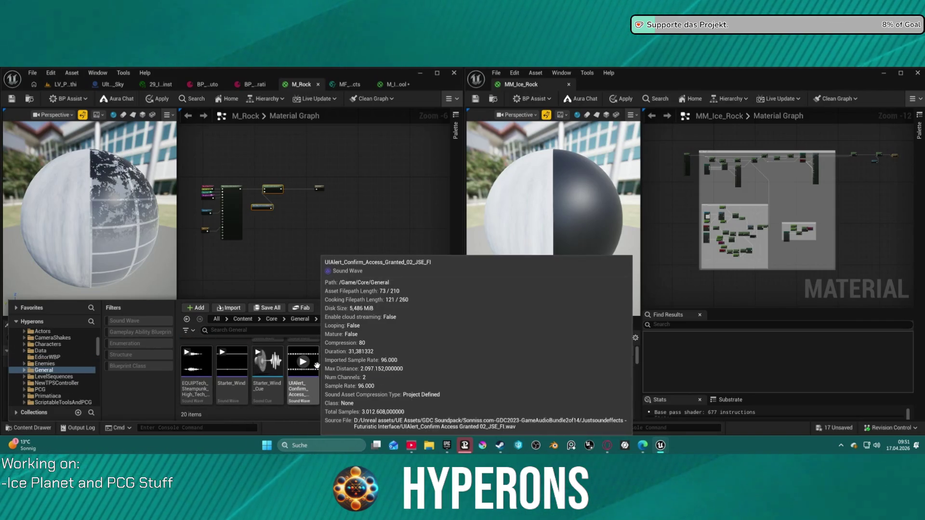
# Step: Continue into Materials > MasterMaterial
pyautogui.scroll(1, 285, 360)
pyautogui.click(303, 357)
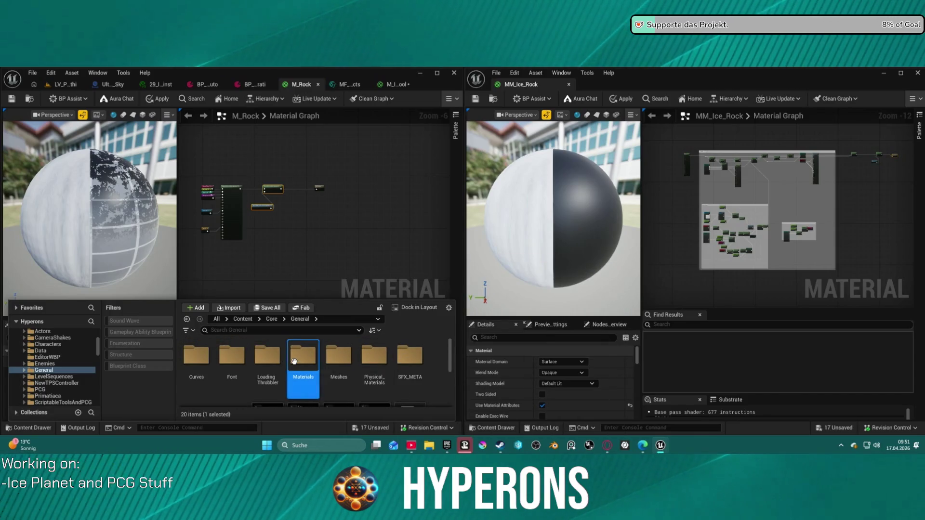
pyautogui.doubleClick(304, 356)
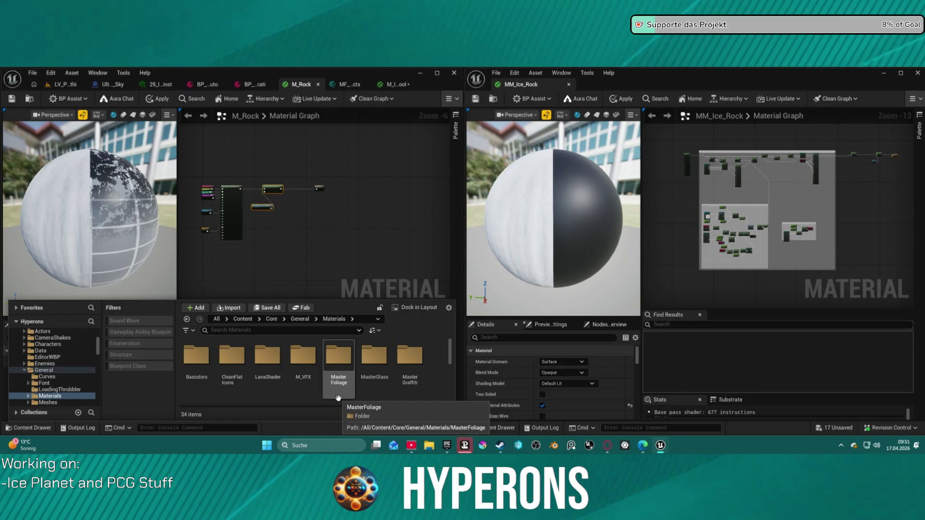
pyautogui.scroll(-2, 336, 386)
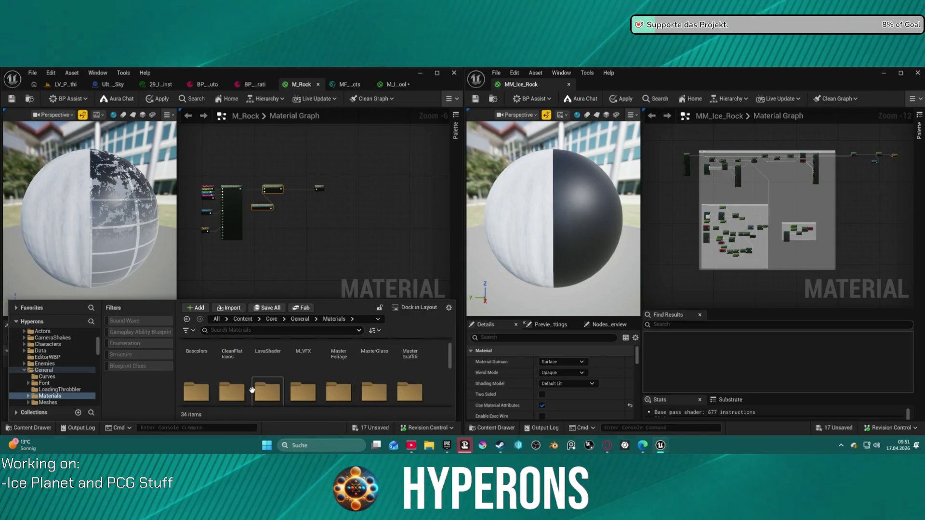
pyautogui.doubleClick(196, 367)
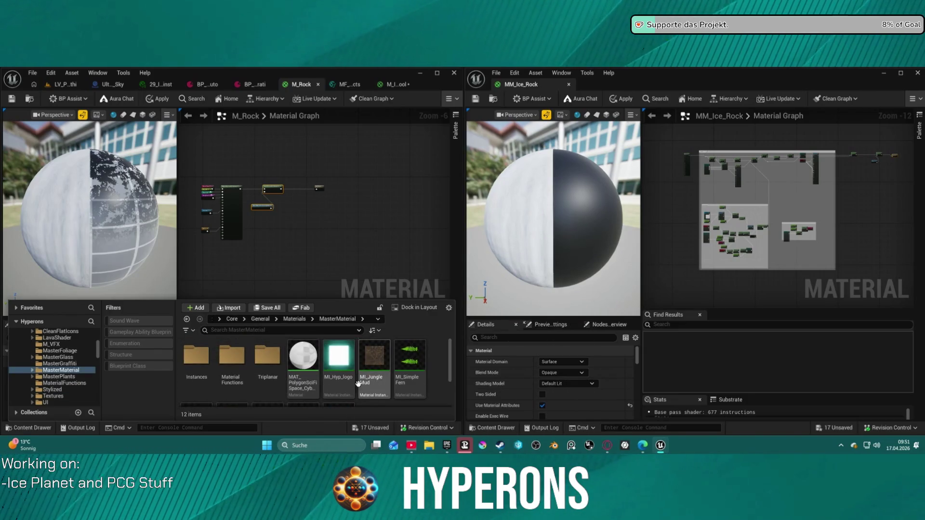
pyautogui.scroll(-2, 359, 385)
# Step: Create a material instance of MM_Hyperons named MI_Ice_Rock01 and open it
pyautogui.rightClick(267, 379)
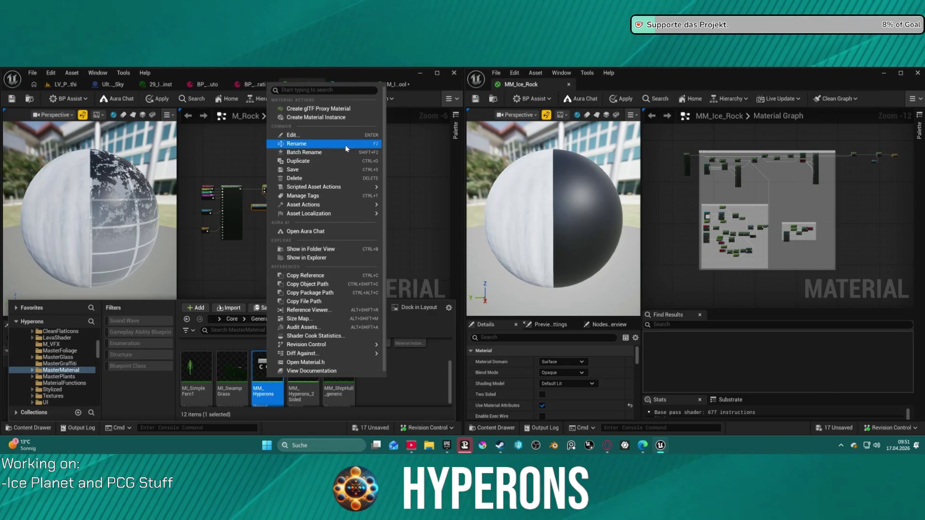
pyautogui.click(333, 117)
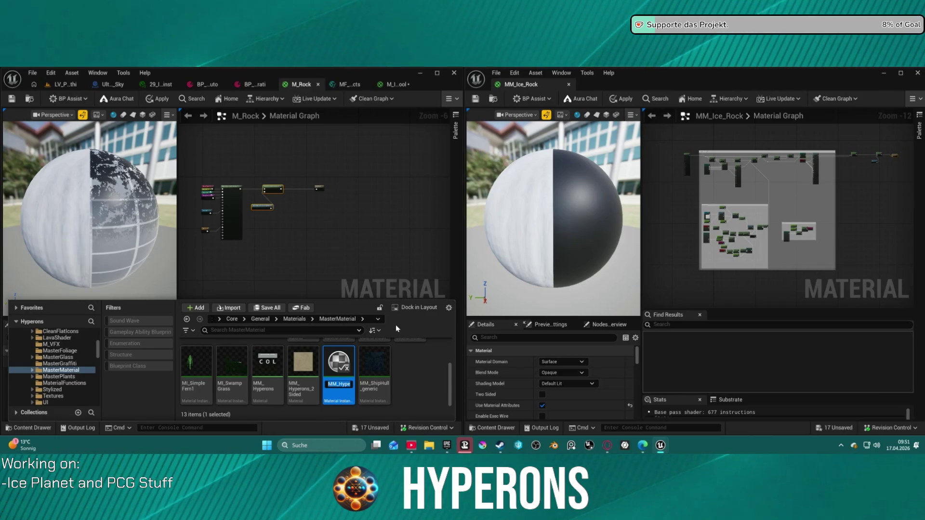
pyautogui.write('Hyperons_')
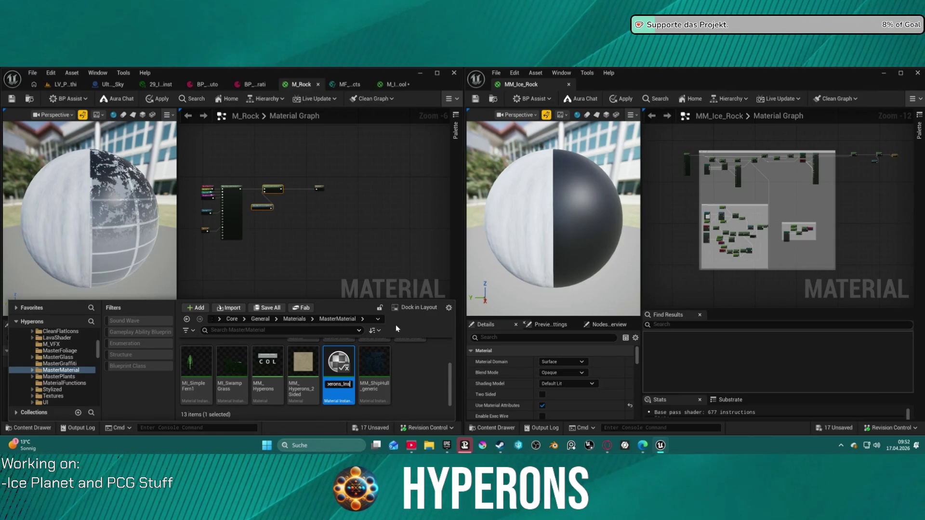
pyautogui.press('BackSpace')
pyautogui.press('BackSpace')
pyautogui.press('BackSpace')
pyautogui.write('MI_')
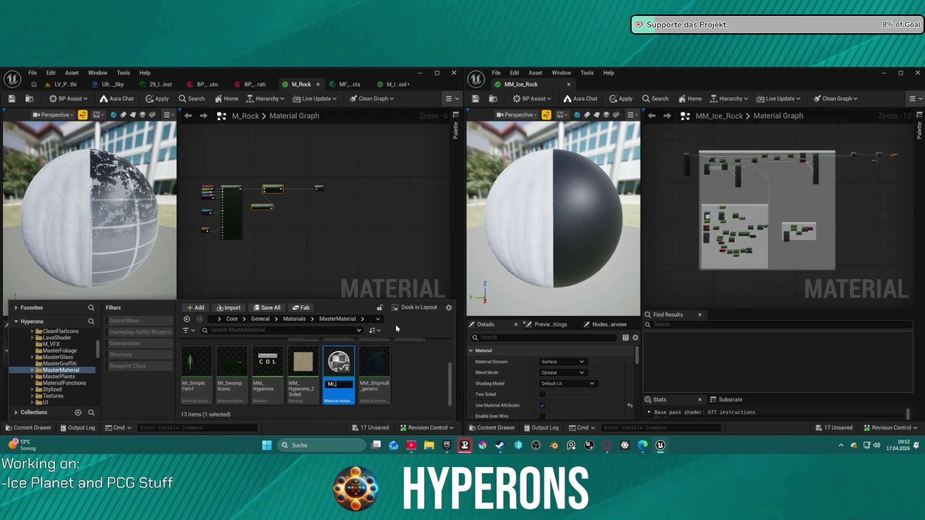
pyautogui.write('Ice')
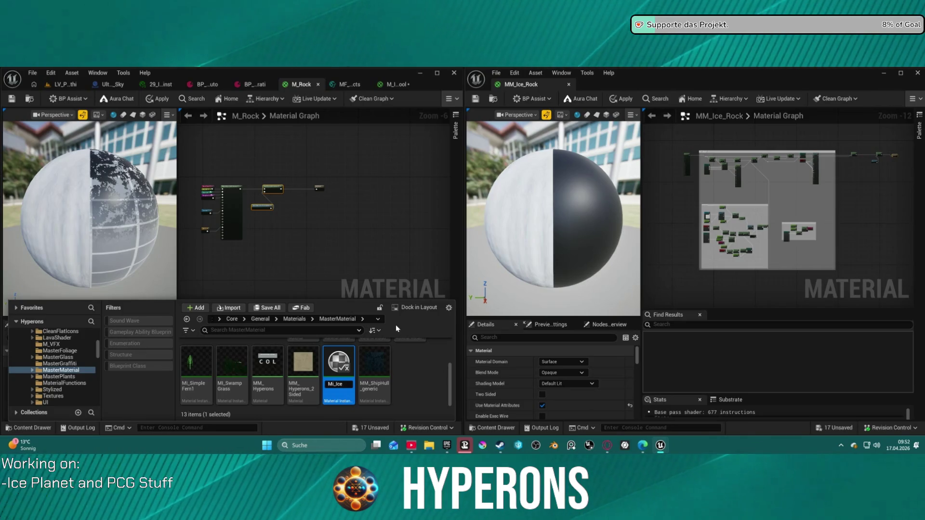
pyautogui.write('_')
pyautogui.write('Rock')
pyautogui.press('Home')
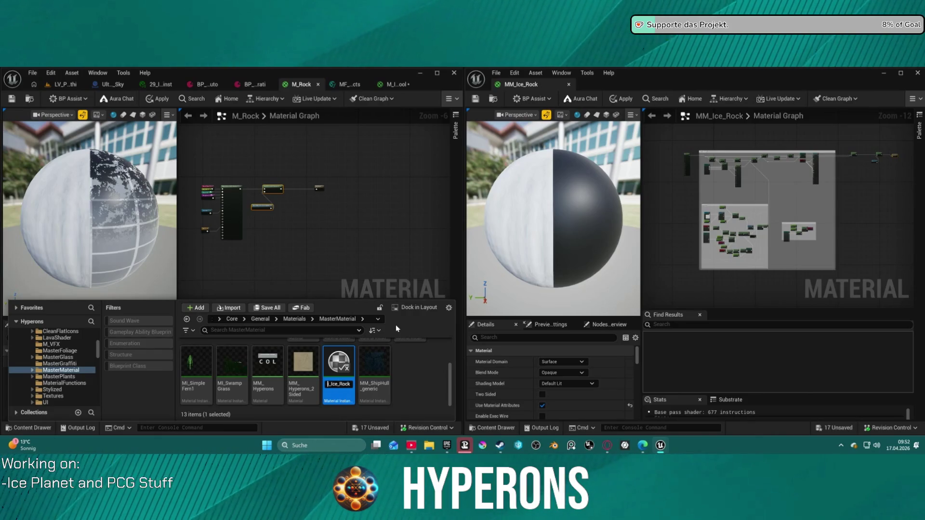
pyautogui.press('Right')
pyautogui.press('Right')
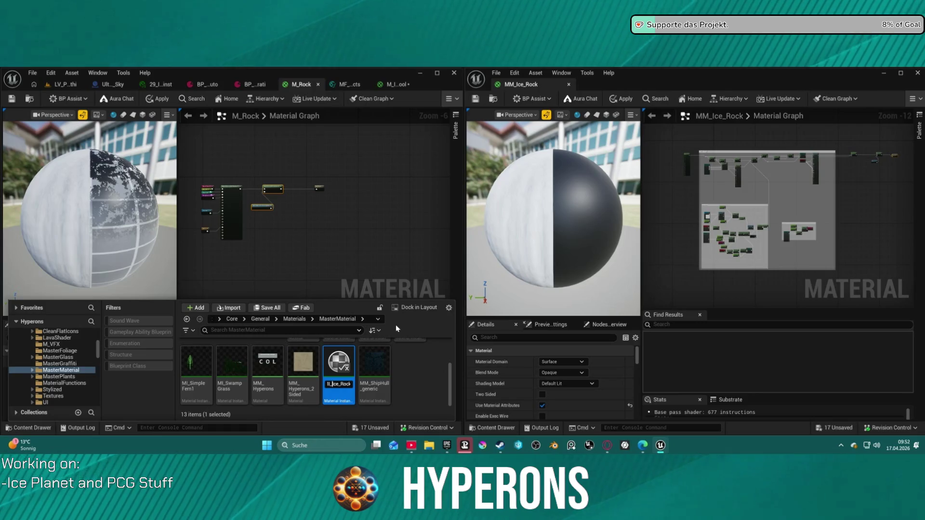
pyautogui.press('BackSpace')
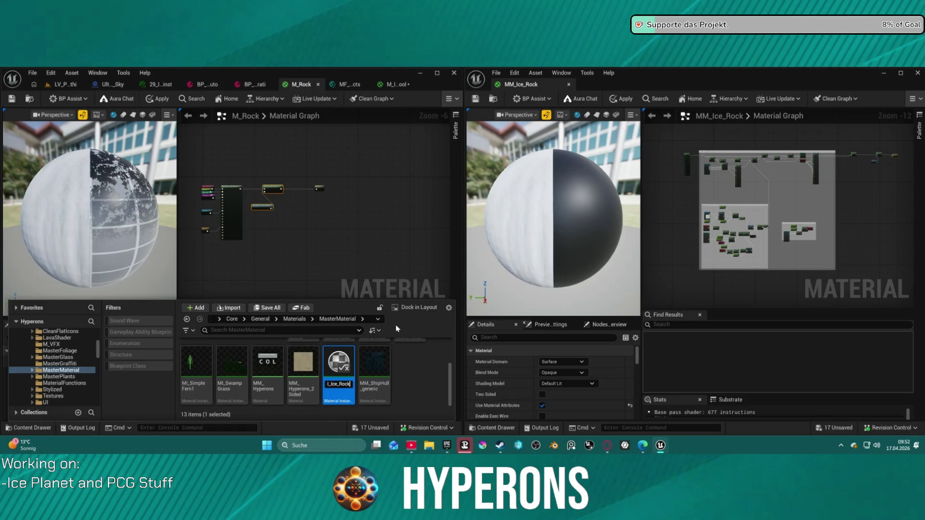
pyautogui.write('01')
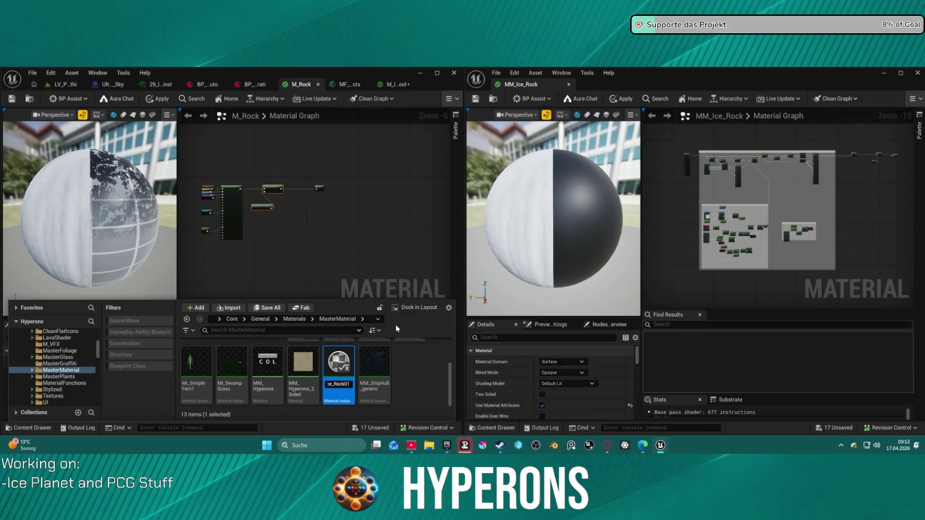
pyautogui.press('Return')
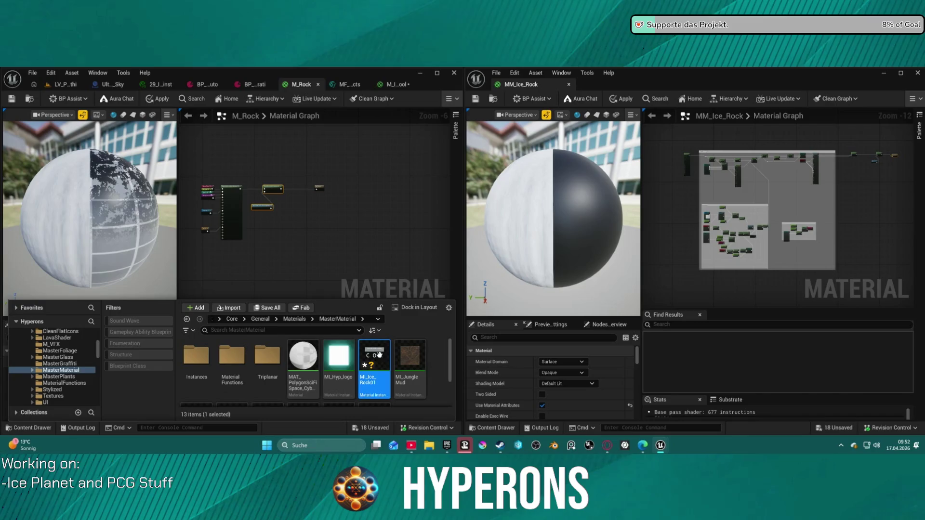
pyautogui.doubleClick(381, 359)
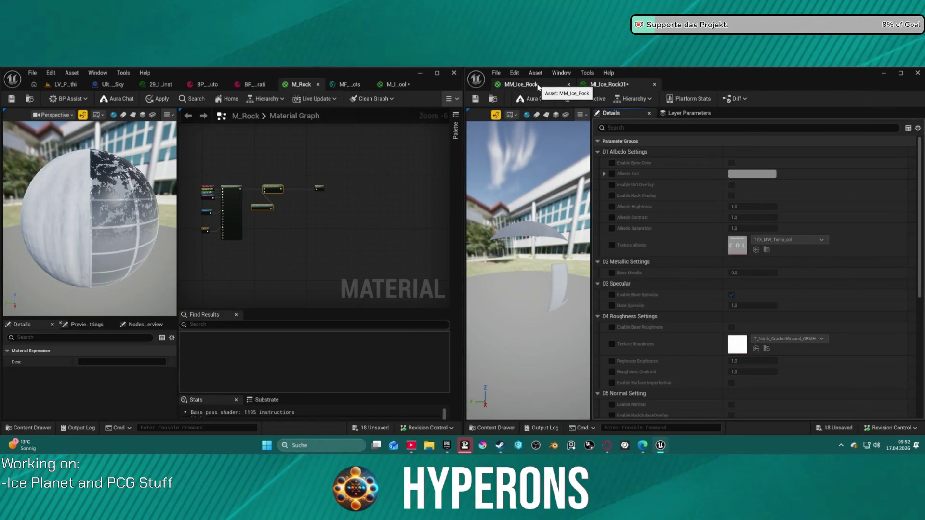
# Step: Close MM_Ice_Rock keeping its changes, then override the albedo, roughness and normal textures
pyautogui.click(568, 85)
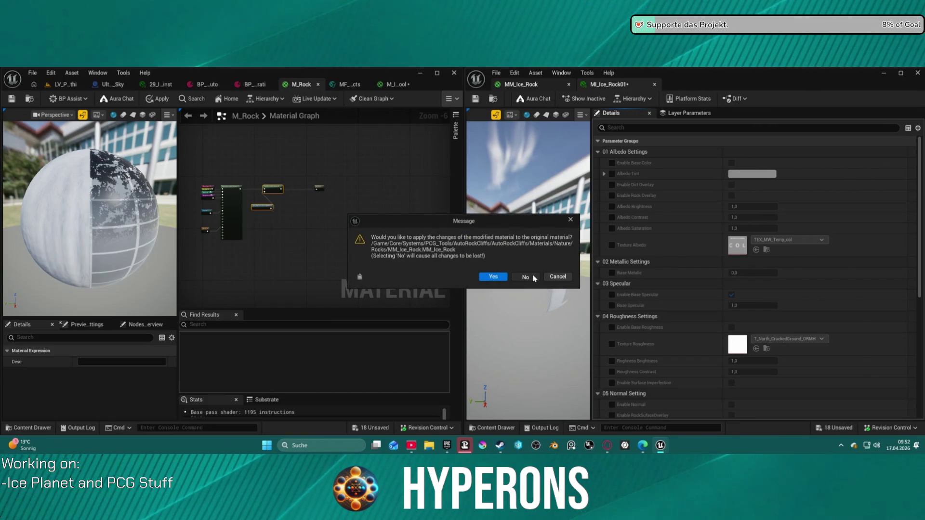
pyautogui.click(504, 274)
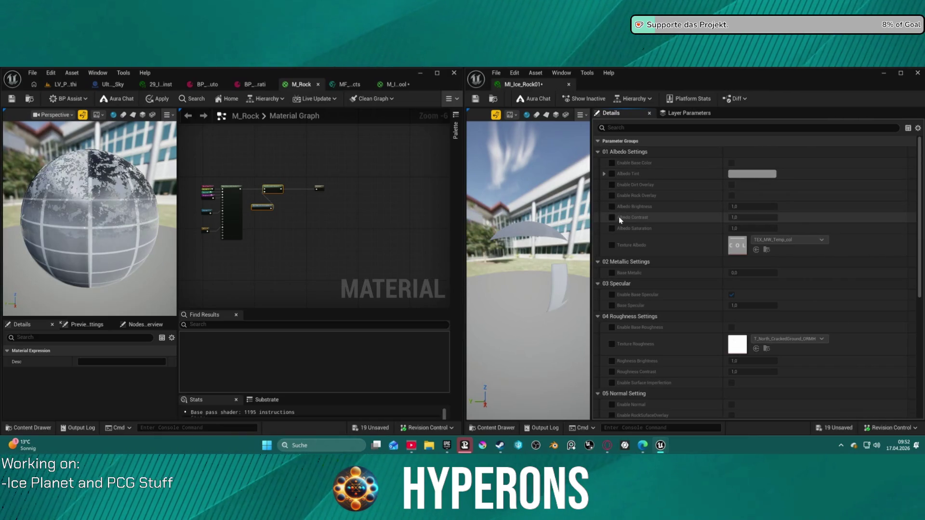
pyautogui.click(612, 245)
pyautogui.scroll(-3, 631, 285)
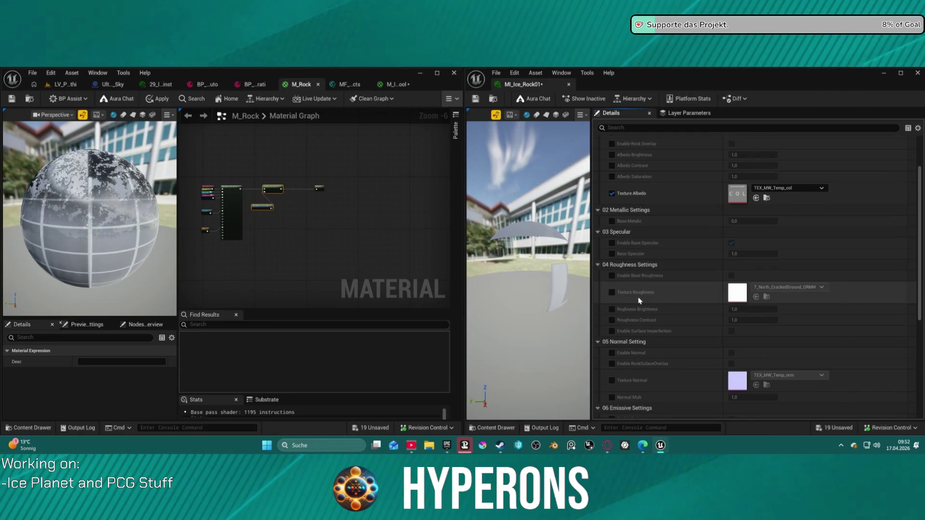
pyautogui.click(612, 279)
pyautogui.scroll(-2, 646, 289)
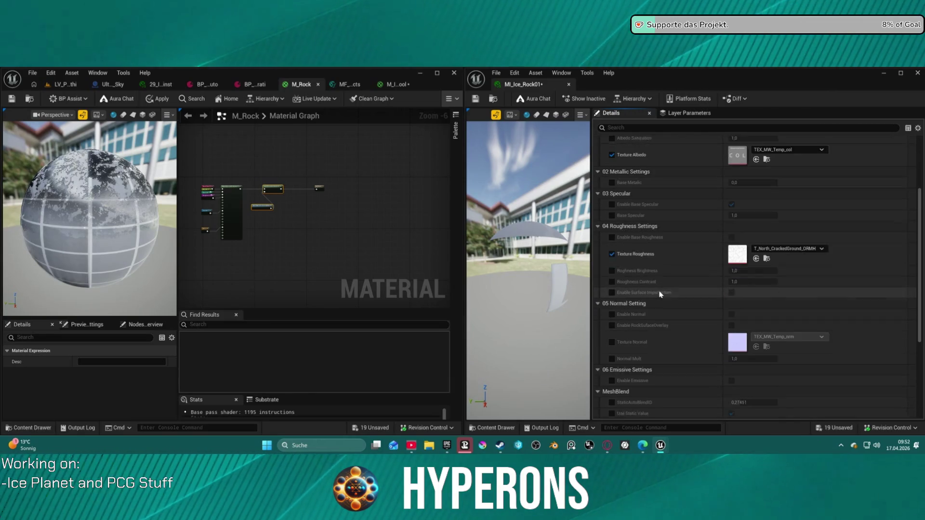
pyautogui.scroll(-2, 660, 295)
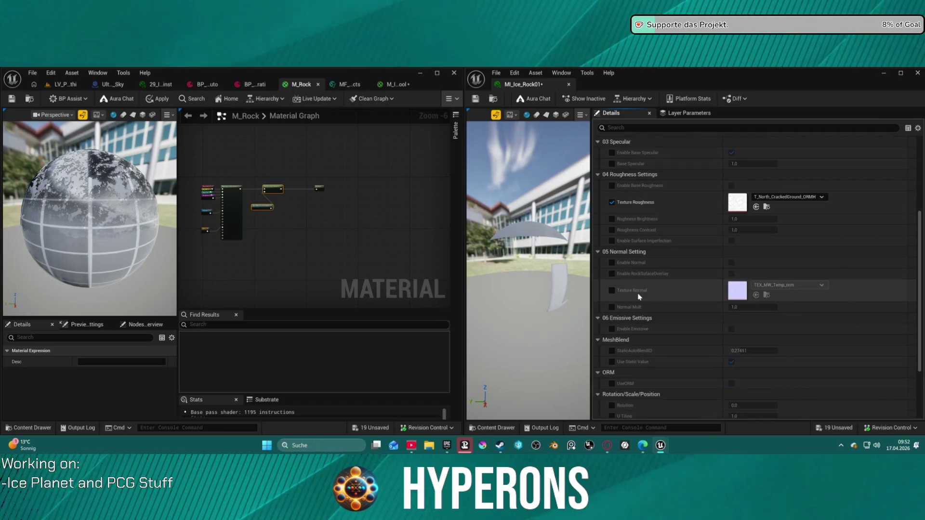
pyautogui.click(612, 278)
# Step: Turn on Enable Normal and override Use Static Value and StaticAutoBlendID
pyautogui.scroll(-1, 655, 295)
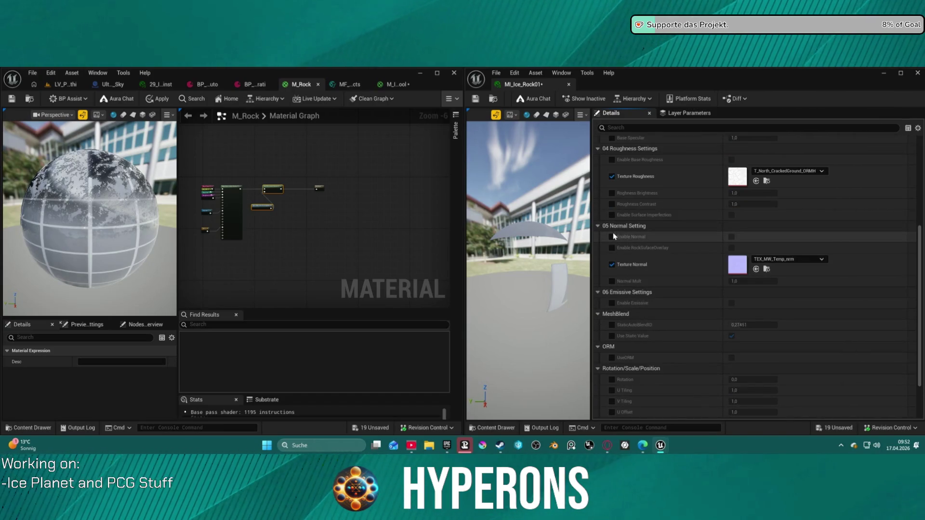
pyautogui.click(732, 237)
pyautogui.scroll(-3, 653, 288)
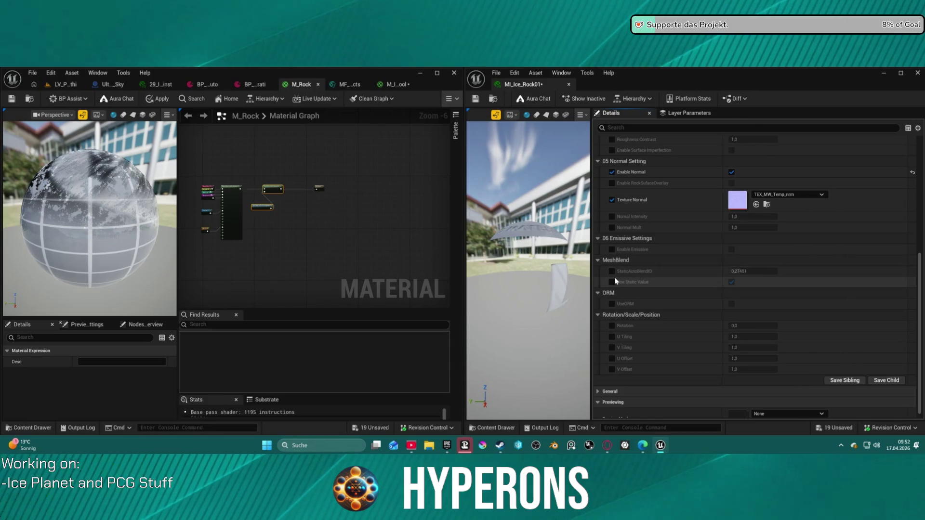
pyautogui.click(612, 282)
pyautogui.click(612, 271)
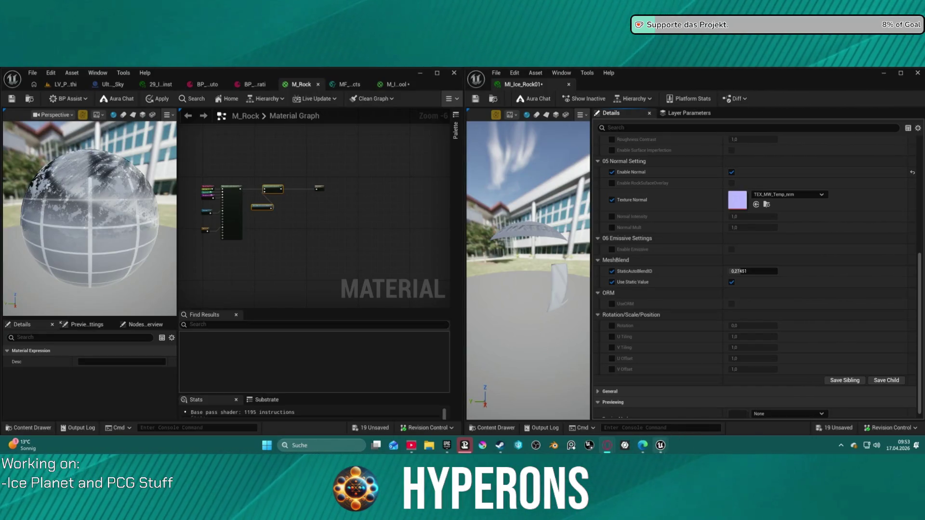
# Step: Set MI_Ice_Rock01's StaticAutoBlendID value to 0.270588 in the Details panel
pyautogui.click(752, 271)
pyautogui.write('09')
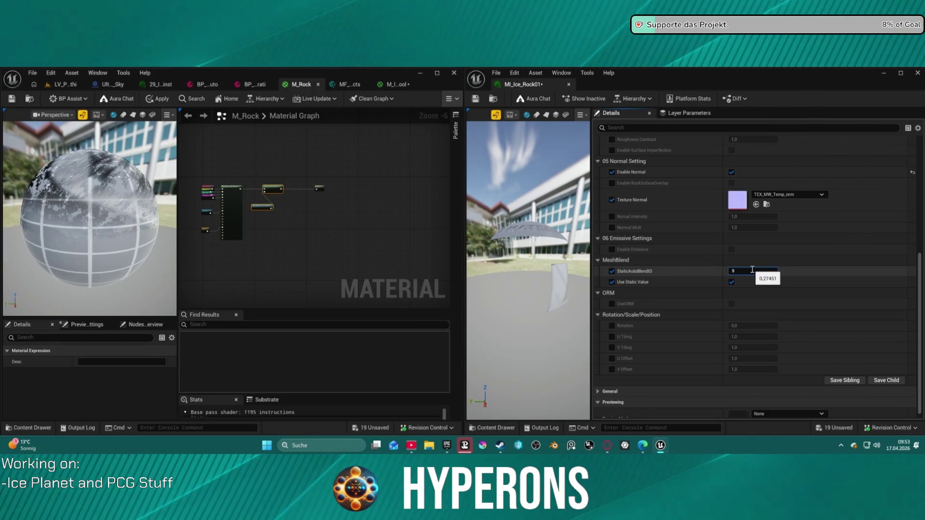
pyautogui.write('255')
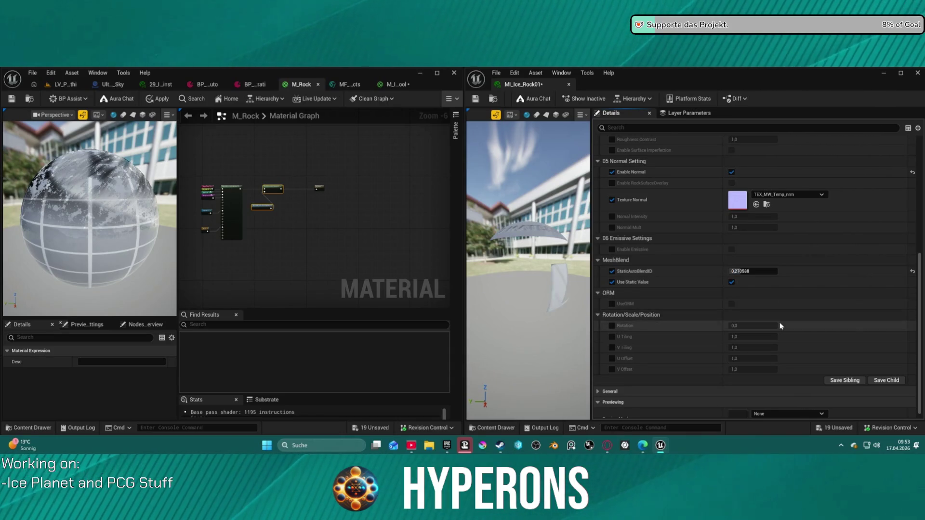
pyautogui.scroll(5, 709, 240)
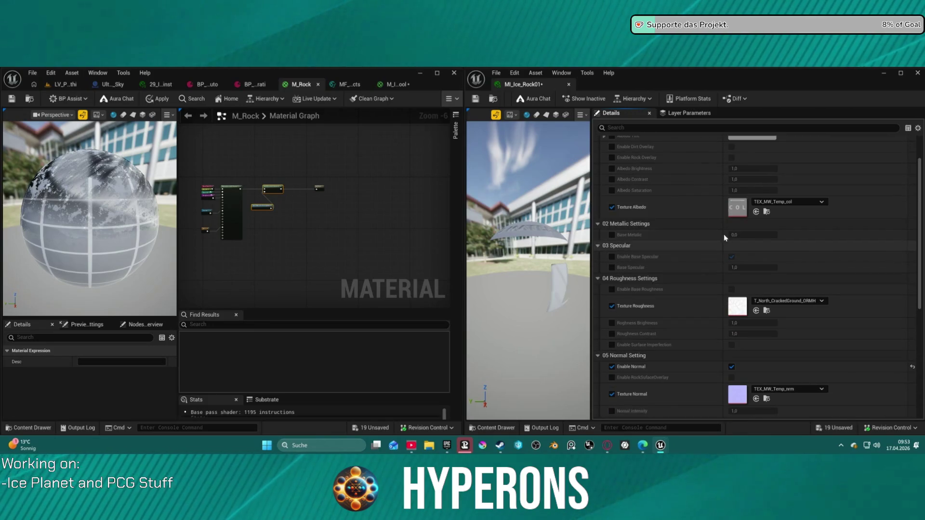
pyautogui.scroll(-1, 705, 211)
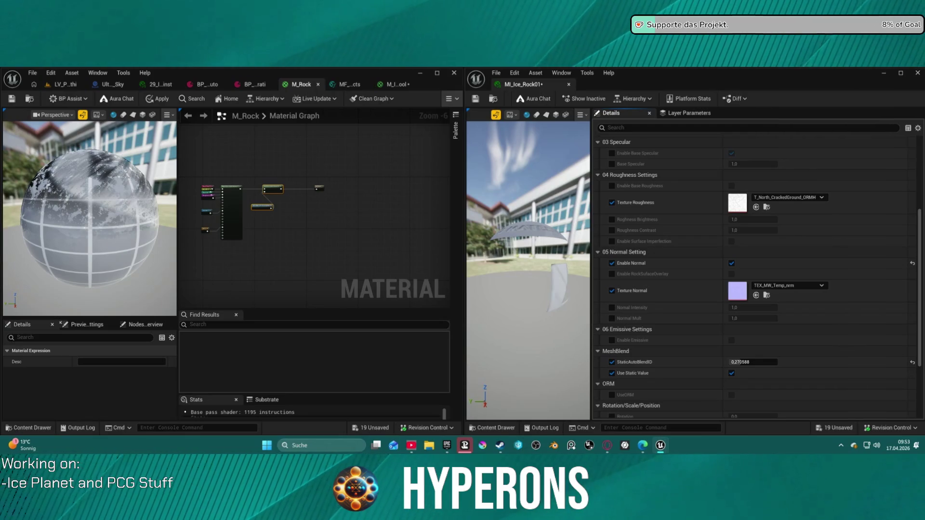
pyautogui.scroll(4, 690, 178)
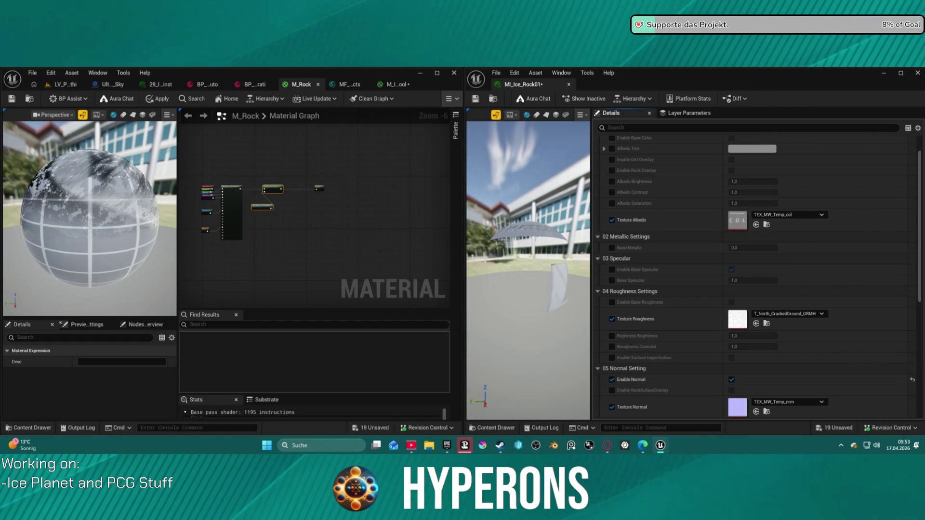
# Step: Assign IceB_Diffuse, IceB_Normal and IceB_Roughness1 textures, save MI_Ice_Rock01, and return to the level
pyautogui.moveTo(643, 113)
pyautogui.mouseDown()
pyautogui.moveTo(761, 260)
pyautogui.moveTo(751, 221)
pyautogui.mouseUp()
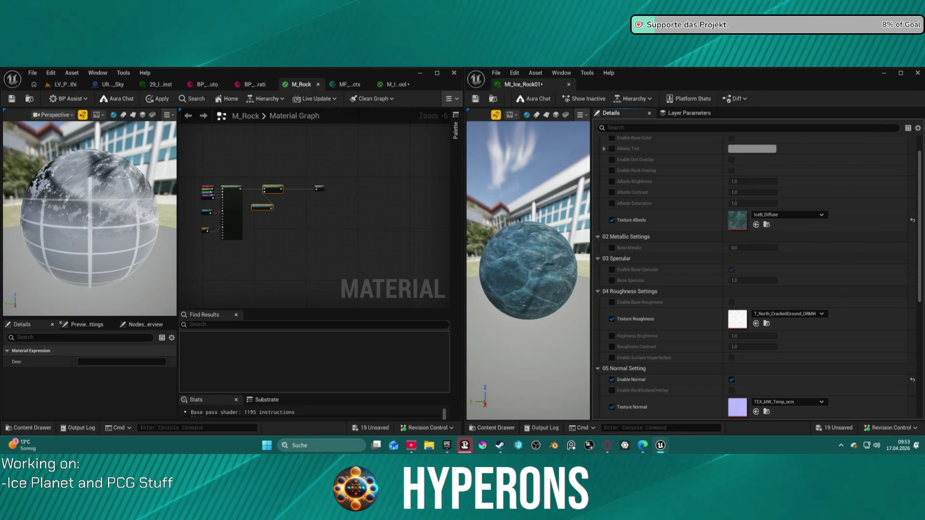
pyautogui.moveTo(665, 125)
pyautogui.mouseDown()
pyautogui.moveTo(668, 218)
pyautogui.moveTo(747, 405)
pyautogui.mouseUp()
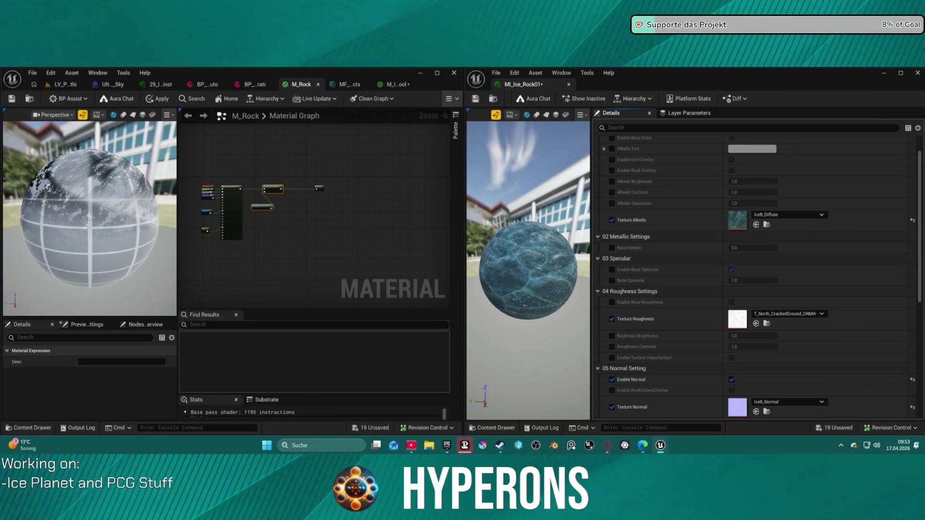
pyautogui.moveTo(665, 125)
pyautogui.mouseDown()
pyautogui.moveTo(770, 407)
pyautogui.moveTo(736, 327)
pyautogui.mouseUp()
pyautogui.scroll(-5, 800, 297)
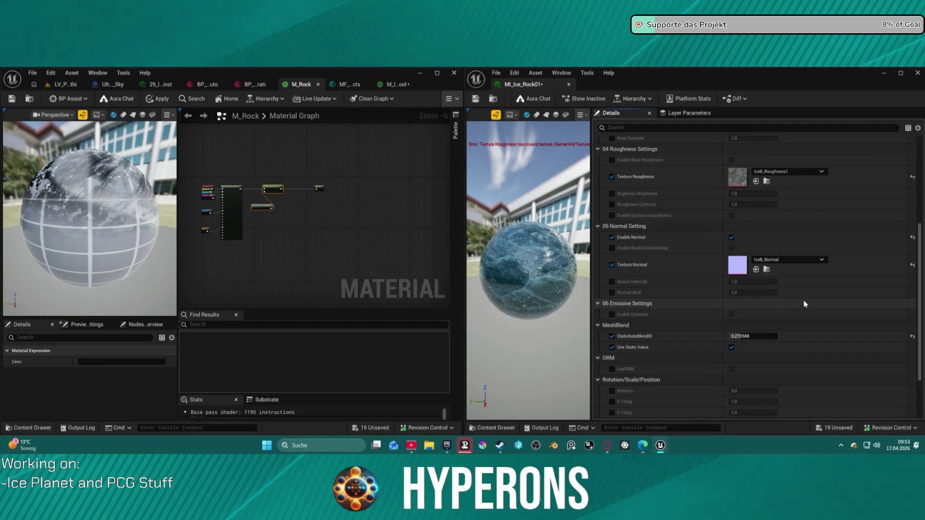
pyautogui.scroll(-3, 804, 304)
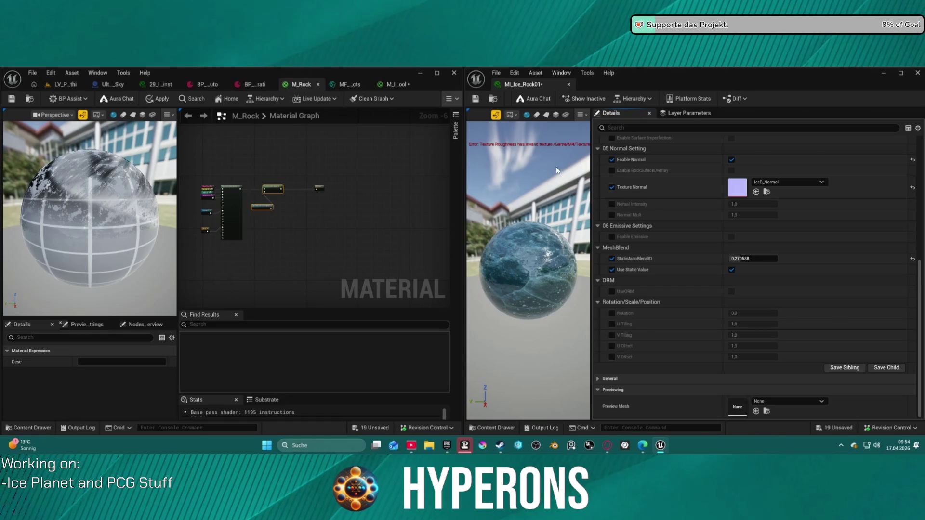
pyautogui.click(477, 98)
pyautogui.click(62, 84)
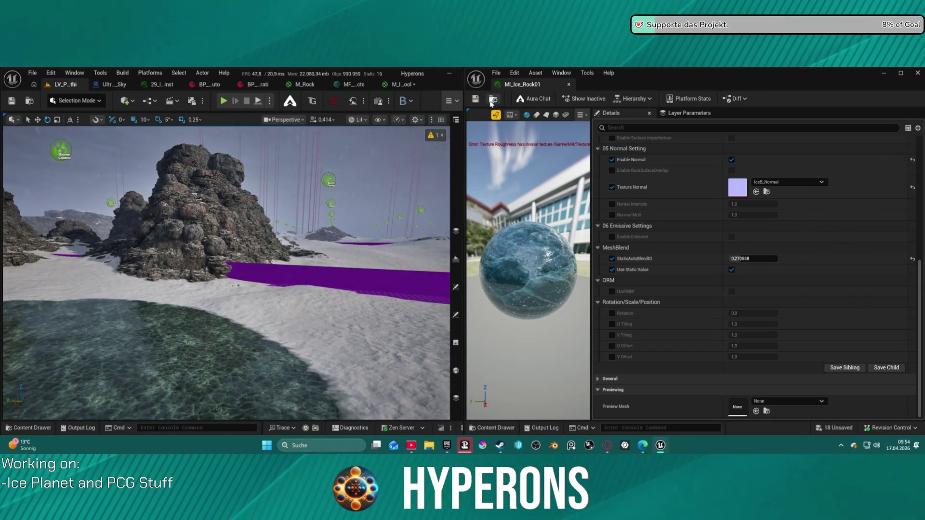
# Step: Fly around the rock pillar to inspect its blue-ice surface
pyautogui.press('w')
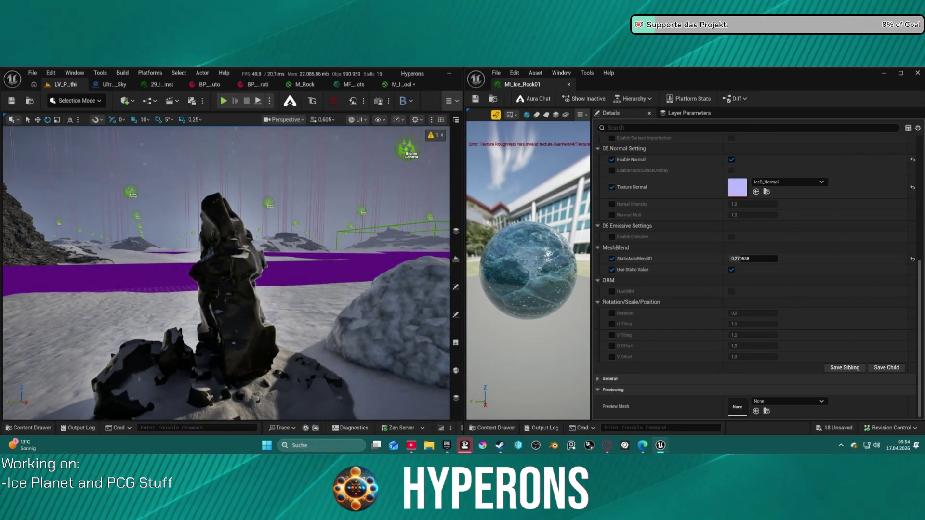
pyautogui.press('w')
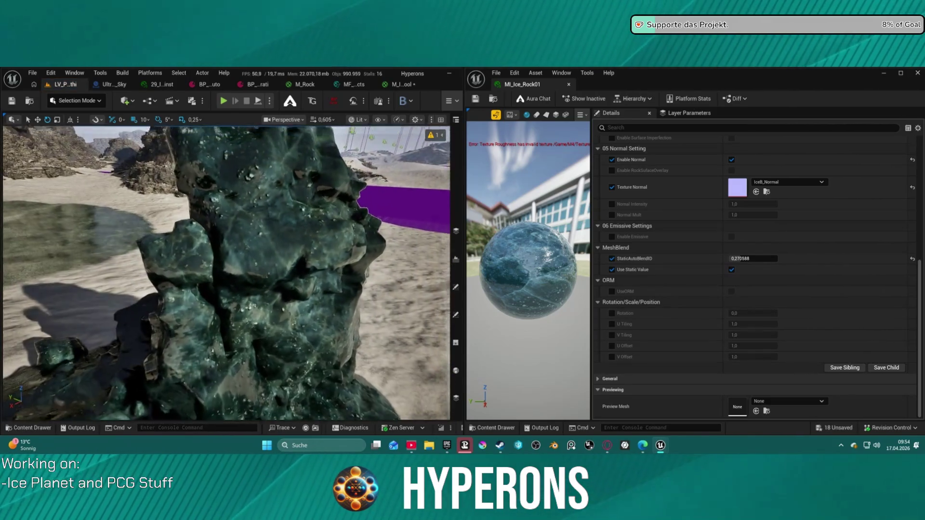
pyautogui.press('w')
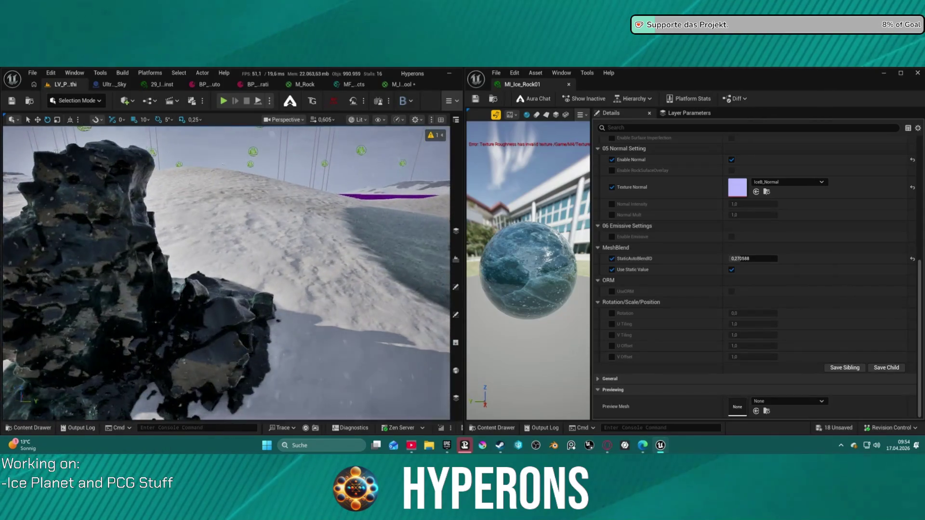
pyautogui.press('a')
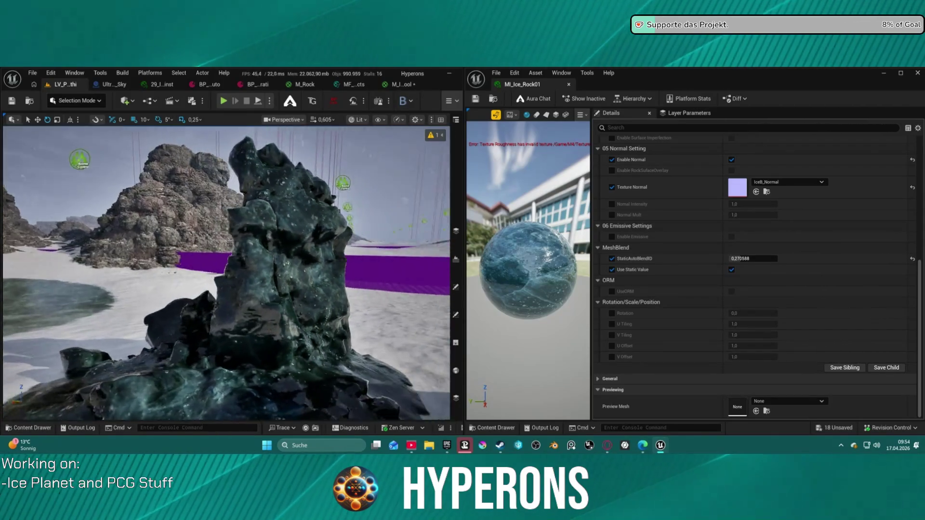
pyautogui.press('w')
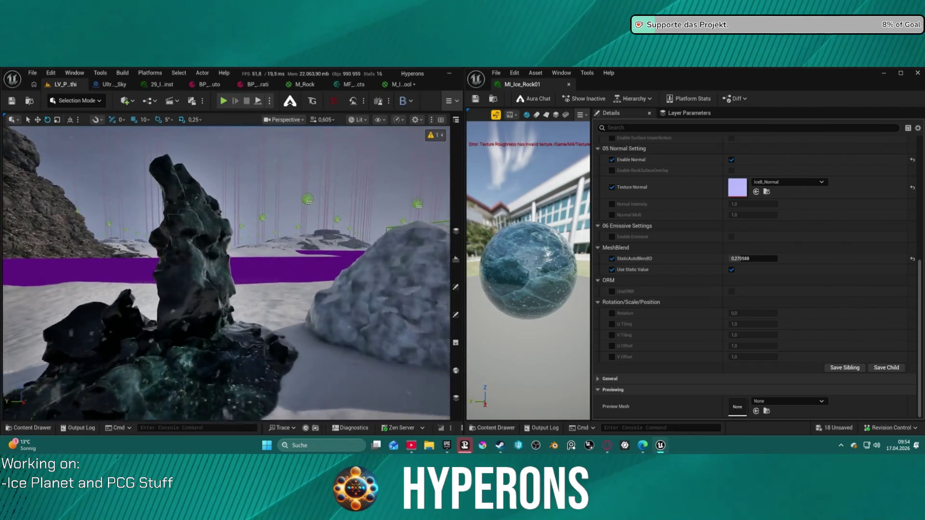
pyautogui.press('s')
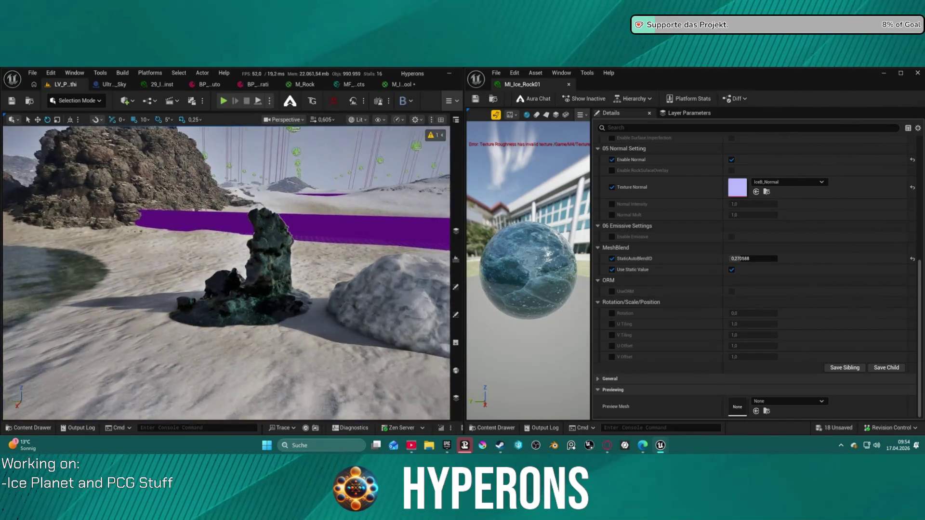
pyautogui.press('w')
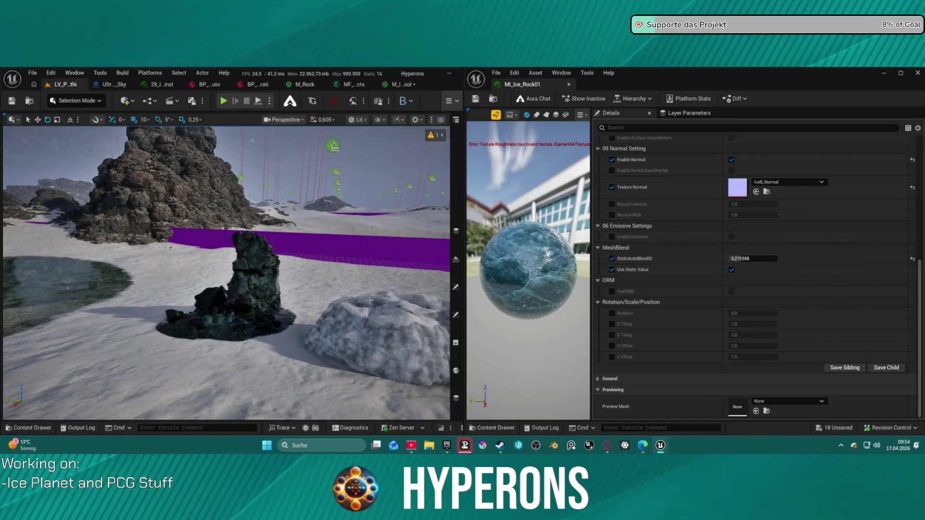
pyautogui.press('s')
# Step: Delete the snowy boulder beside the pillar and save all unsaved assets
pyautogui.click(366, 298)
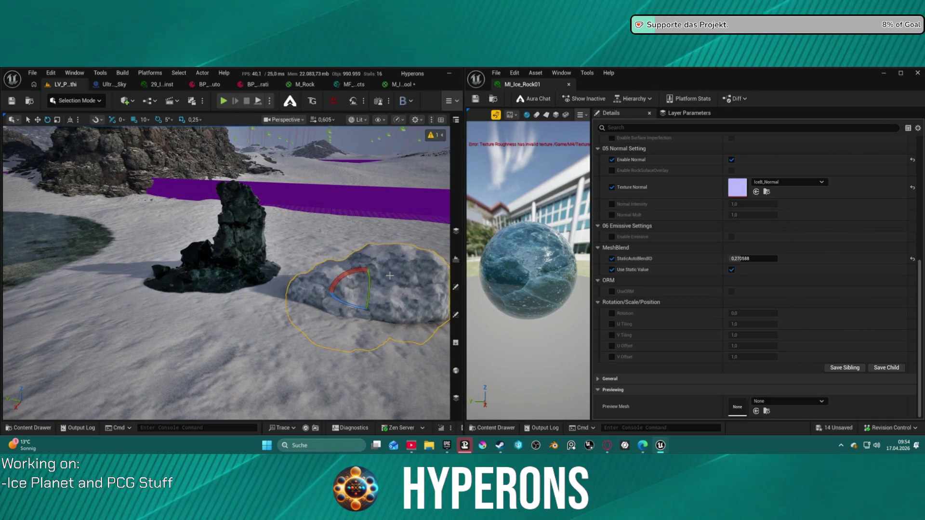
pyautogui.press('Delete')
pyautogui.hotkey('ctrl', 's')
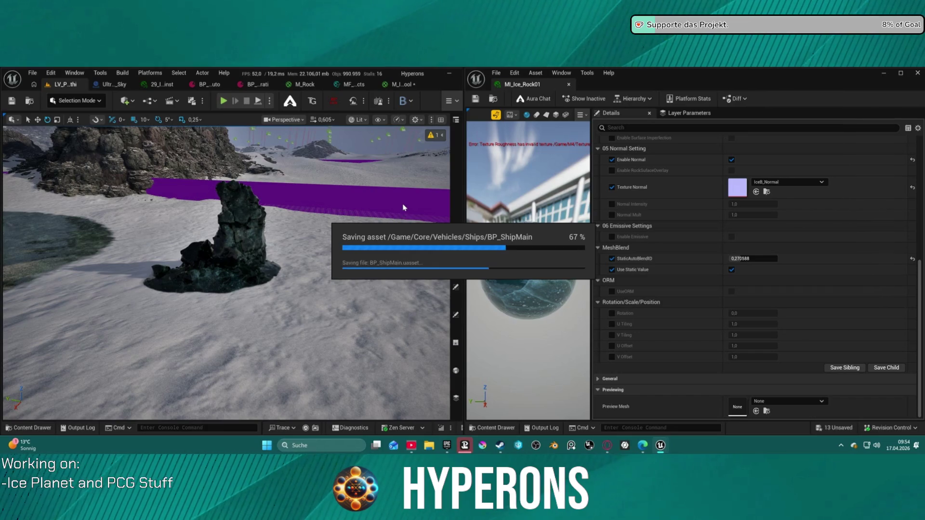
pyautogui.scroll(10, 403, 204)
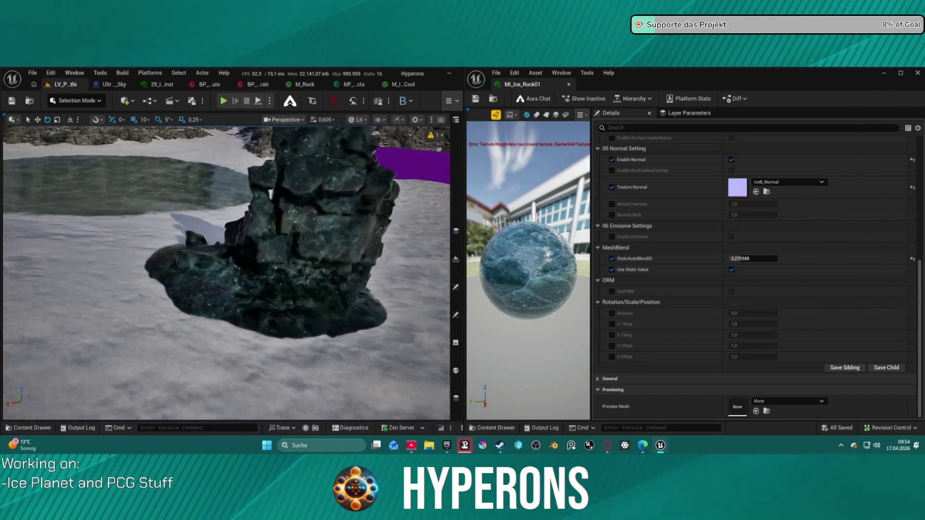
pyautogui.scroll(-8, 403, 205)
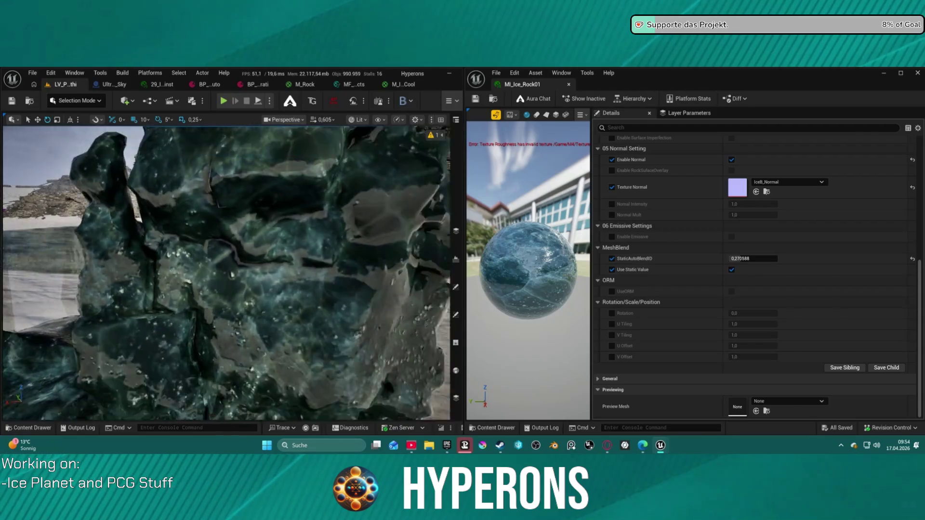
pyautogui.scroll(-5, 226, 273)
pyautogui.scroll(8, 227, 273)
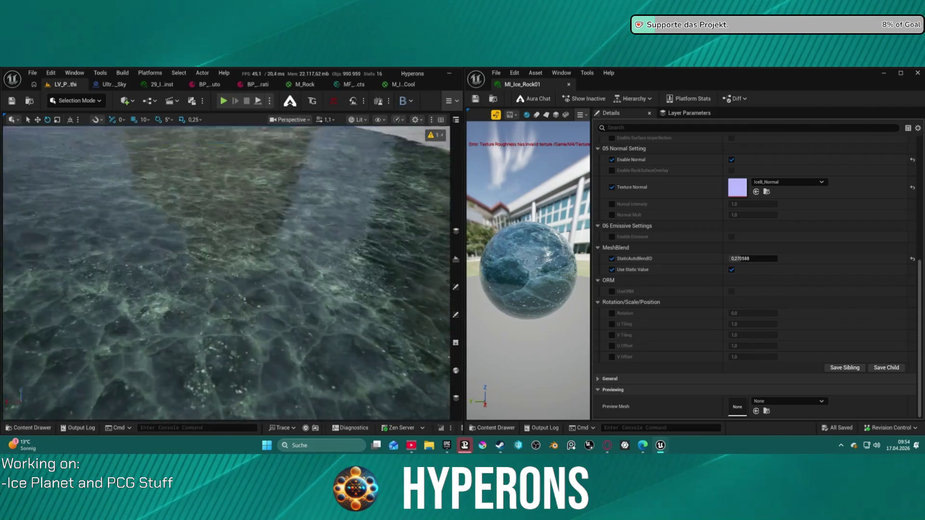
pyautogui.scroll(-6, 227, 273)
pyautogui.scroll(6, 227, 274)
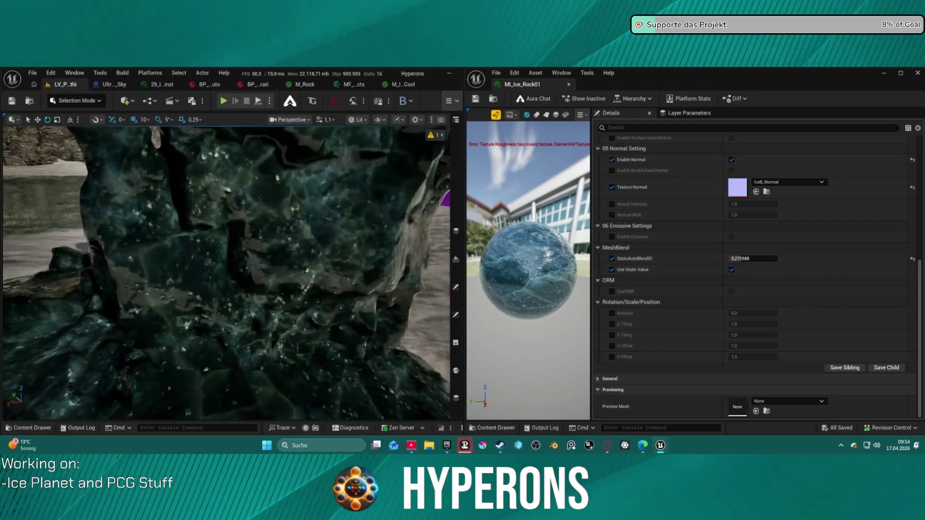
pyautogui.scroll(3, 227, 274)
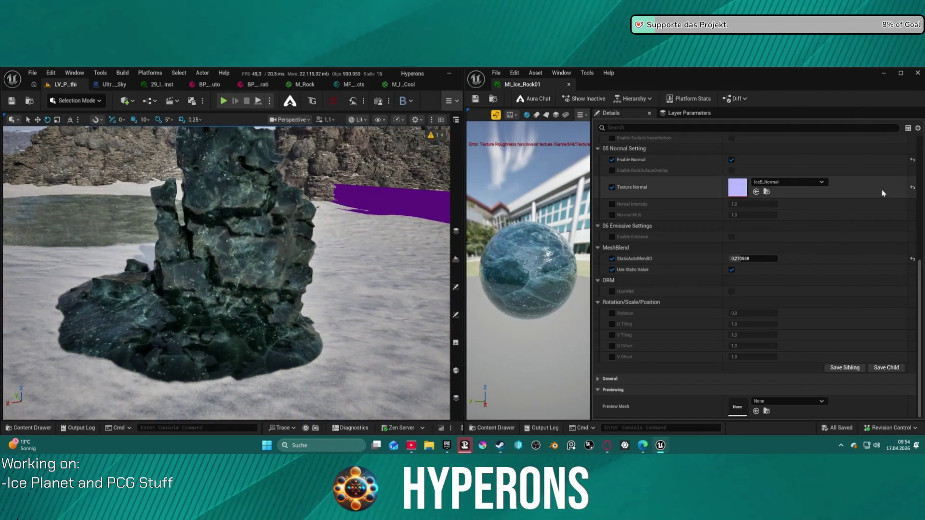
pyautogui.scroll(2, 691, 226)
pyautogui.scroll(1, 692, 227)
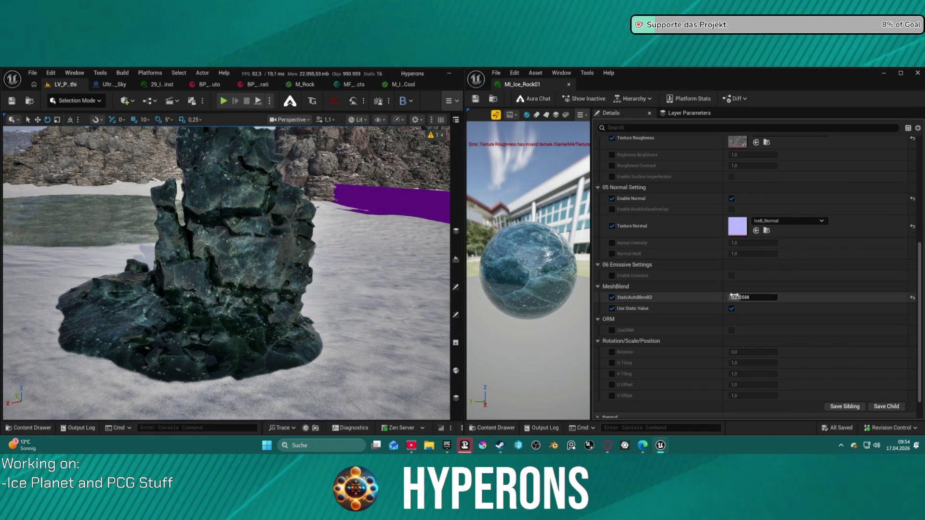
pyautogui.scroll(10, 735, 277)
# Step: Override Base Specular, base roughness, Roughness Contrast and Brightness, and switch on Surface Imperfection
pyautogui.click(612, 218)
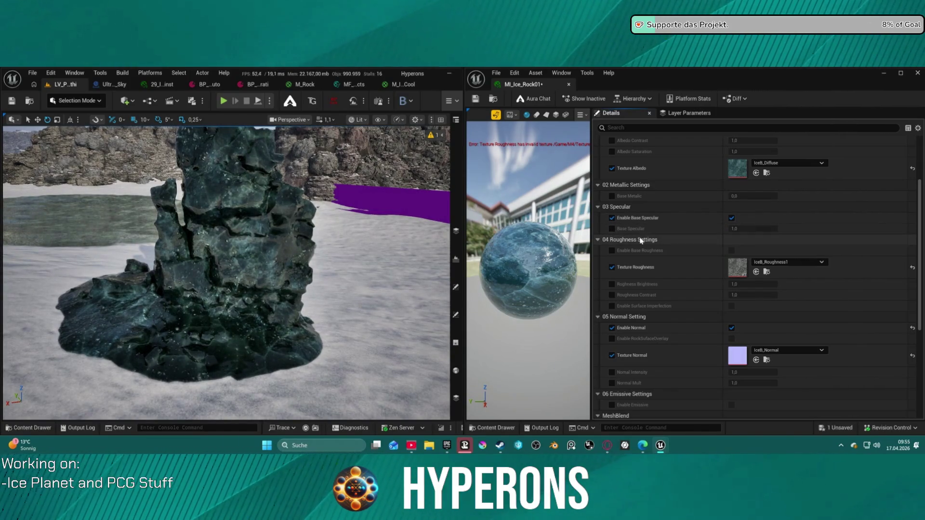
pyautogui.click(612, 251)
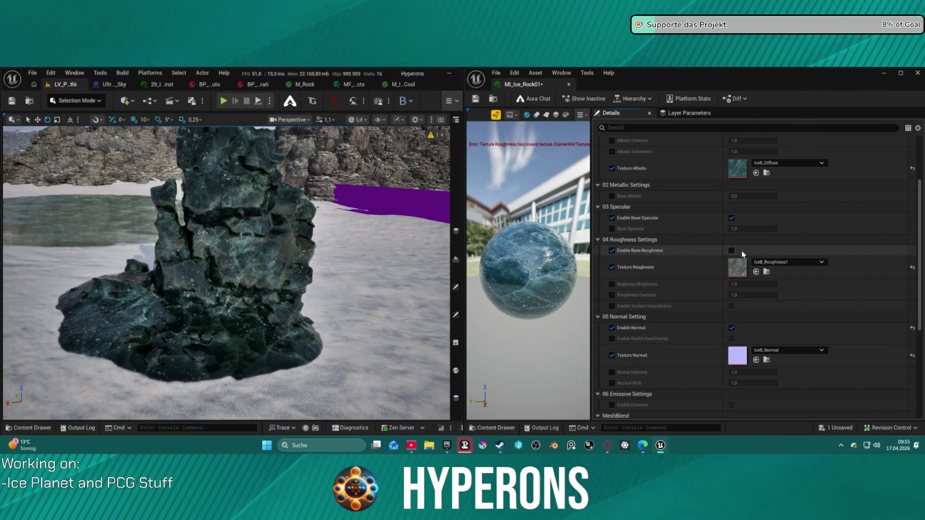
pyautogui.click(612, 295)
pyautogui.click(612, 284)
pyautogui.click(612, 306)
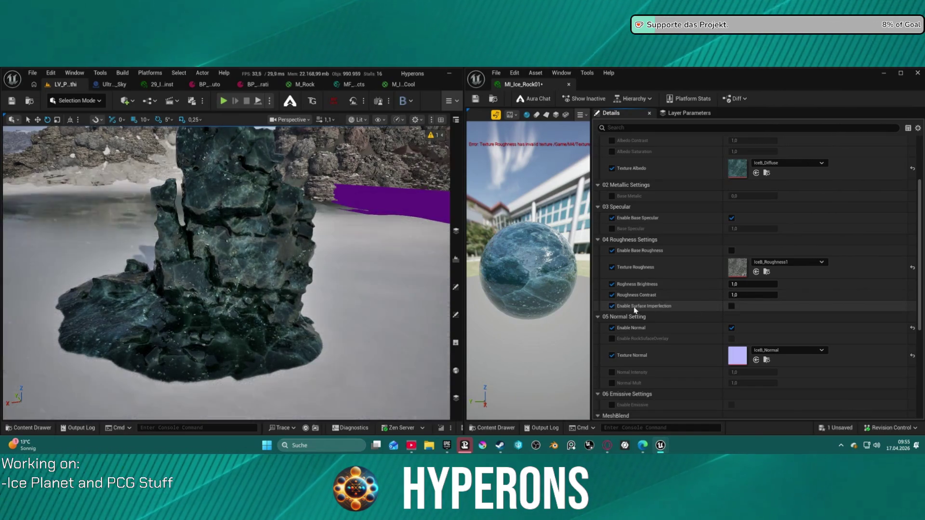
pyautogui.click(732, 306)
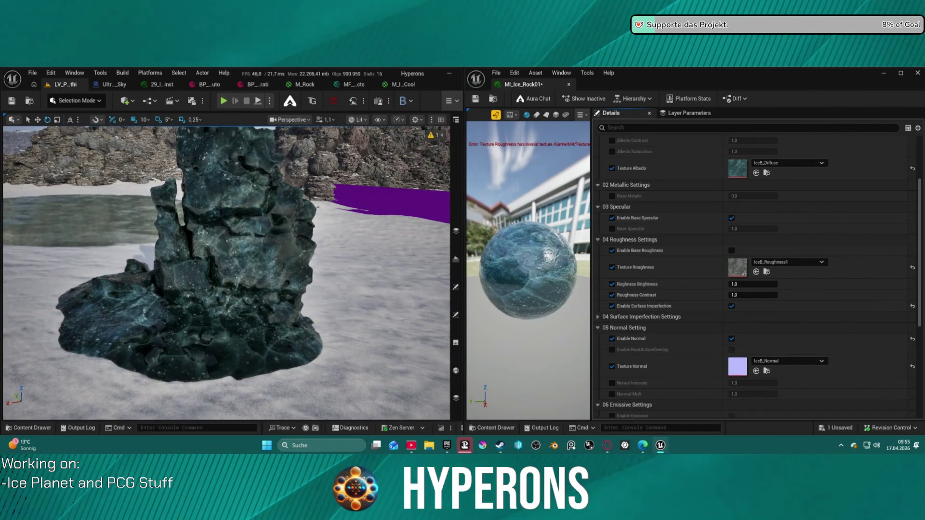
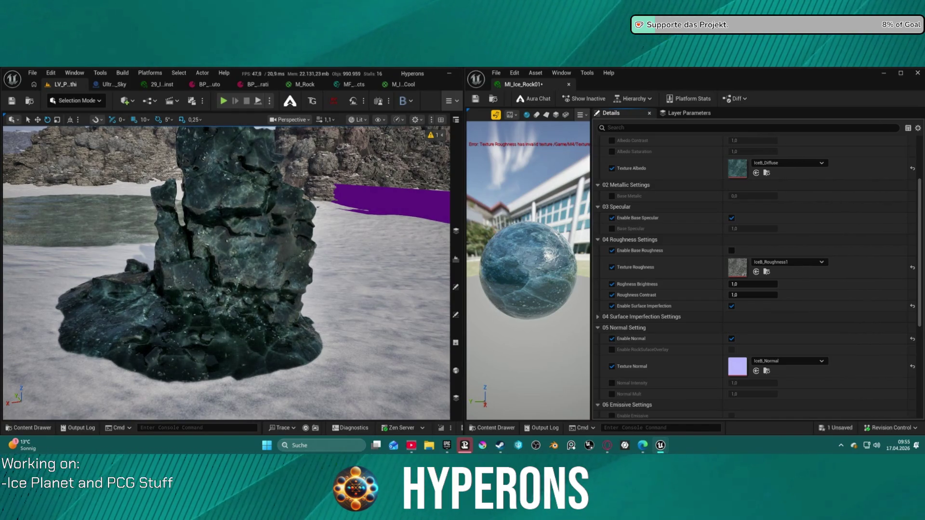
# Step: Enable Surface Imperfection on MI_Ice_Rock01 and assign IceCrack_Disp_B as its imperfection texture
pyautogui.moveTo(924, 207)
pyautogui.mouseDown()
pyautogui.moveTo(820, 203)
pyautogui.moveTo(796, 356)
pyautogui.moveTo(699, 225)
pyautogui.mouseUp()
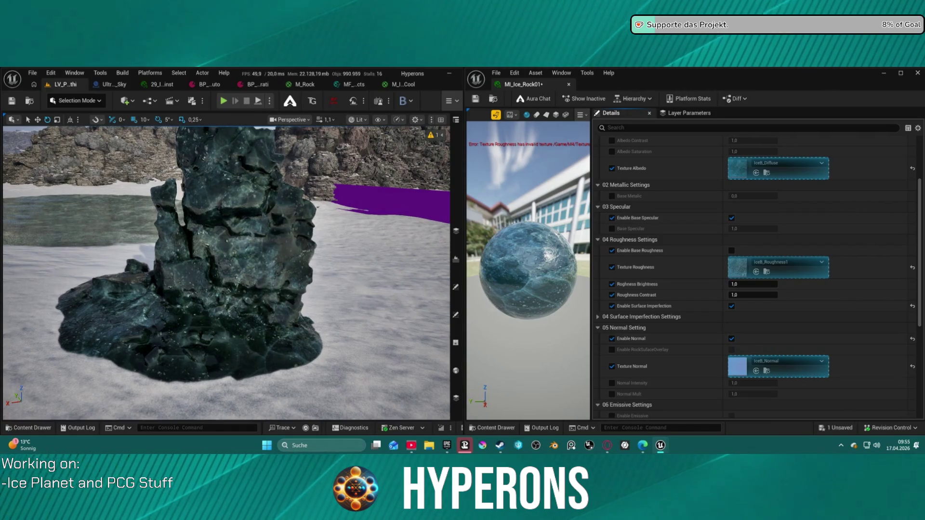
pyautogui.click(594, 318)
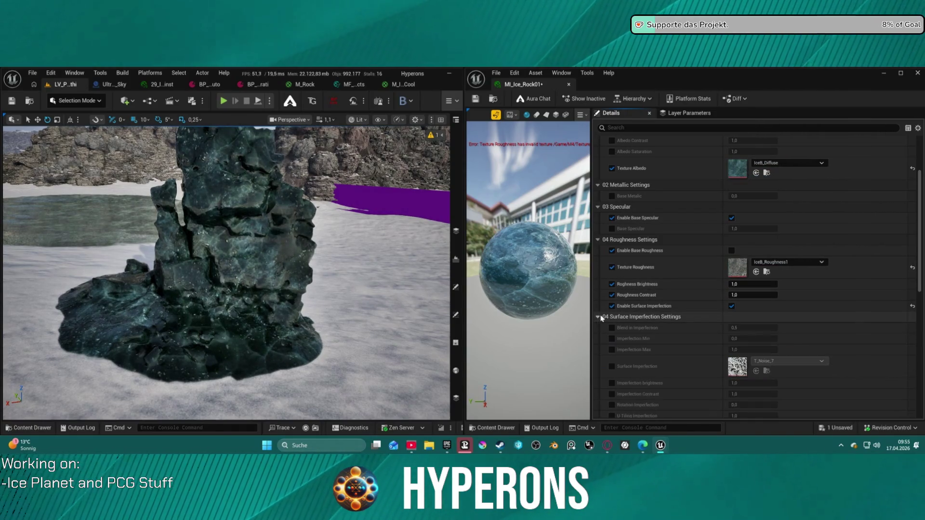
pyautogui.scroll(-2, 667, 333)
pyautogui.scroll(-1, 667, 333)
pyautogui.click(612, 315)
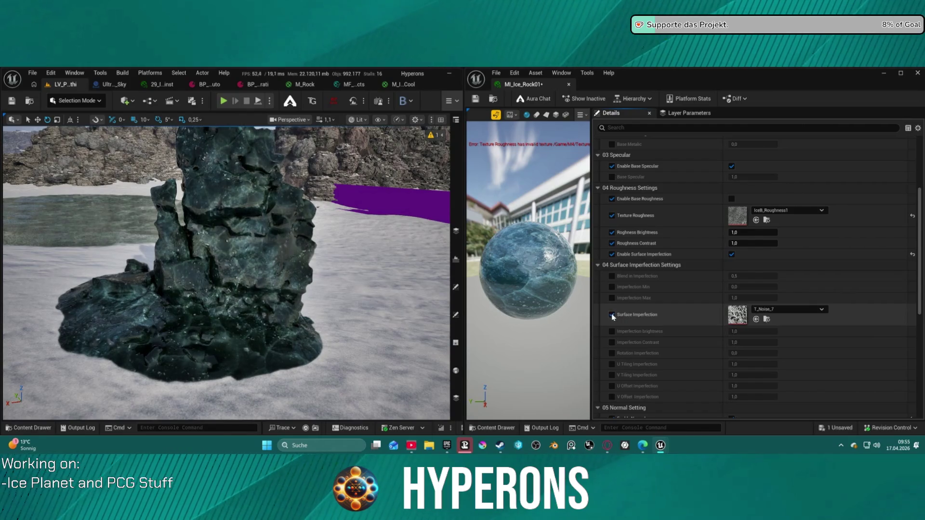
pyautogui.moveTo(685, 97); pyautogui.dragTo(738, 316)
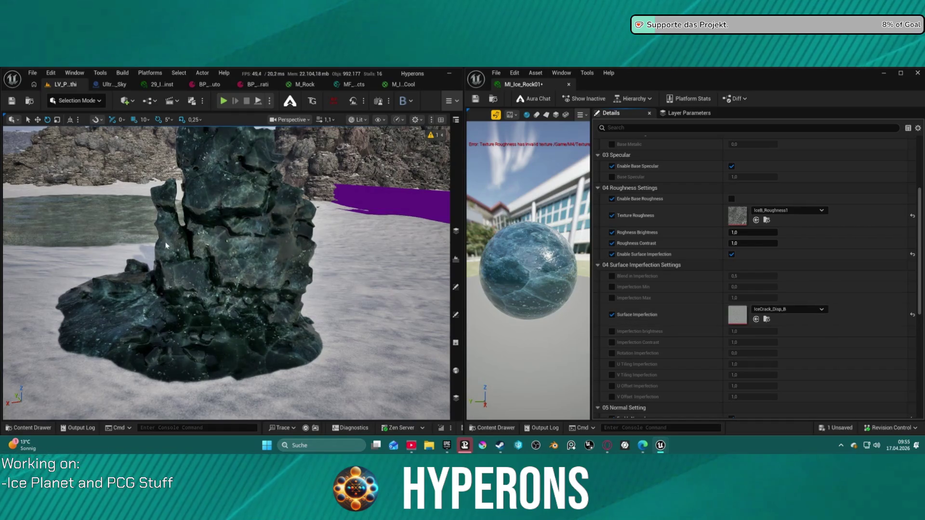
pyautogui.scroll(5, 230, 248)
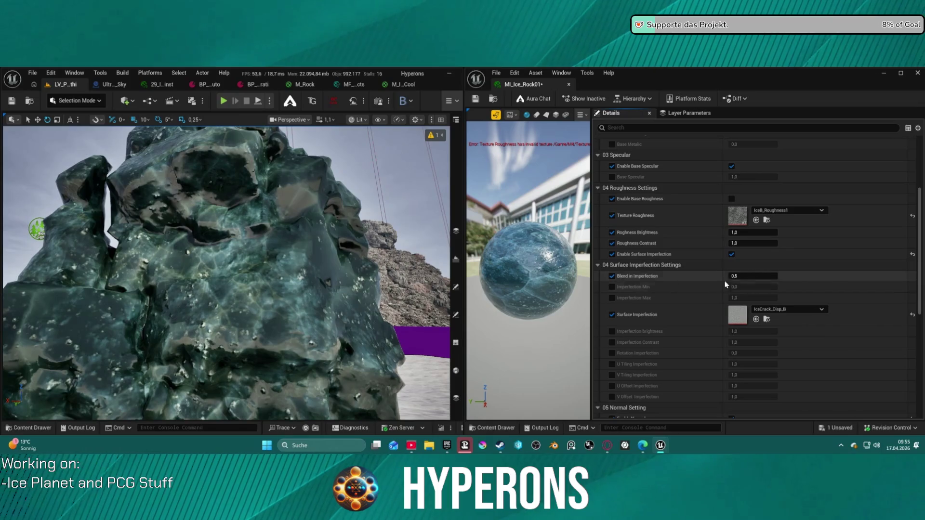
# Step: Lower Blend in Imperfection, reset it to 0.5, and inspect the dark rock up close
pyautogui.moveTo(753, 276); pyautogui.dragTo(694, 276)
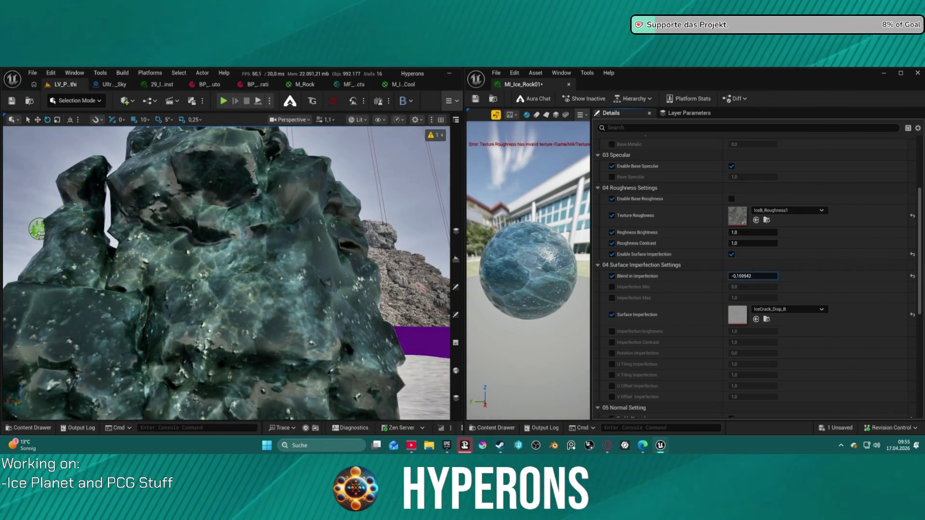
pyautogui.click(913, 276)
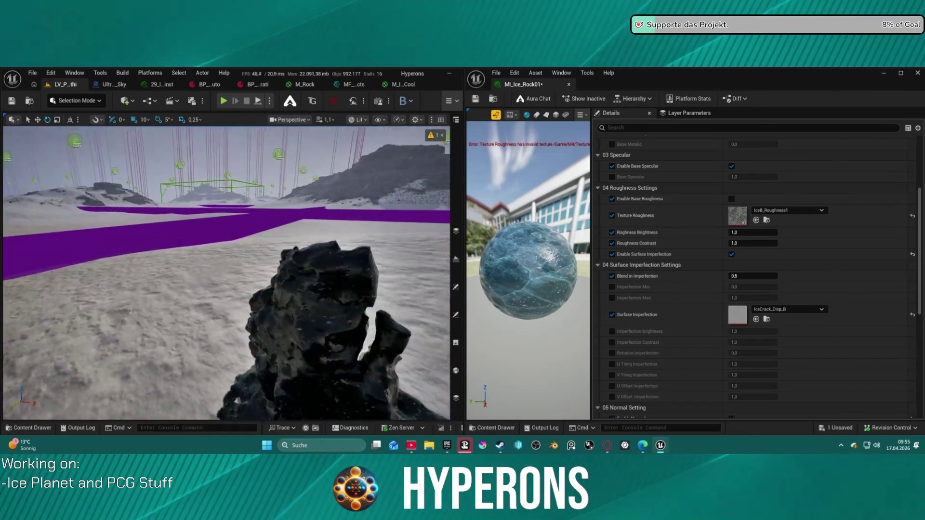
pyautogui.moveTo(227, 270); pyautogui.dragTo(322, 269)
pyautogui.moveTo(148, 195)
pyautogui.mouseDown()
pyautogui.moveTo(147, 181)
pyautogui.moveTo(148, 195)
pyautogui.mouseUp()
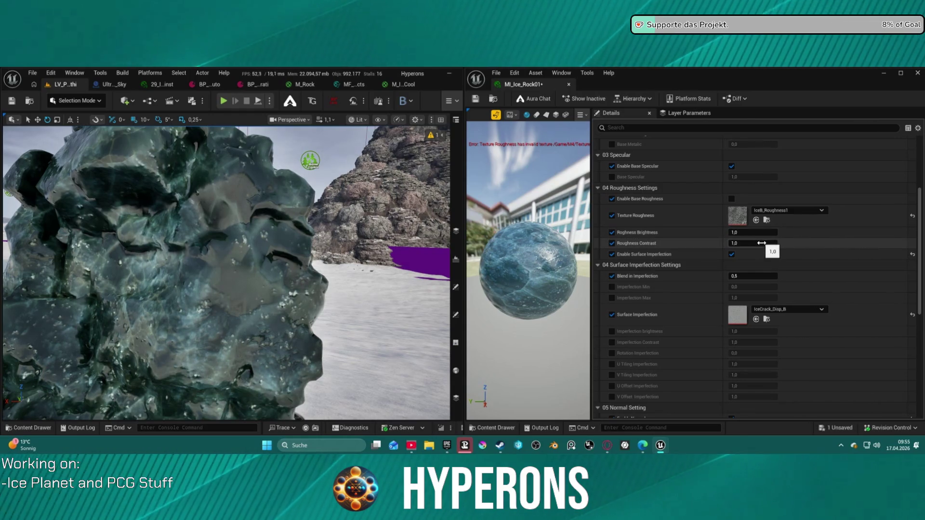
# Step: Try other roughness and blend values, then disable Surface Imperfection and reset Roughness Contrast to 1.0
pyautogui.moveTo(761, 244); pyautogui.dragTo(736, 244)
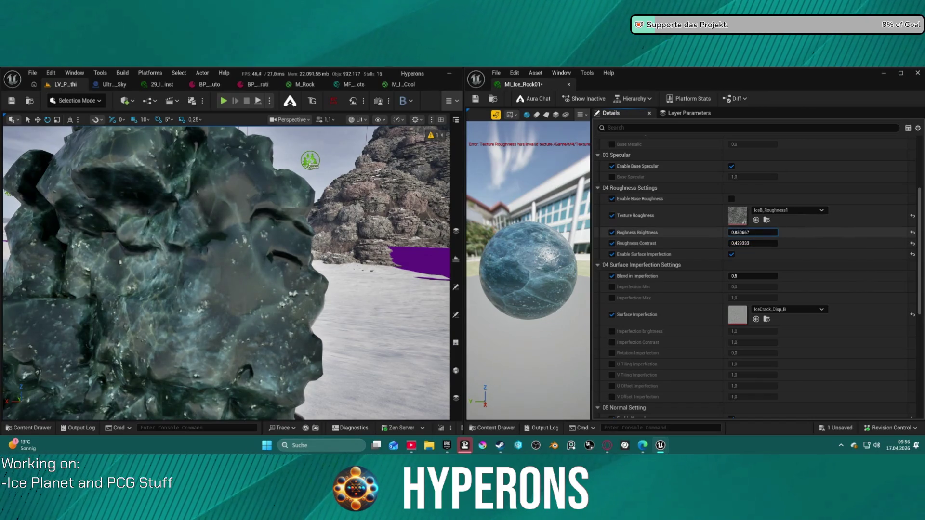
pyautogui.moveTo(752, 232); pyautogui.dragTo(780, 233)
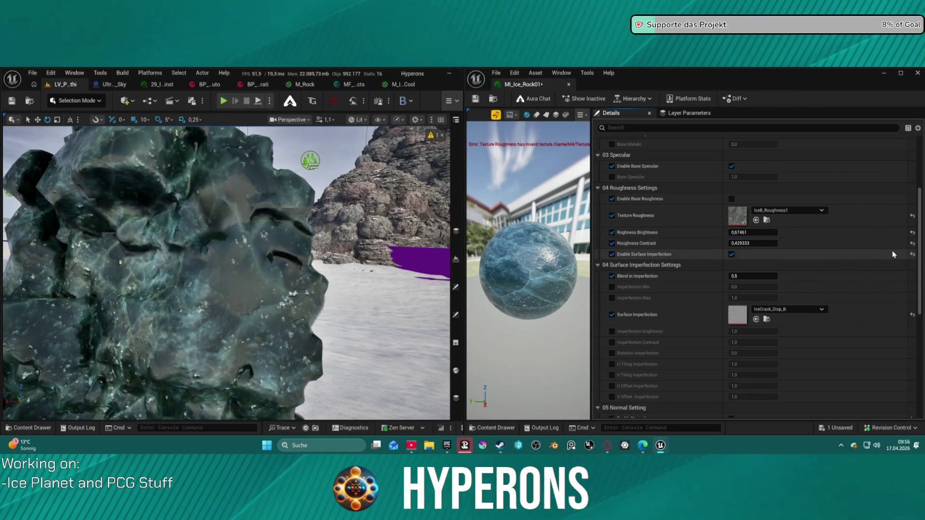
pyautogui.moveTo(754, 276); pyautogui.dragTo(677, 276)
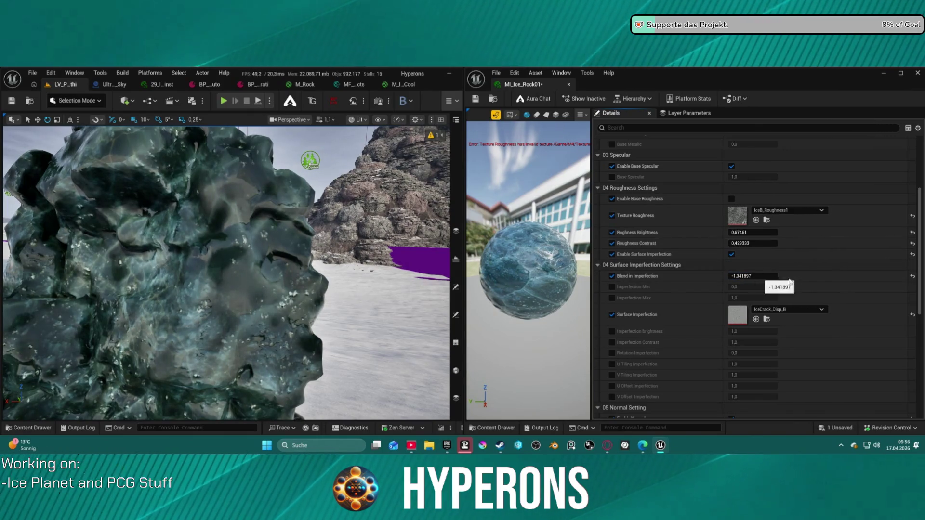
pyautogui.click(732, 255)
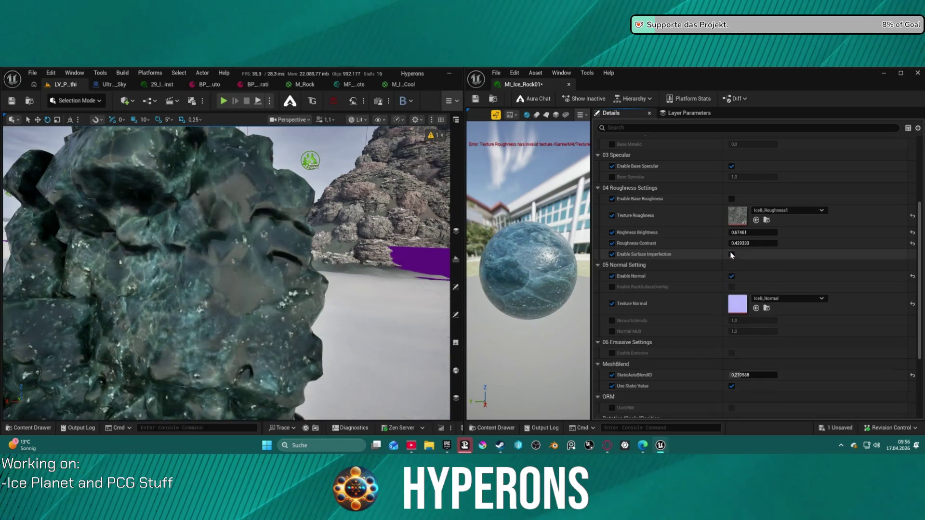
pyautogui.click(912, 244)
# Step: Reset Roughness Brightness to 1.0 and use IceB_Roughness_LC as the roughness texture
pyautogui.click(913, 233)
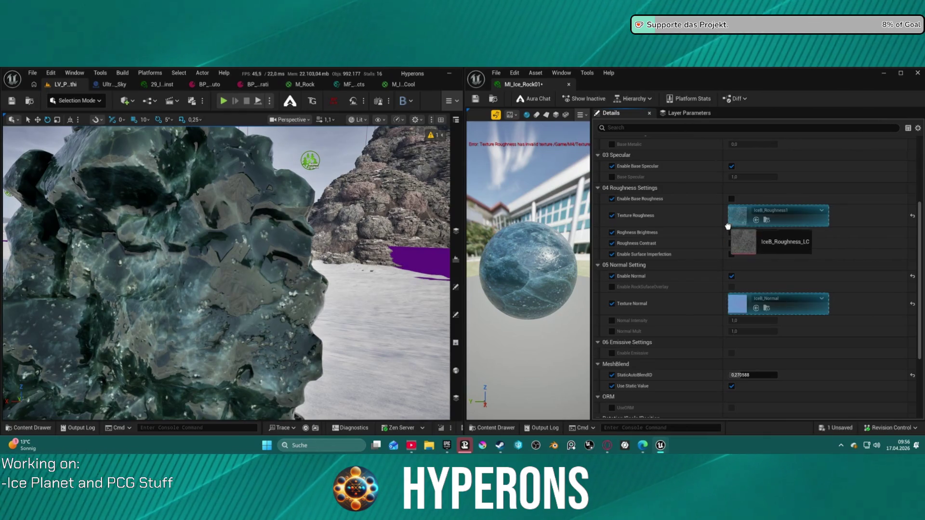
pyautogui.moveTo(739, 219)
pyautogui.mouseDown()
pyautogui.moveTo(752, 244)
pyautogui.moveTo(747, 222)
pyautogui.mouseUp()
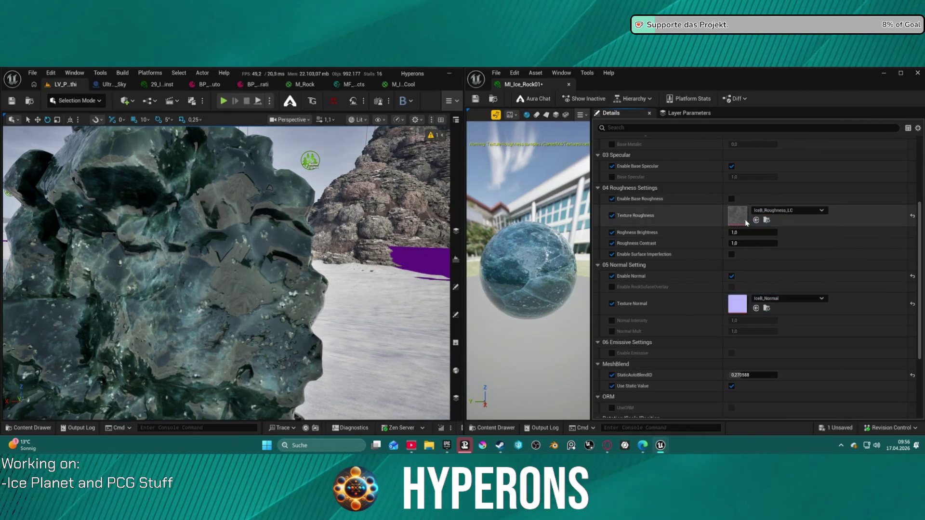
pyautogui.scroll(-5, 227, 272)
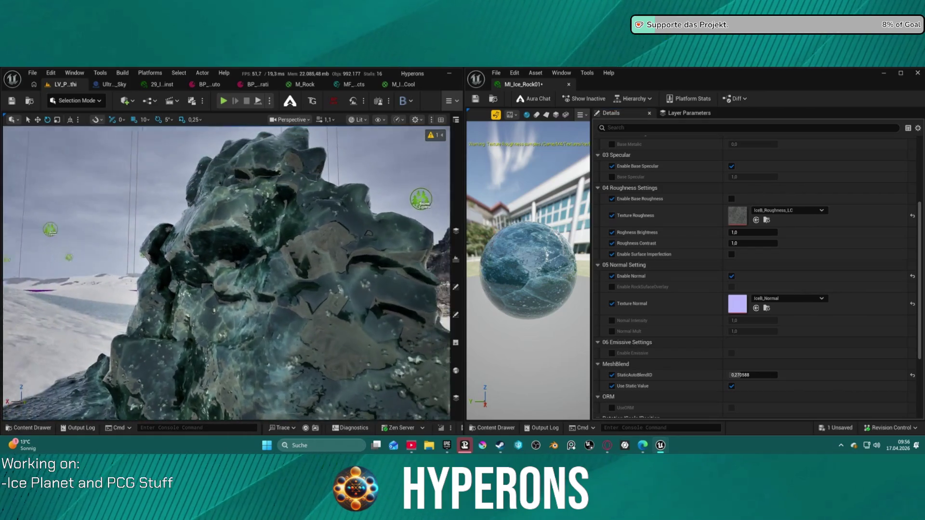
pyautogui.scroll(-3, 226, 272)
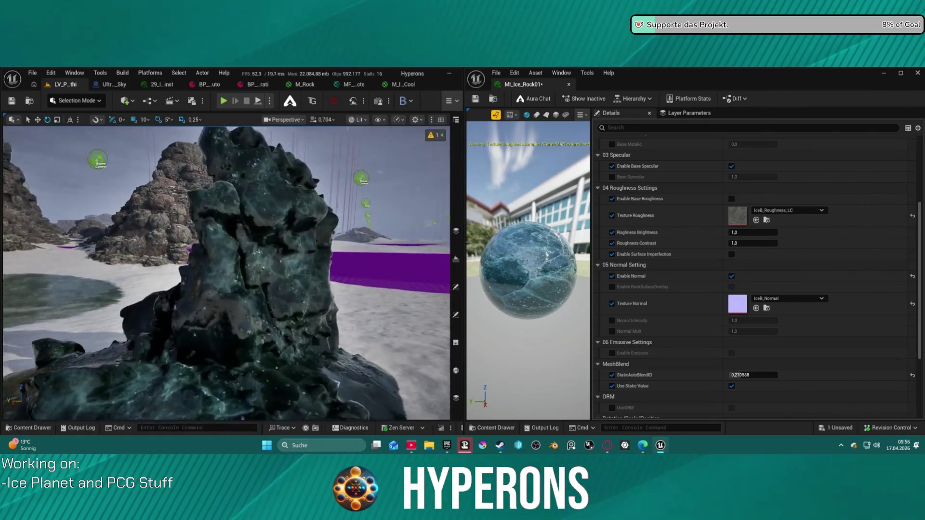
pyautogui.scroll(-3, 227, 272)
pyautogui.scroll(3, 227, 272)
pyautogui.scroll(5, 227, 272)
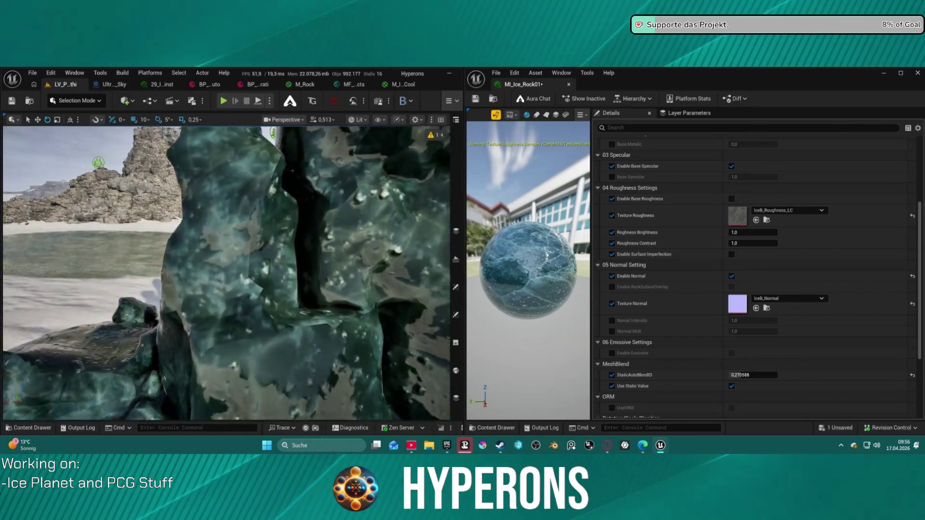
pyautogui.scroll(-3, 227, 272)
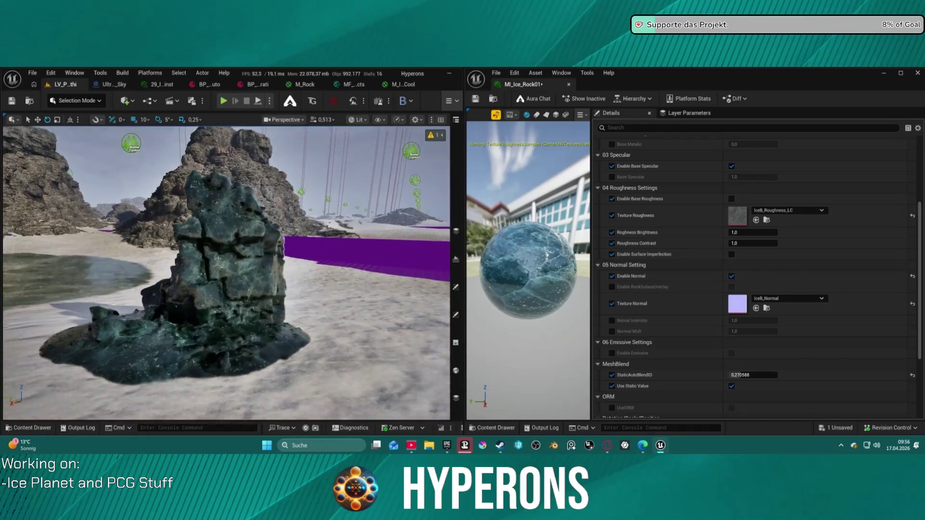
pyautogui.scroll(5, 764, 218)
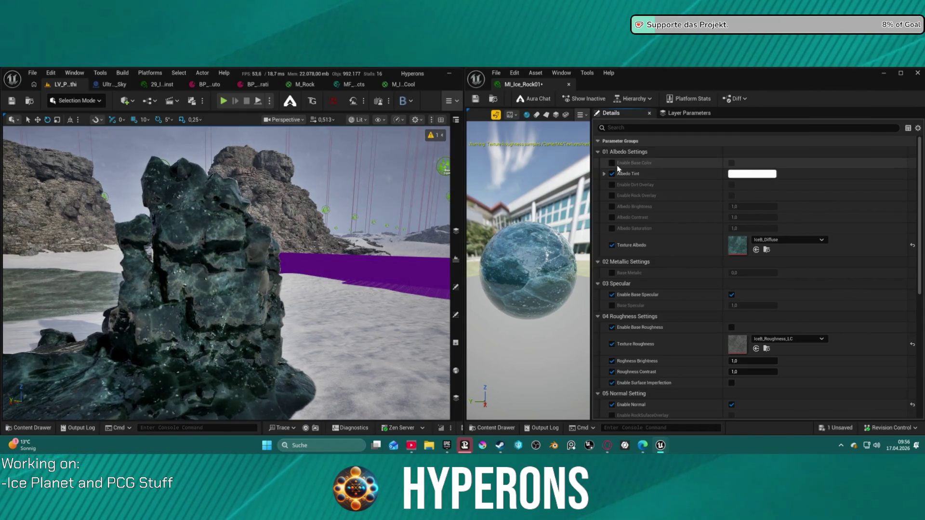
# Step: Enable Albedo Brightness, raise it to about 3.54, and fly around to inspect the lighter rock
pyautogui.click(612, 206)
pyautogui.moveTo(751, 206)
pyautogui.mouseDown()
pyautogui.moveTo(795, 207)
pyautogui.moveTo(721, 217)
pyautogui.mouseUp()
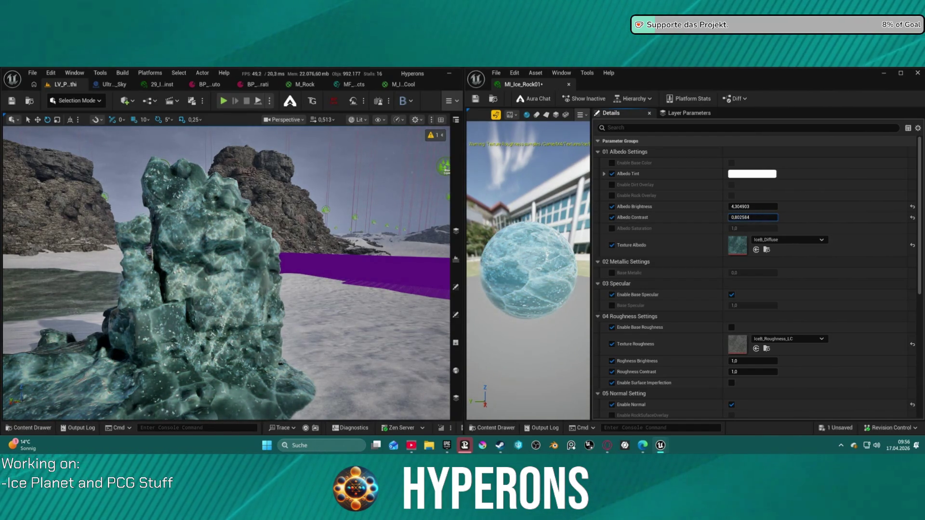
pyautogui.press('w')
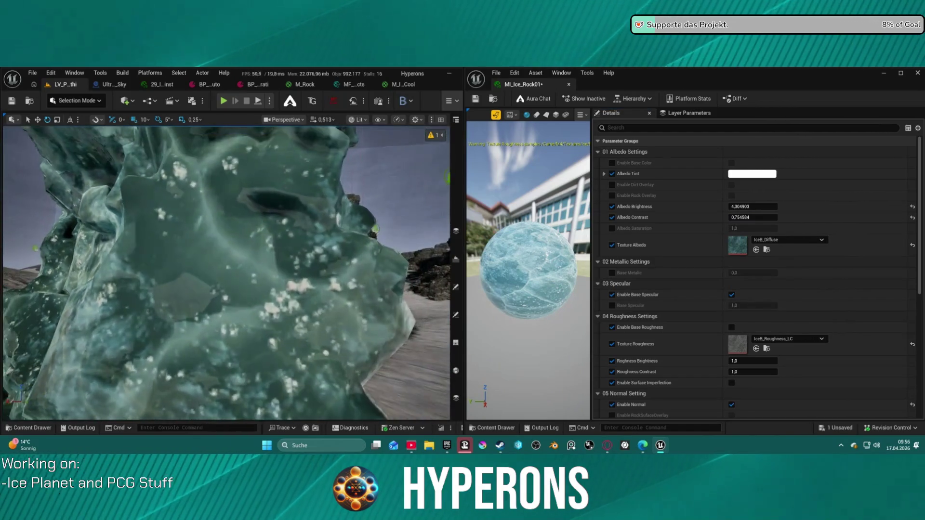
pyautogui.scroll(-1, 227, 273)
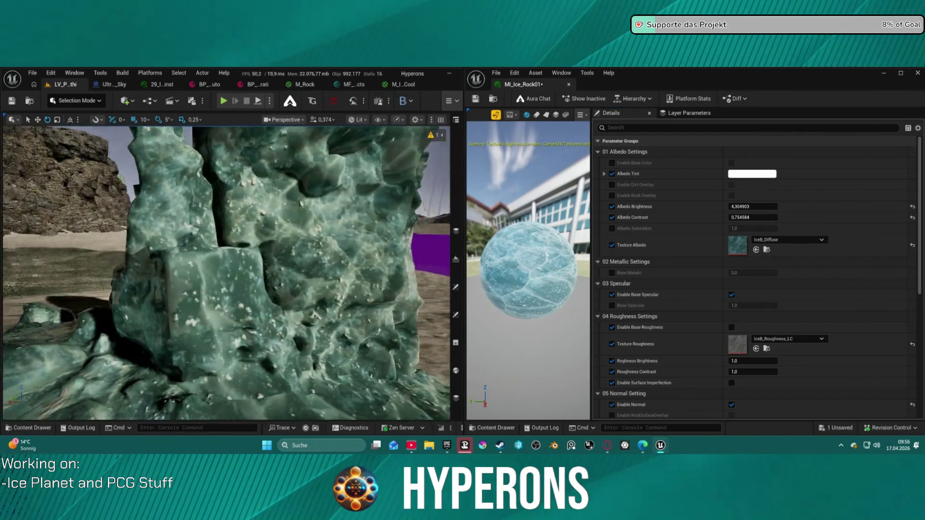
pyautogui.press('w')
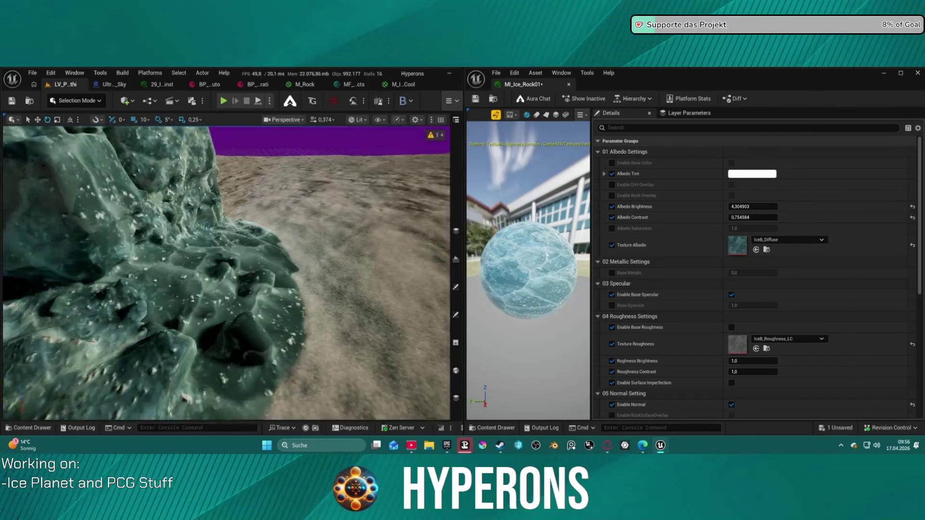
pyautogui.press('s')
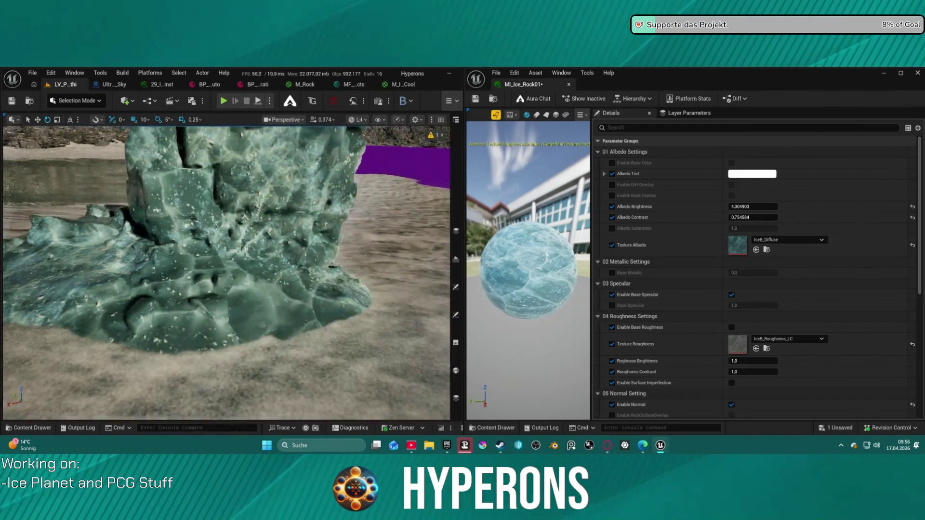
pyautogui.press('w')
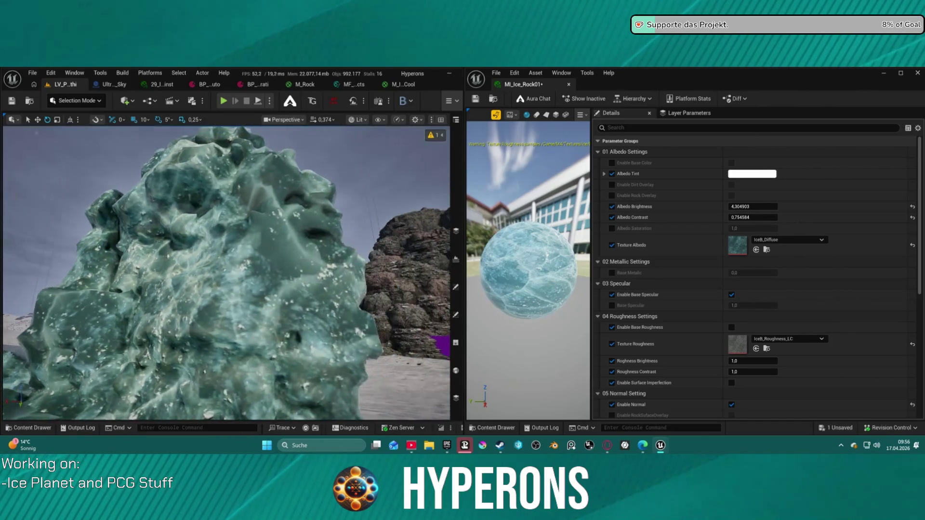
pyautogui.press('s')
pyautogui.scroll(2, 226, 273)
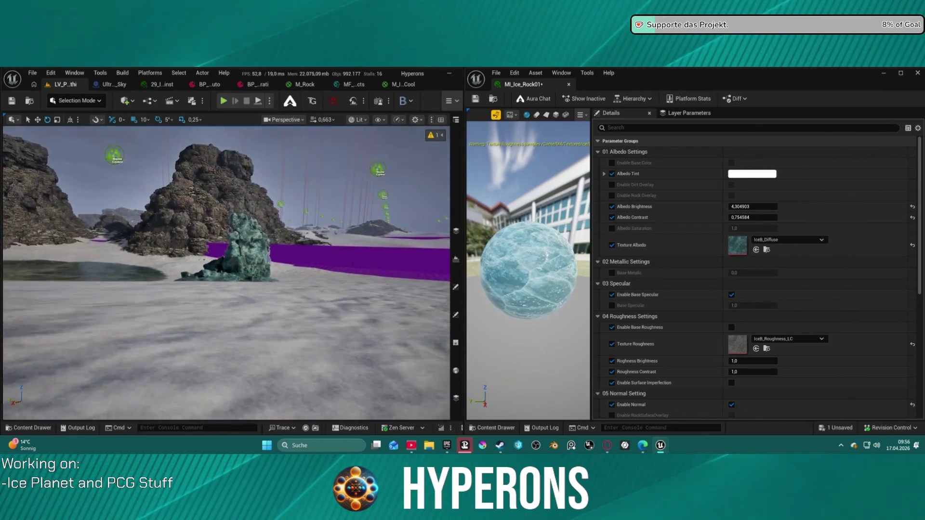
pyautogui.press('w')
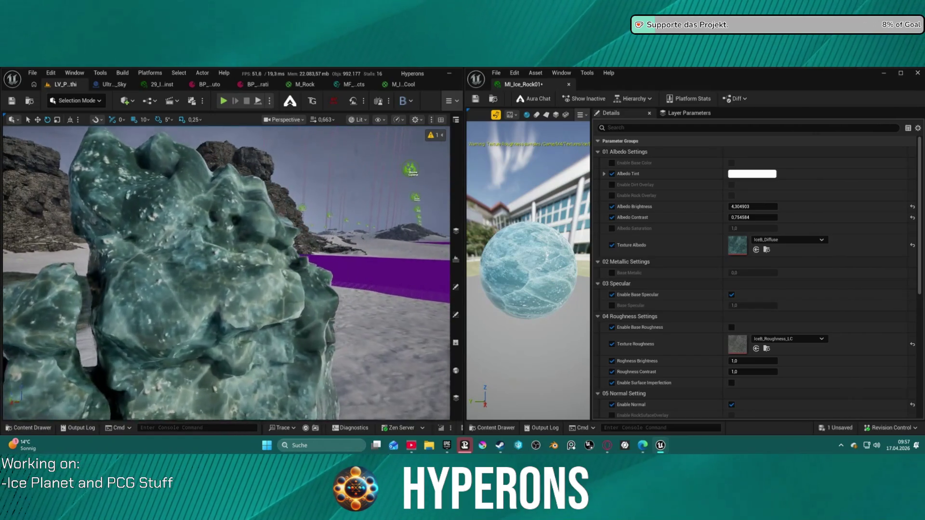
pyautogui.press('a')
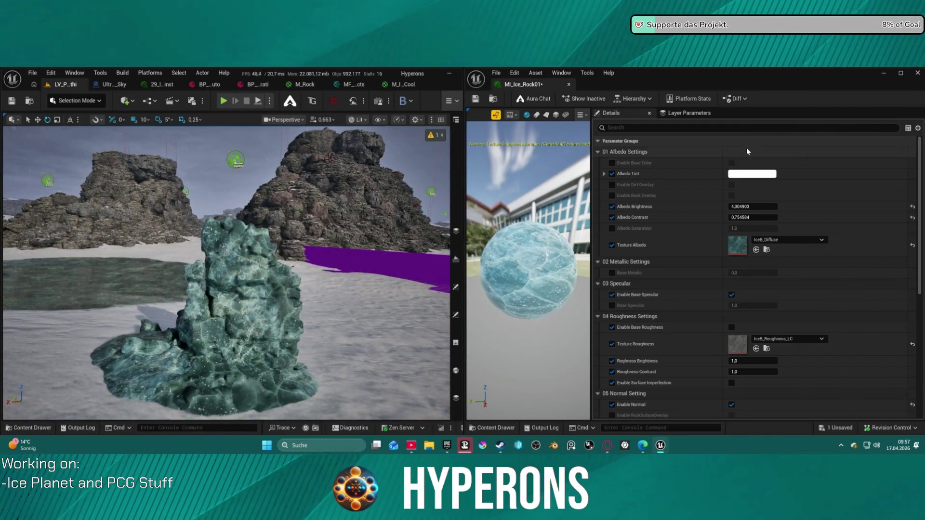
# Step: Set Albedo Contrast to about 0.89 for a punchier ice rock
pyautogui.moveTo(772, 217)
pyautogui.mouseDown()
pyautogui.moveTo(810, 218)
pyautogui.moveTo(762, 218)
pyautogui.moveTo(770, 217)
pyautogui.mouseUp()
pyautogui.scroll(-1, 770, 211)
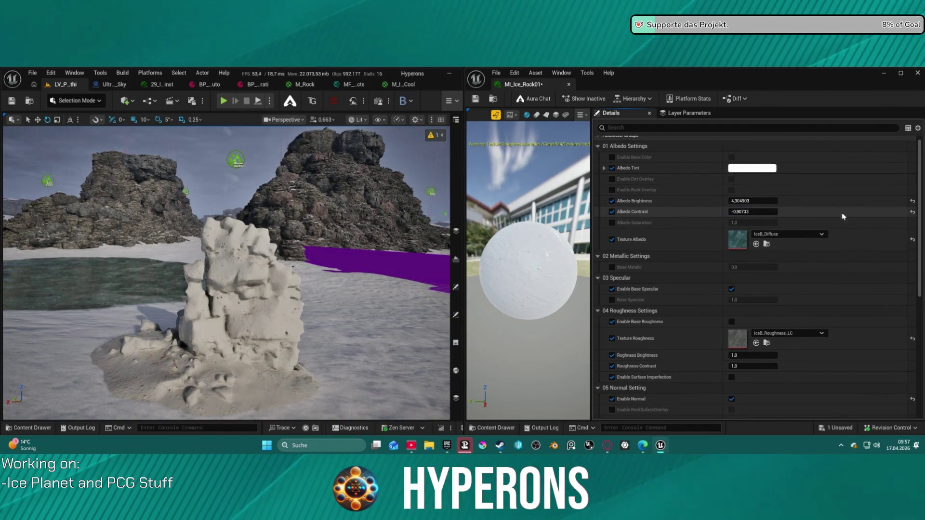
pyautogui.click(913, 211)
pyautogui.moveTo(754, 212)
pyautogui.mouseDown()
pyautogui.moveTo(771, 212)
pyautogui.moveTo(726, 211)
pyautogui.moveTo(772, 201)
pyautogui.moveTo(756, 203)
pyautogui.mouseUp()
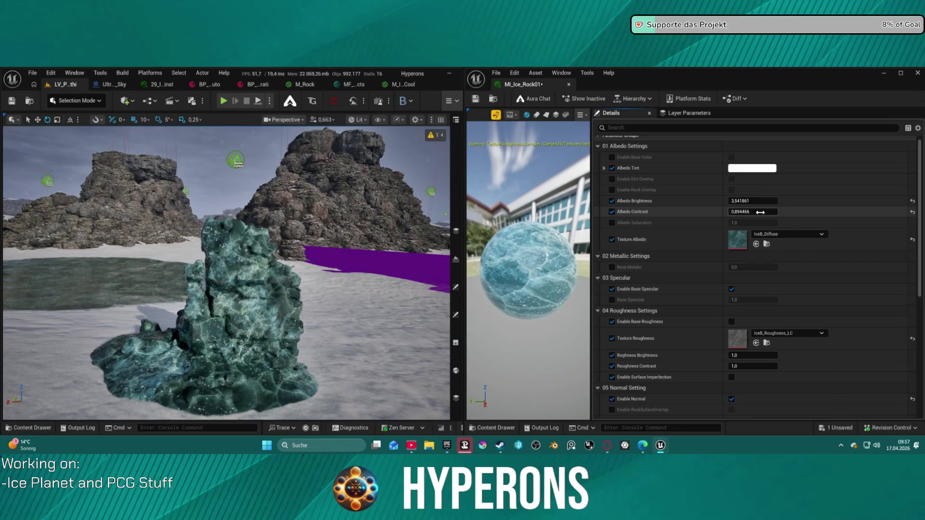
# Step: Try the dirt overlay on the ice rock, then turn it back off
pyautogui.click(612, 179)
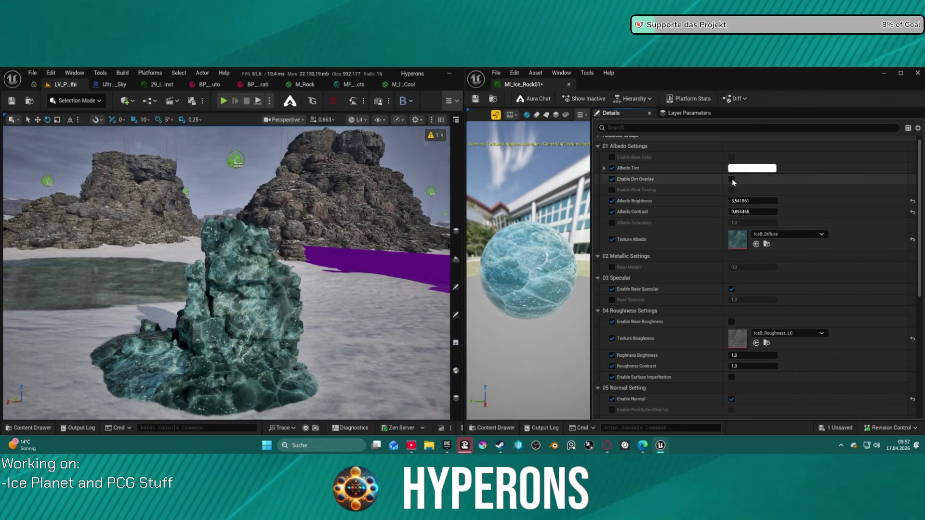
pyautogui.click(732, 179)
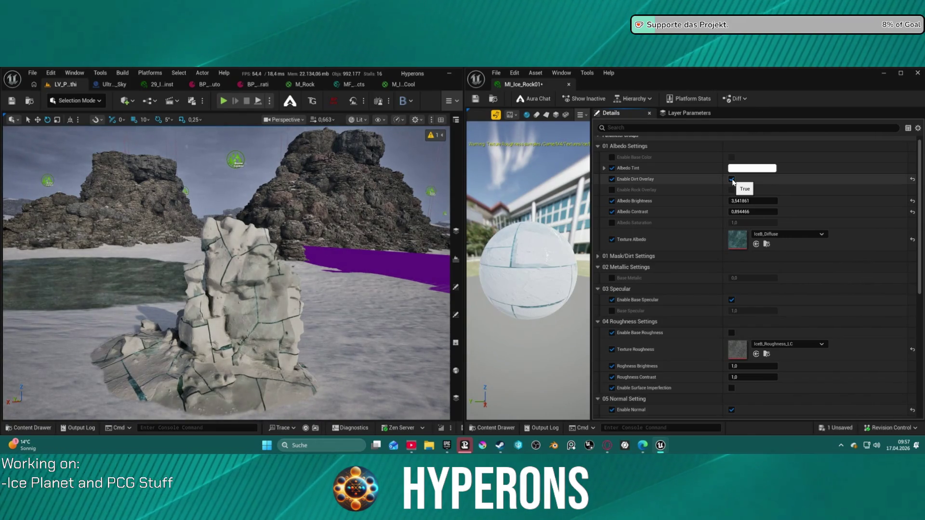
pyautogui.click(731, 179)
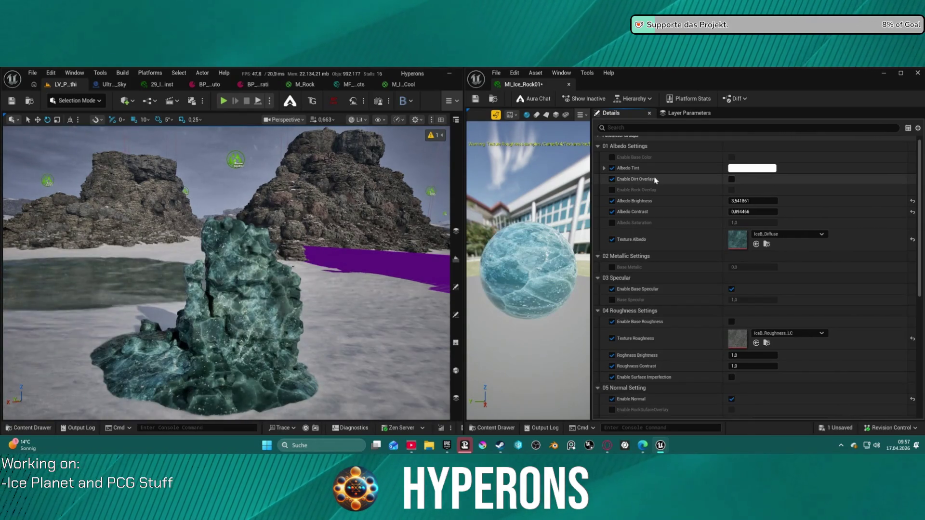
# Step: Enable Rock Overlay, look over the result, then switch it back off
pyautogui.click(612, 190)
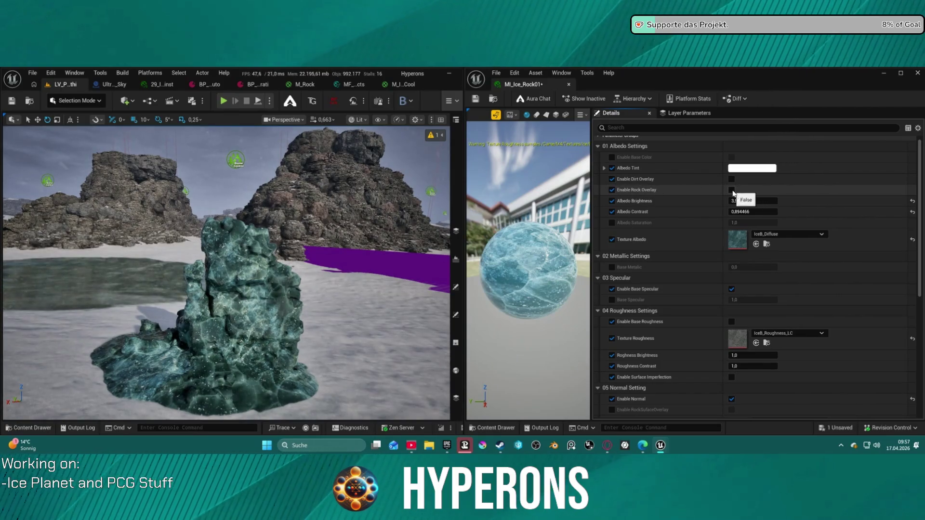
pyautogui.click(732, 190)
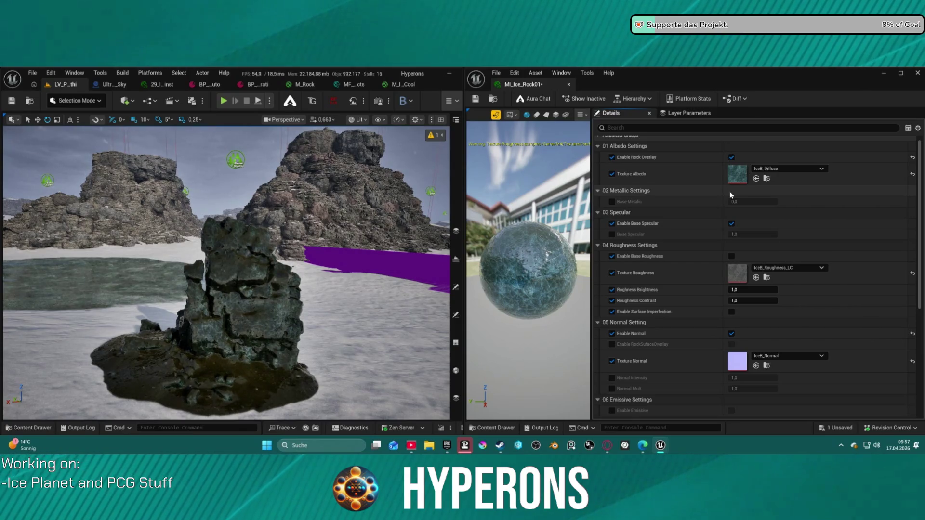
pyautogui.scroll(6, 227, 270)
pyautogui.scroll(-6, 227, 272)
pyautogui.scroll(8, 227, 272)
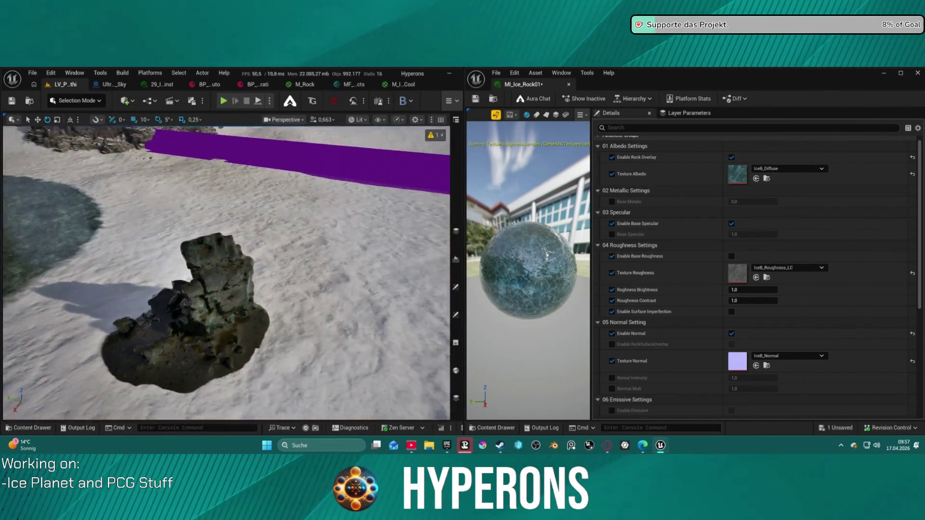
pyautogui.scroll(4, 226, 272)
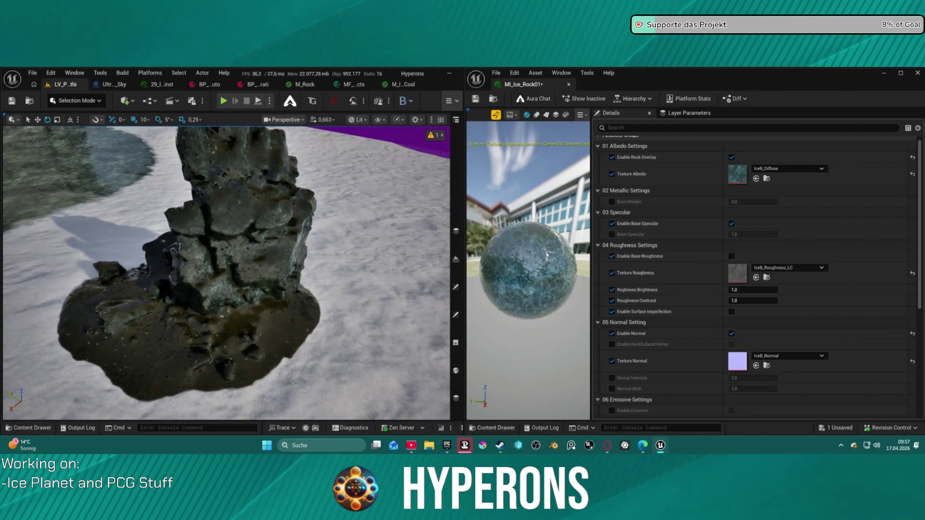
pyautogui.click(732, 157)
# Step: Test Enable RockSurfaceOverlay in Normal Setting, leaving it switched off
pyautogui.moveTo(357, 242)
pyautogui.mouseDown()
pyautogui.moveTo(347, 192)
pyautogui.moveTo(351, 220)
pyautogui.mouseUp()
pyautogui.scroll(-10, 733, 255)
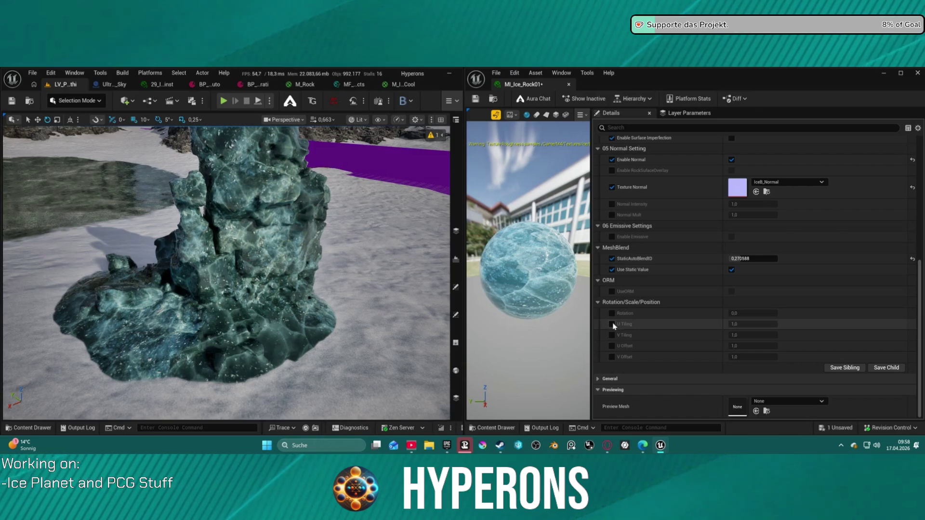
pyautogui.scroll(4, 669, 291)
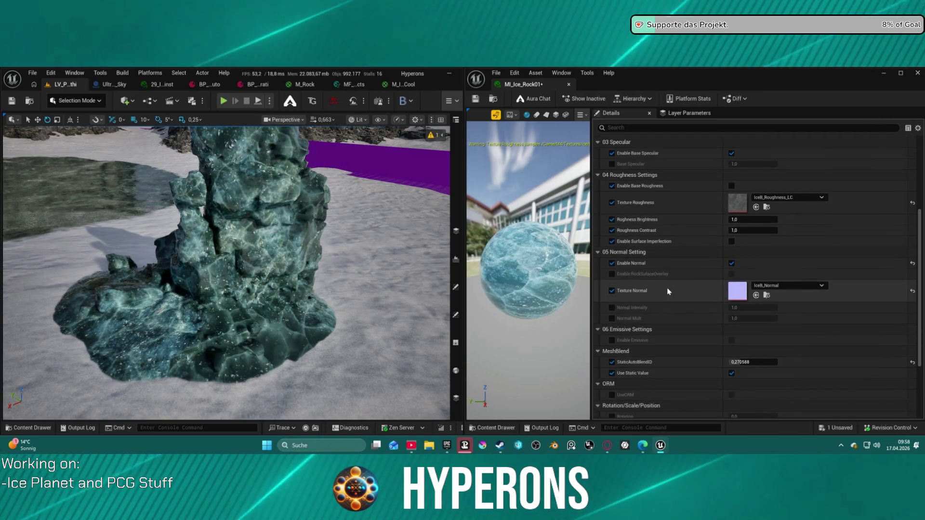
pyautogui.click(613, 274)
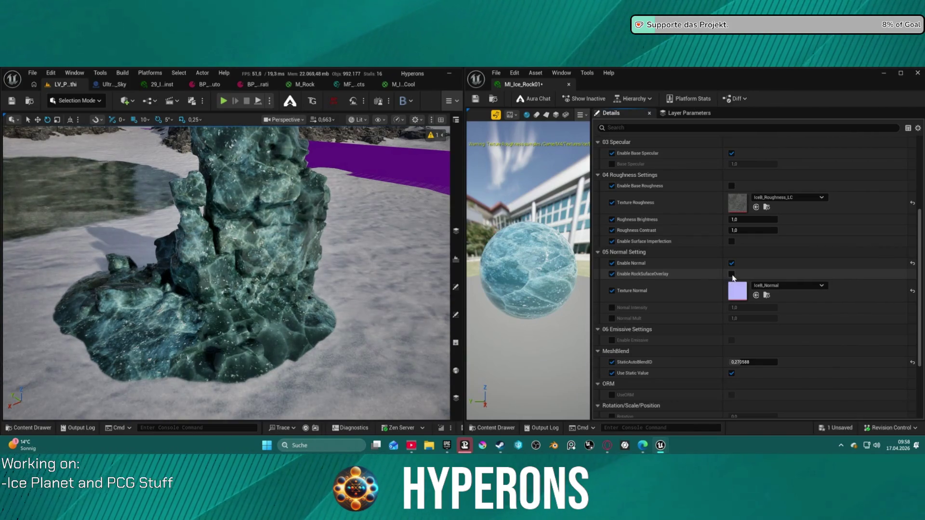
pyautogui.click(731, 284)
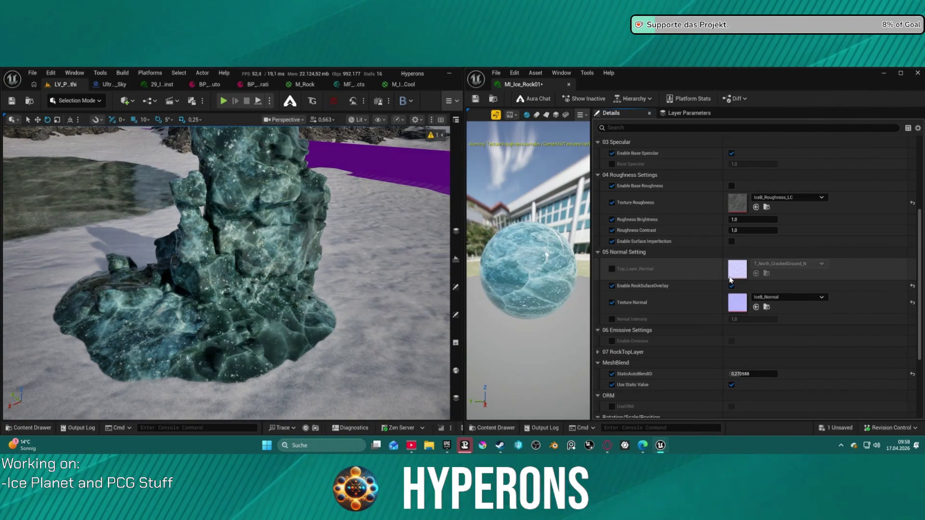
pyautogui.click(731, 285)
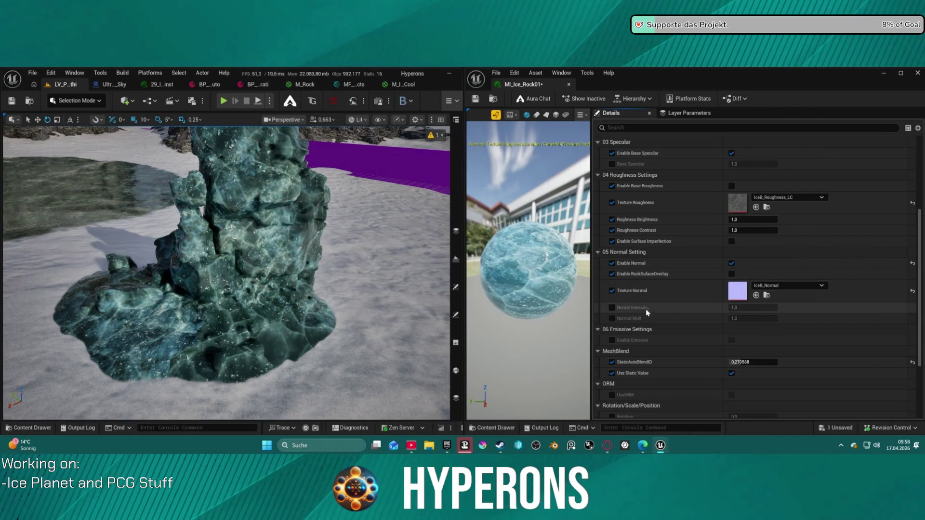
# Step: Frame the ice rock centred in the viewport and return the Details panel to the top
pyautogui.moveTo(226, 270); pyautogui.dragTo(169, 269)
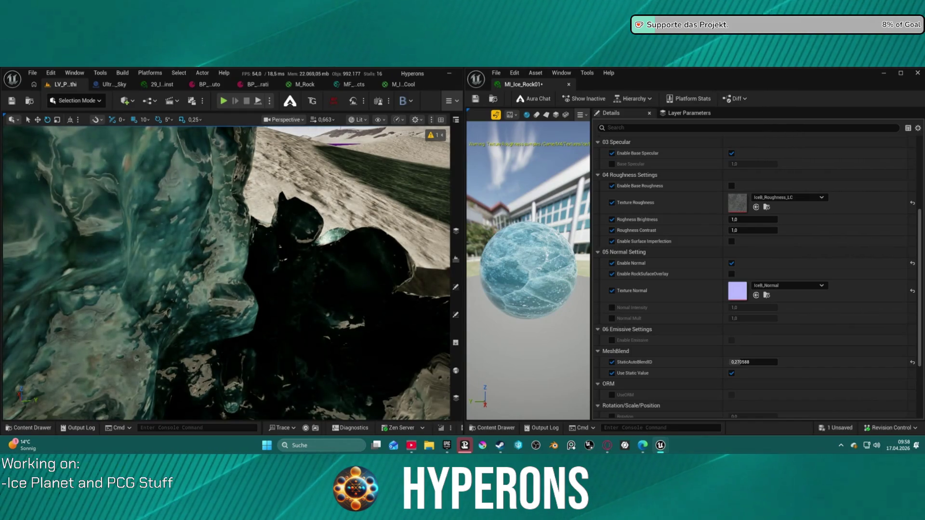
pyautogui.moveTo(168, 270)
pyautogui.mouseDown()
pyautogui.moveTo(121, 273)
pyautogui.moveTo(402, 301)
pyautogui.mouseUp()
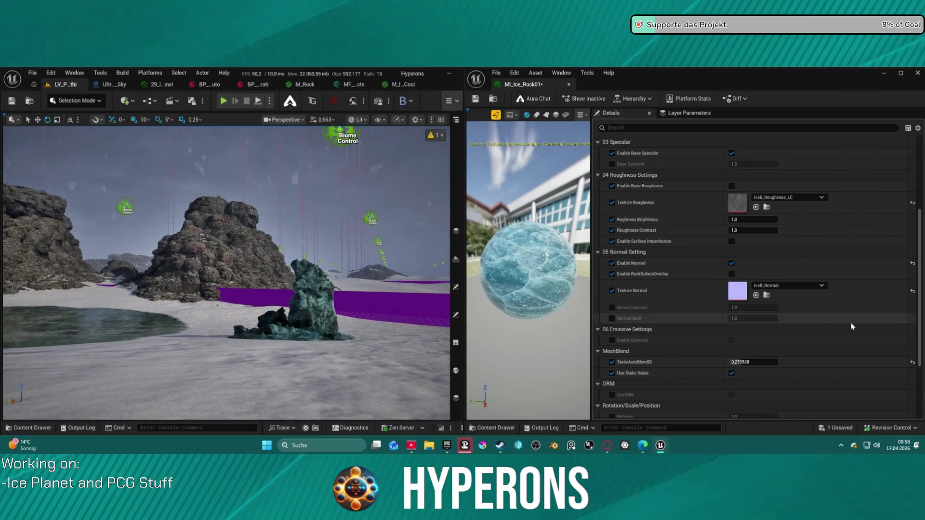
pyautogui.scroll(-3, 769, 314)
pyautogui.scroll(3, 682, 298)
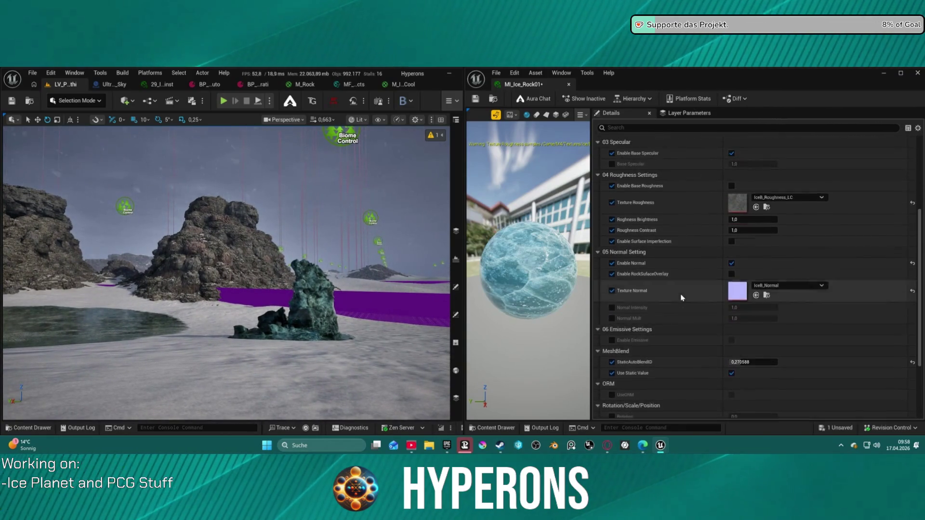
pyautogui.scroll(5, 682, 297)
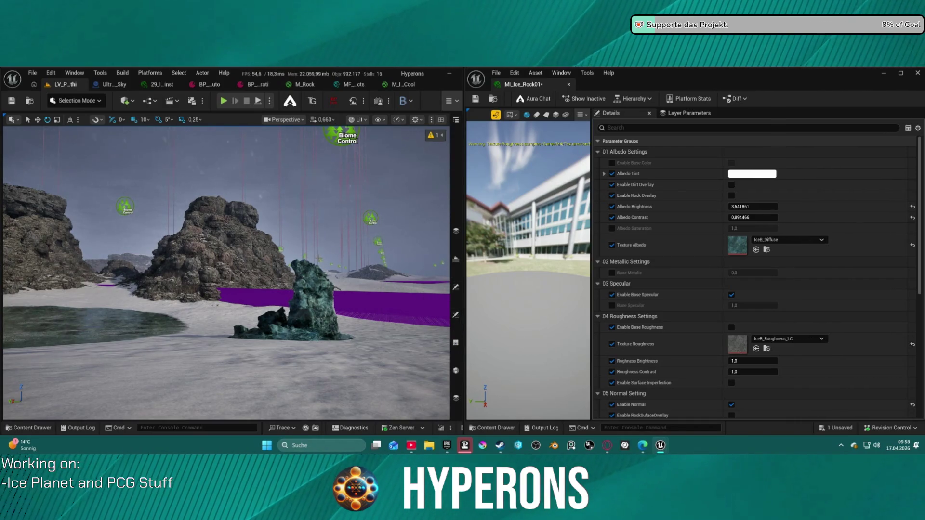
# Step: Open an Outliner panel listing the level's actors via Window > Outliner
pyautogui.click(456, 260)
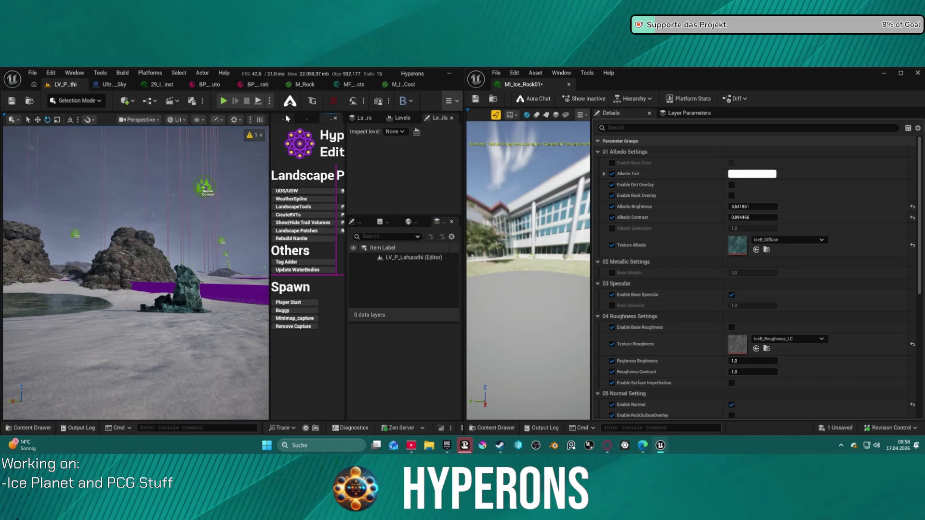
pyautogui.click(73, 75)
pyautogui.moveTo(123, 166)
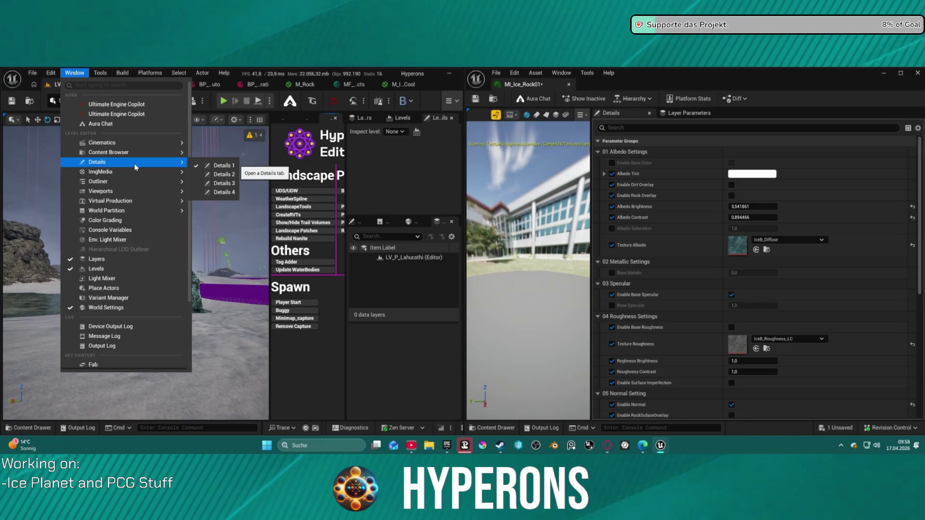
pyautogui.moveTo(154, 191)
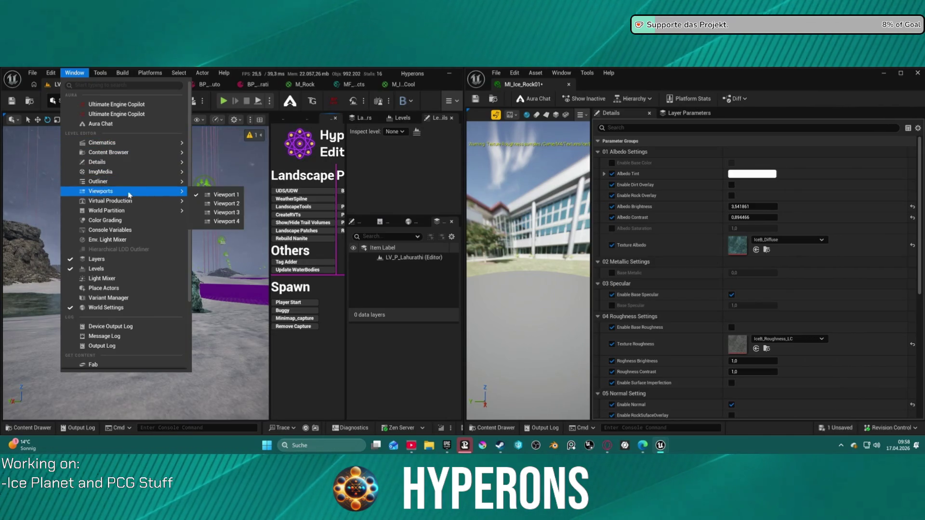
pyautogui.click(230, 185)
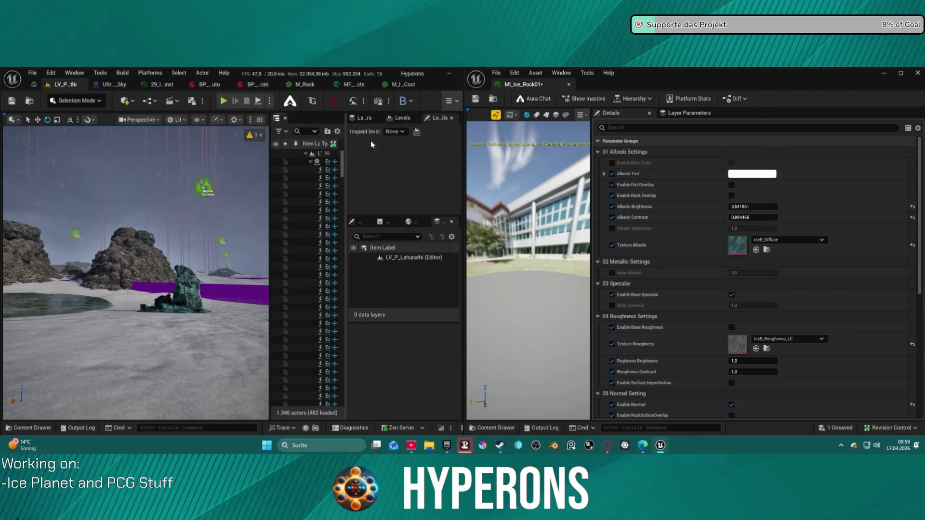
# Step: Widen the level editor and the Outliner, then select the Ultra_Dynamic_Weather actor
pyautogui.moveTo(464, 131); pyautogui.dragTo(615, 131)
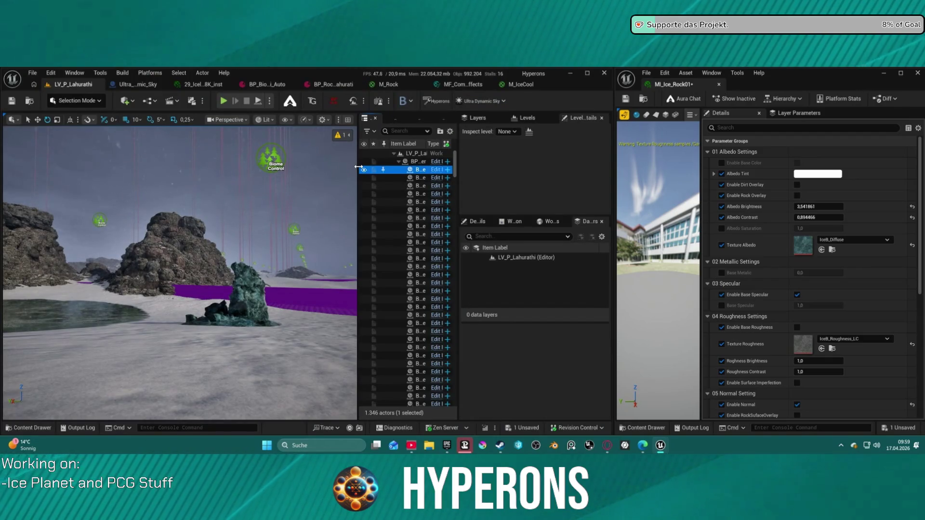
pyautogui.moveTo(357, 167); pyautogui.dragTo(330, 167)
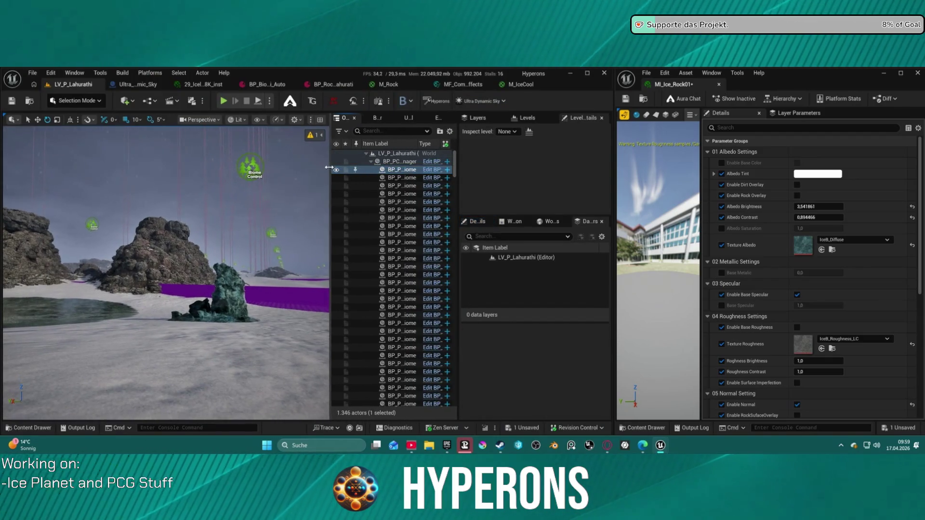
pyautogui.scroll(-20, 390, 217)
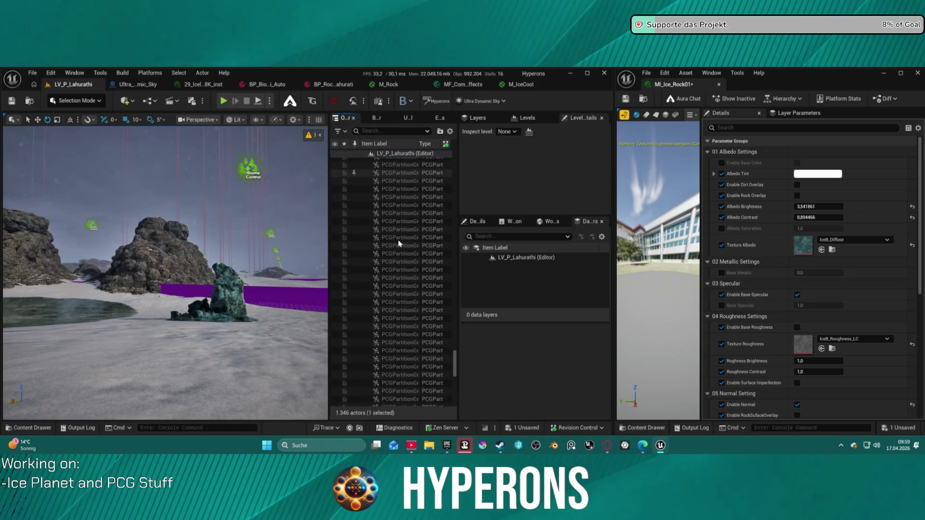
pyautogui.moveTo(186, 272); pyautogui.dragTo(177, 272)
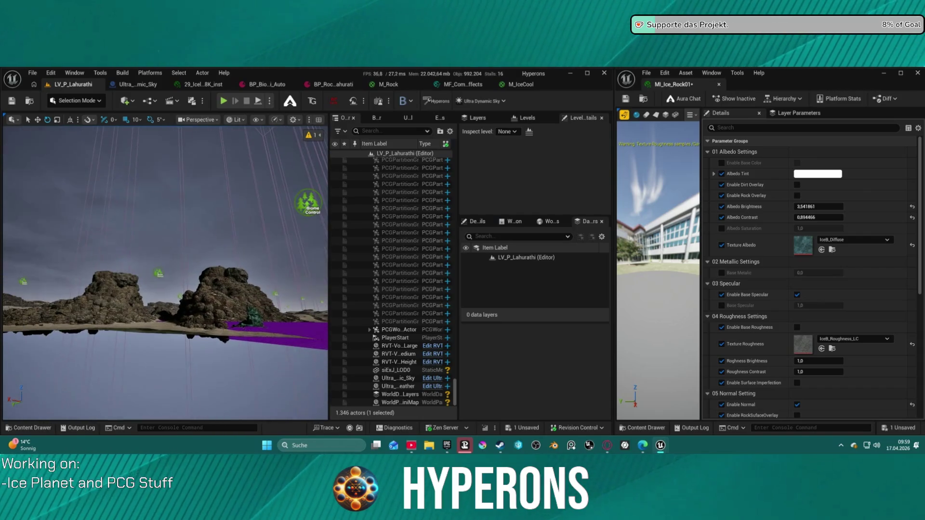
pyautogui.click(398, 387)
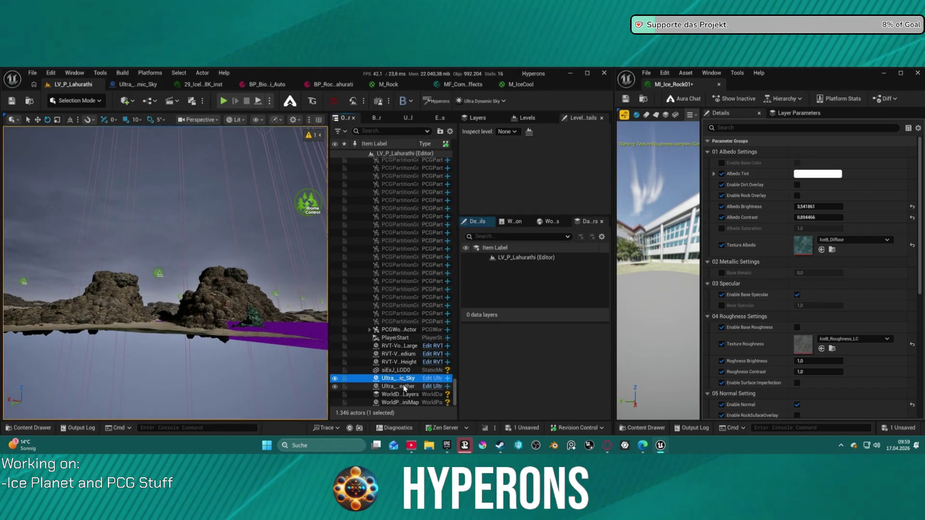
# Step: Show Ultra_Dynamic_Weather's Basic Controls with weather set to Snow, then fly over the snowy rocks
pyautogui.click(479, 221)
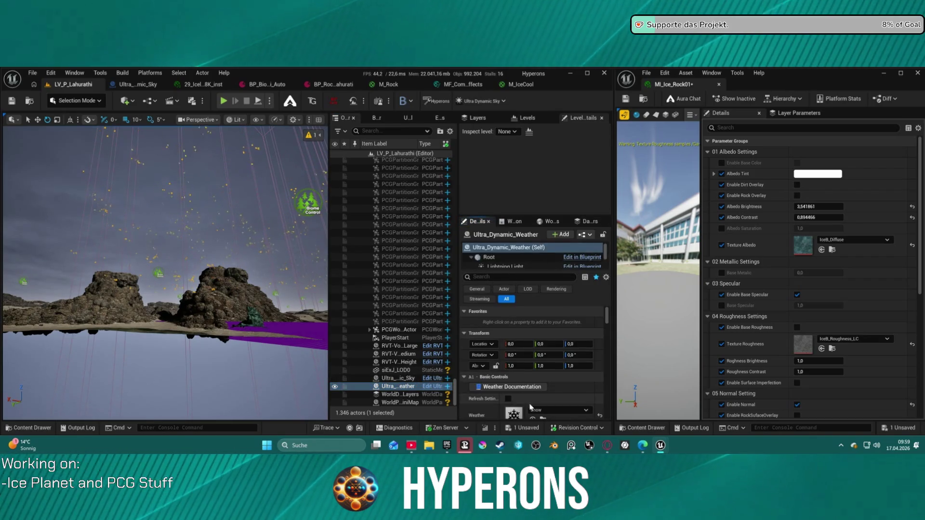
pyautogui.scroll(-6, 554, 407)
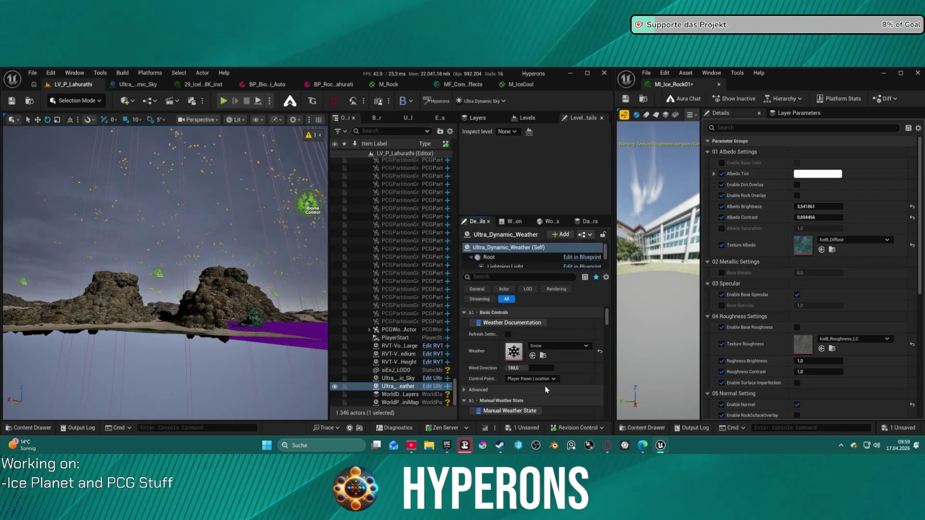
pyautogui.scroll(5, 545, 382)
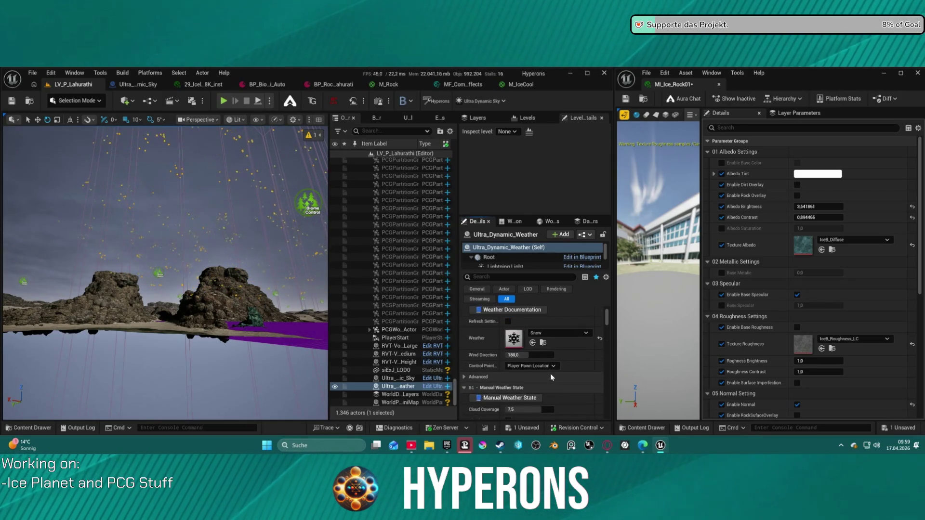
pyautogui.scroll(2, 551, 374)
pyautogui.moveTo(164, 270)
pyautogui.mouseDown()
pyautogui.moveTo(203, 270)
pyautogui.moveTo(212, 289)
pyautogui.mouseUp()
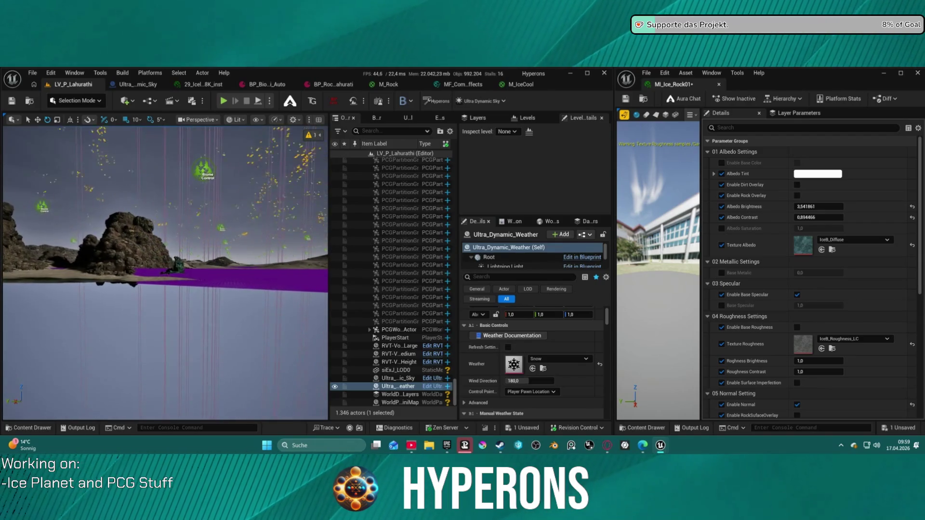
pyautogui.press('w')
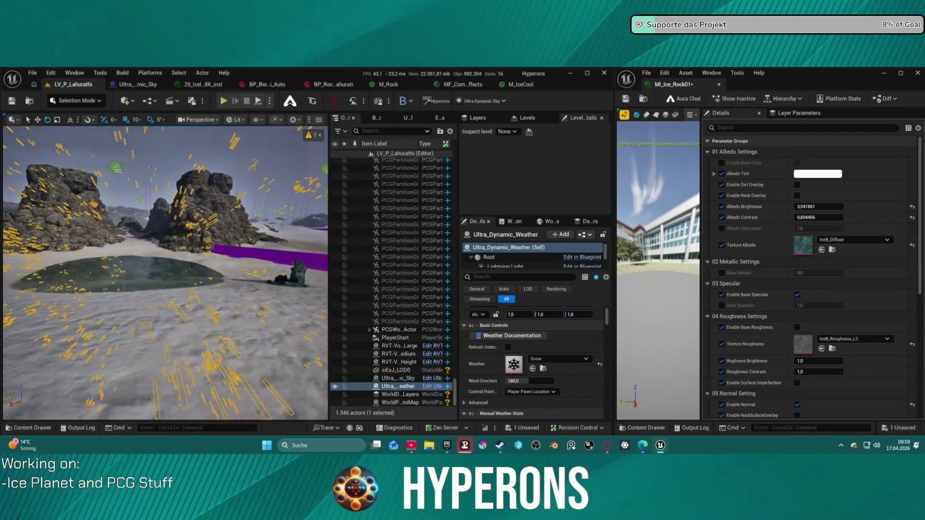
pyautogui.press('s')
pyautogui.press('s')
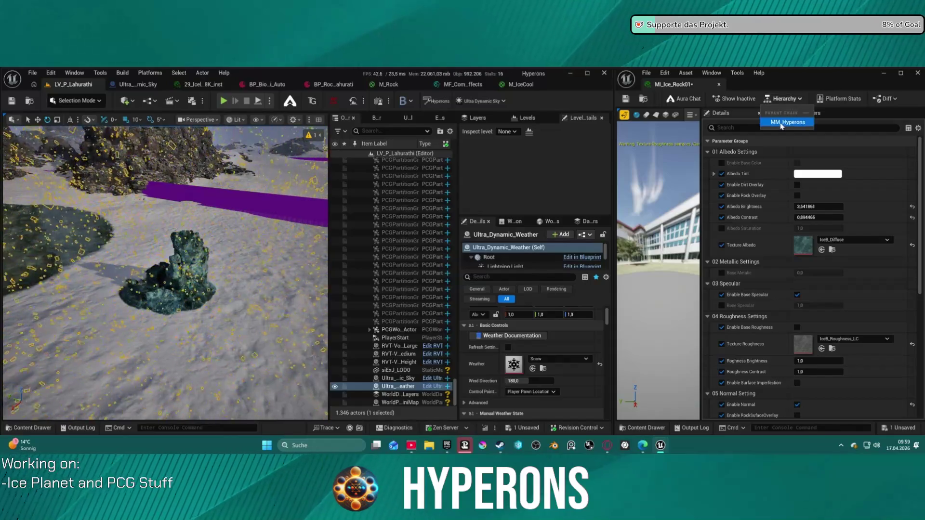
# Step: Open parent material MM_Hyperons maximized and select its MF_RVT function node
pyautogui.click(678, 168)
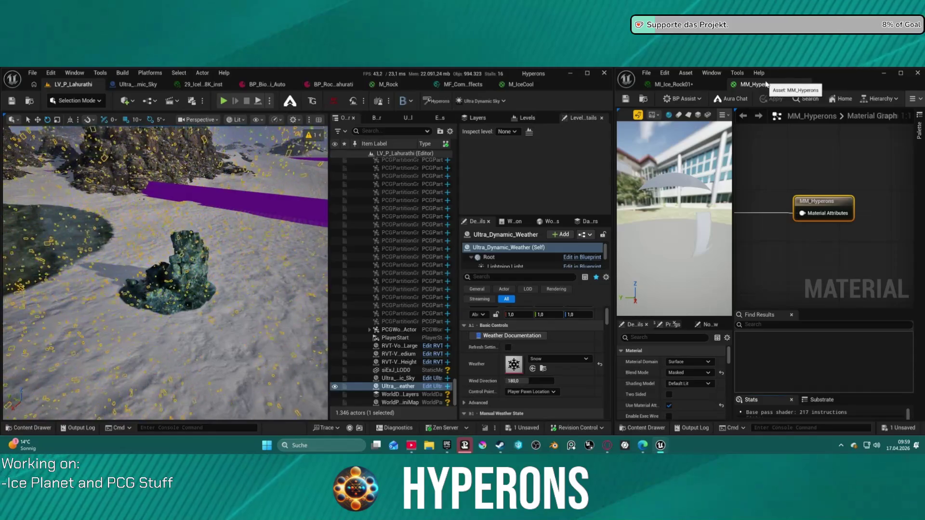
pyautogui.doubleClick(766, 84)
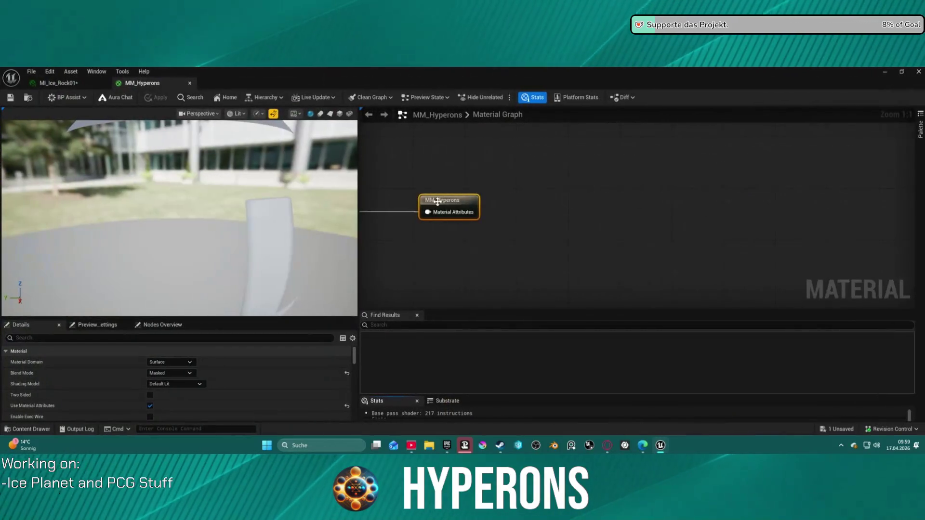
pyautogui.scroll(-10, 445, 199)
pyautogui.moveTo(729, 198)
pyautogui.mouseDown()
pyautogui.moveTo(915, 162)
pyautogui.moveTo(582, 174)
pyautogui.moveTo(491, 136)
pyautogui.moveTo(668, 141)
pyautogui.moveTo(675, 227)
pyautogui.moveTo(665, 201)
pyautogui.mouseUp()
pyautogui.scroll(9, 597, 196)
pyautogui.scroll(-8, 481, 140)
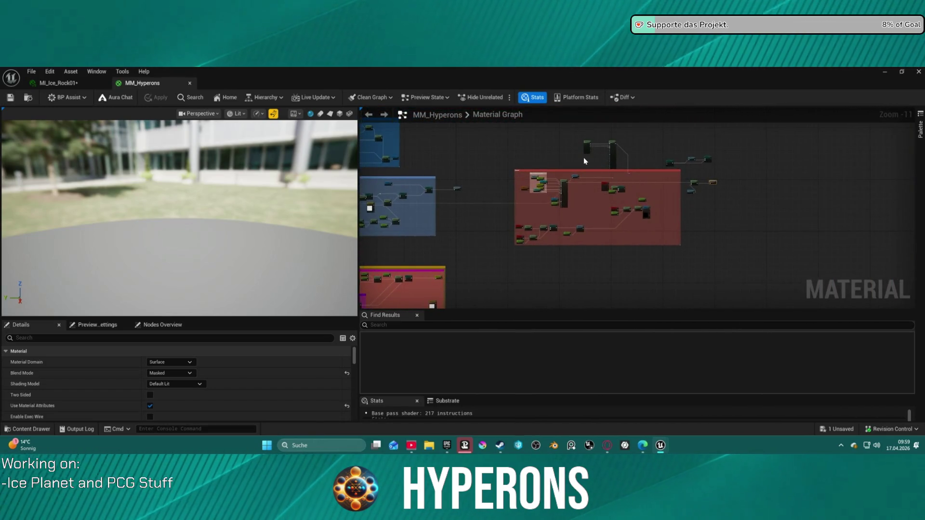
pyautogui.scroll(2, 556, 191)
pyautogui.scroll(2, 555, 191)
pyautogui.scroll(5, 592, 168)
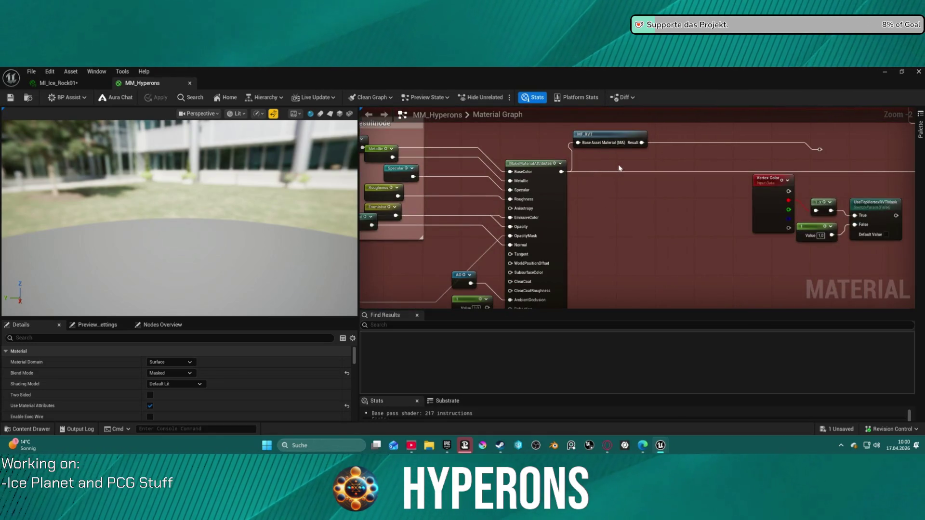
pyautogui.moveTo(707, 163)
pyautogui.mouseDown()
pyautogui.moveTo(674, 156)
pyautogui.moveTo(685, 192)
pyautogui.mouseUp()
pyautogui.click(591, 167)
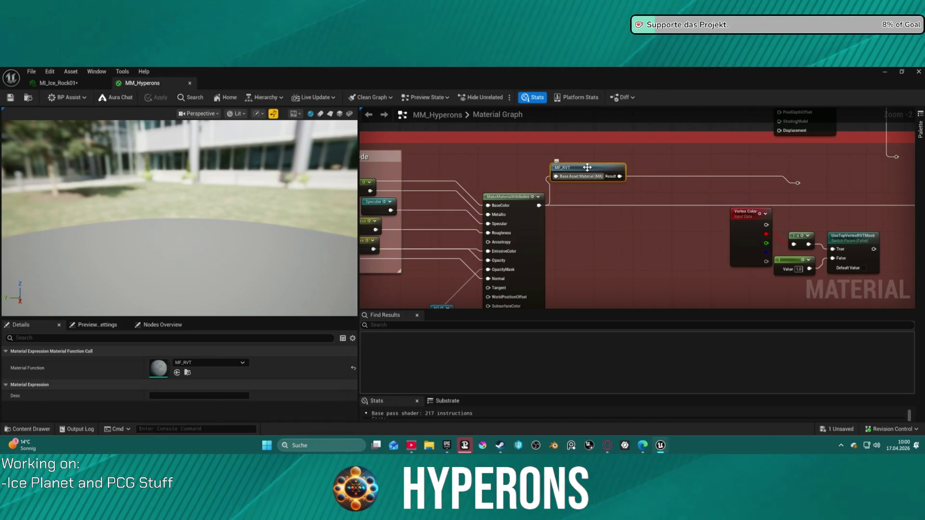
pyautogui.doubleClick(588, 168)
pyautogui.scroll(-6, 570, 189)
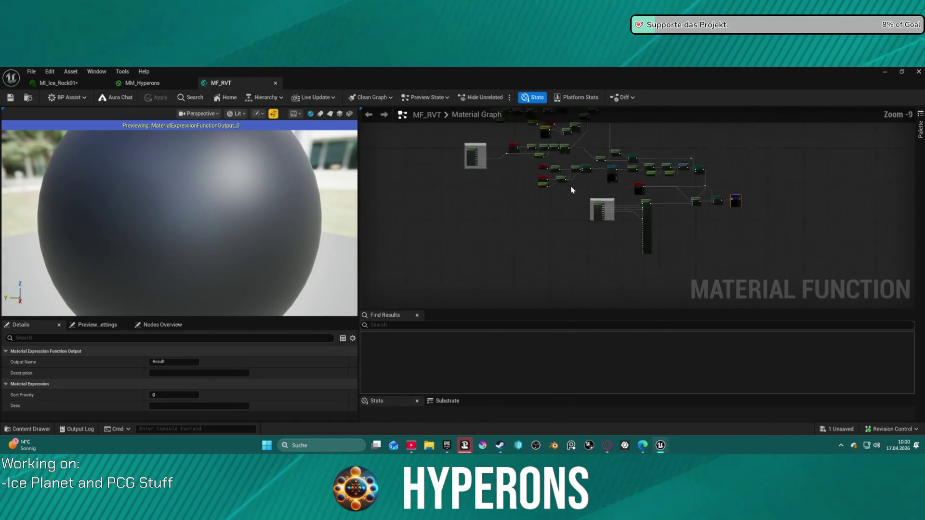
pyautogui.scroll(6, 570, 189)
pyautogui.moveTo(603, 304)
pyautogui.mouseDown()
pyautogui.moveTo(642, 241)
pyautogui.moveTo(377, 227)
pyautogui.moveTo(524, 153)
pyautogui.mouseUp()
pyautogui.scroll(4, 583, 197)
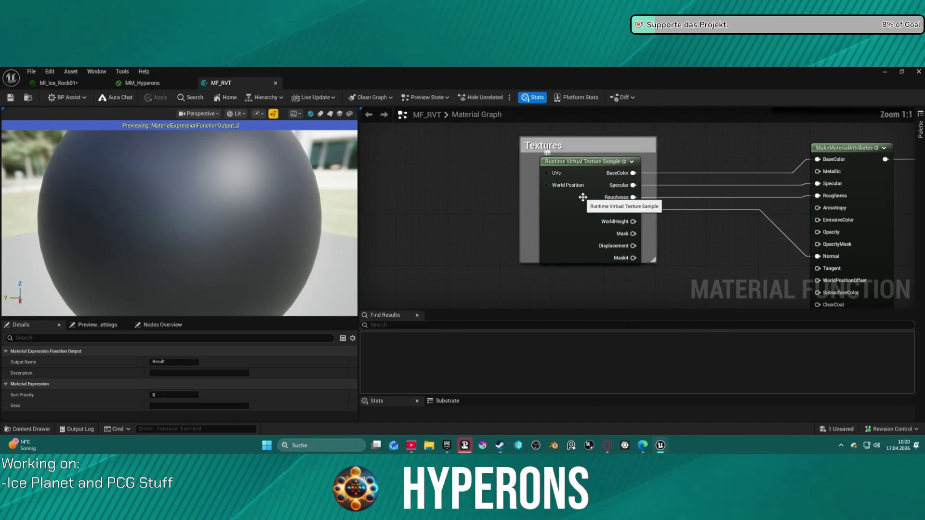
pyautogui.scroll(-3, 583, 197)
pyautogui.moveTo(583, 198); pyautogui.dragTo(395, 198)
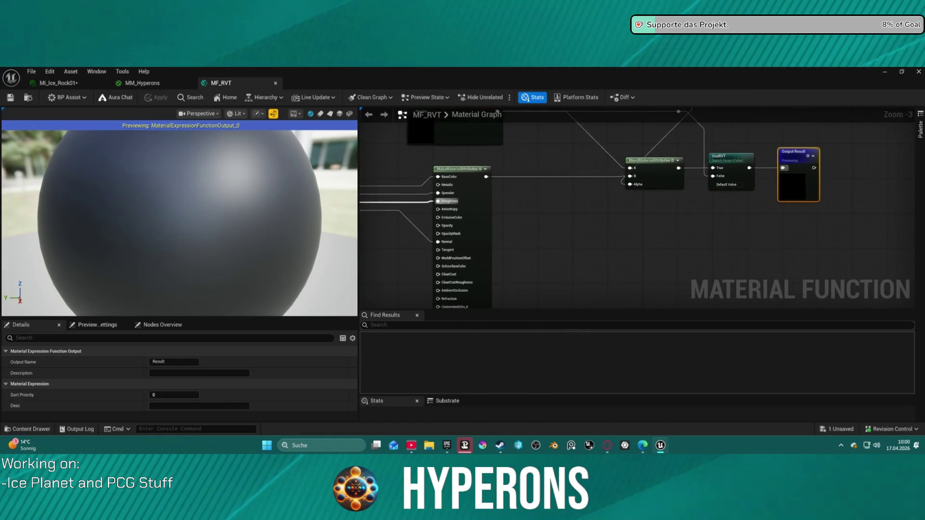
pyautogui.scroll(-3, 439, 201)
pyautogui.moveTo(572, 215)
pyautogui.mouseDown()
pyautogui.moveTo(693, 244)
pyautogui.moveTo(620, 234)
pyautogui.mouseUp()
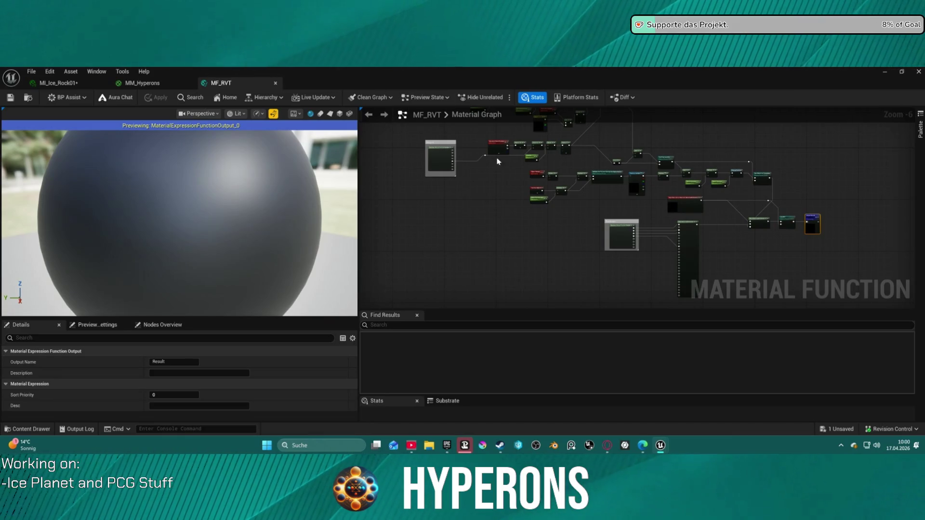
pyautogui.middleClick(267, 83)
pyautogui.moveTo(729, 196); pyautogui.dragTo(602, 181)
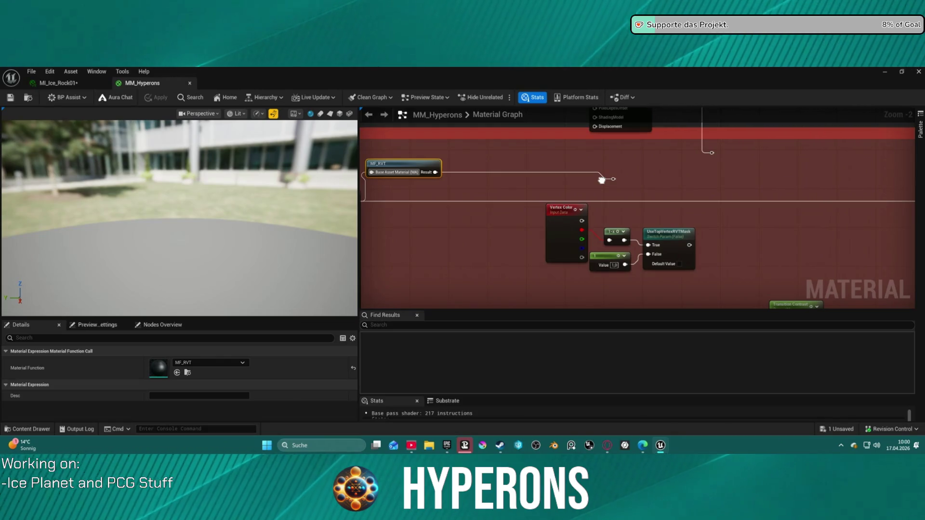
# Step: Pan to the output nodes and place MeshBlend Activator just below SetMaterialAttributes
pyautogui.moveTo(602, 181)
pyautogui.mouseDown()
pyautogui.moveTo(618, 182)
pyautogui.moveTo(637, 218)
pyautogui.moveTo(632, 231)
pyautogui.moveTo(562, 166)
pyautogui.moveTo(535, 155)
pyautogui.moveTo(487, 168)
pyautogui.moveTo(913, 111)
pyautogui.mouseUp()
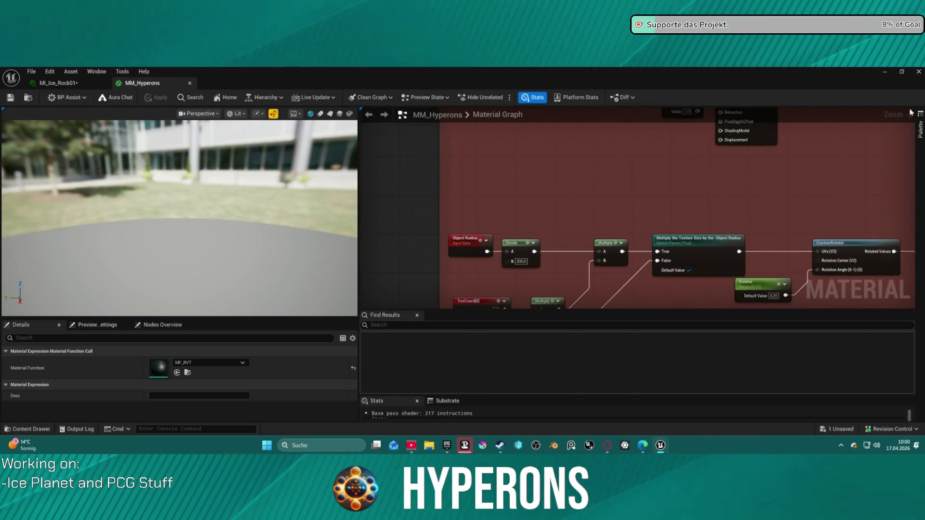
pyautogui.moveTo(843, 289); pyautogui.dragTo(777, 230)
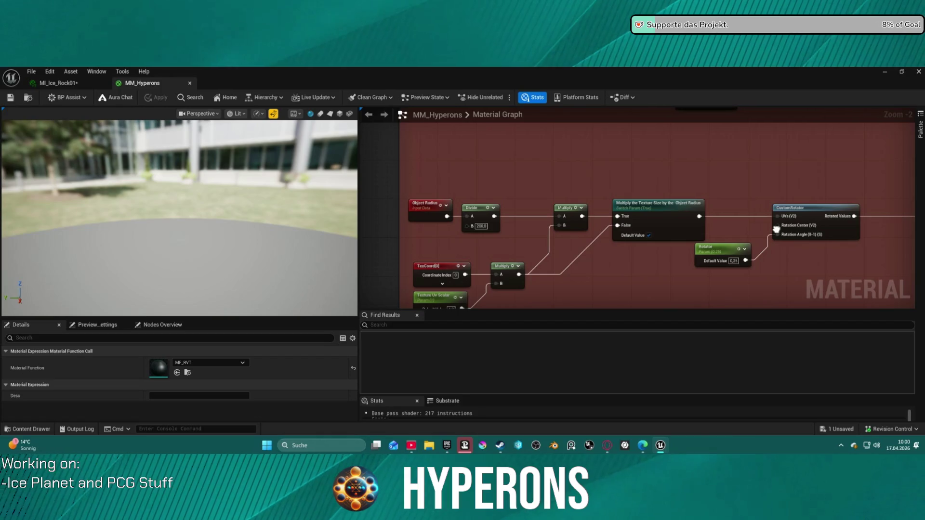
pyautogui.scroll(-3, 776, 230)
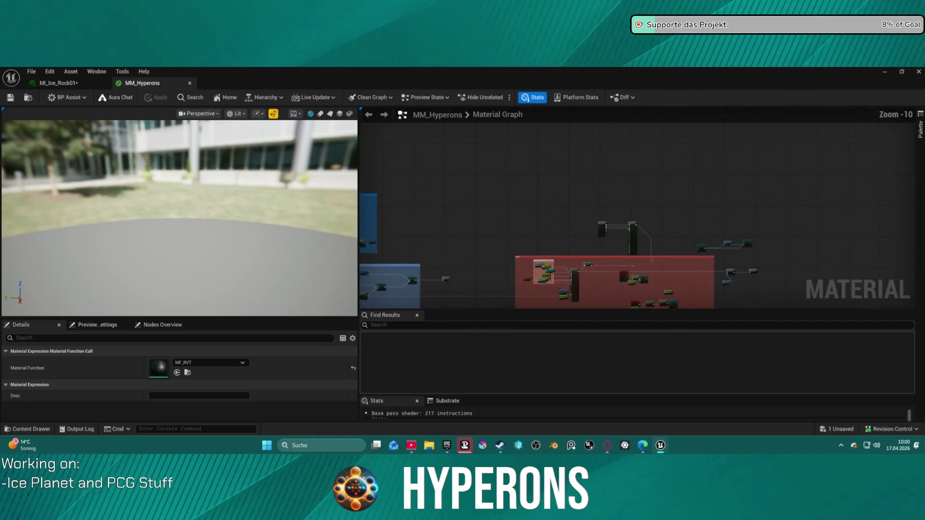
pyautogui.moveTo(601, 183)
pyautogui.mouseDown()
pyautogui.moveTo(593, 193)
pyautogui.moveTo(418, 188)
pyautogui.mouseUp()
pyautogui.scroll(3, 592, 193)
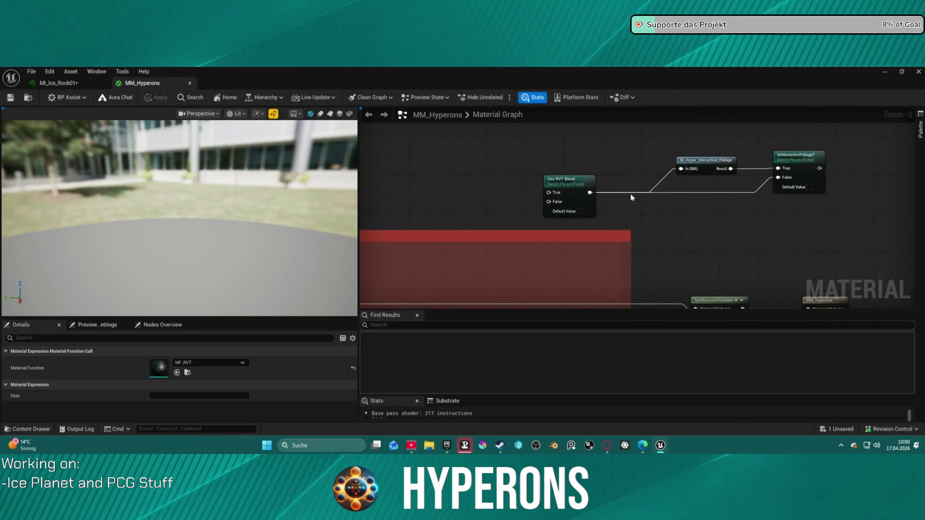
pyautogui.moveTo(591, 203); pyautogui.dragTo(556, 135)
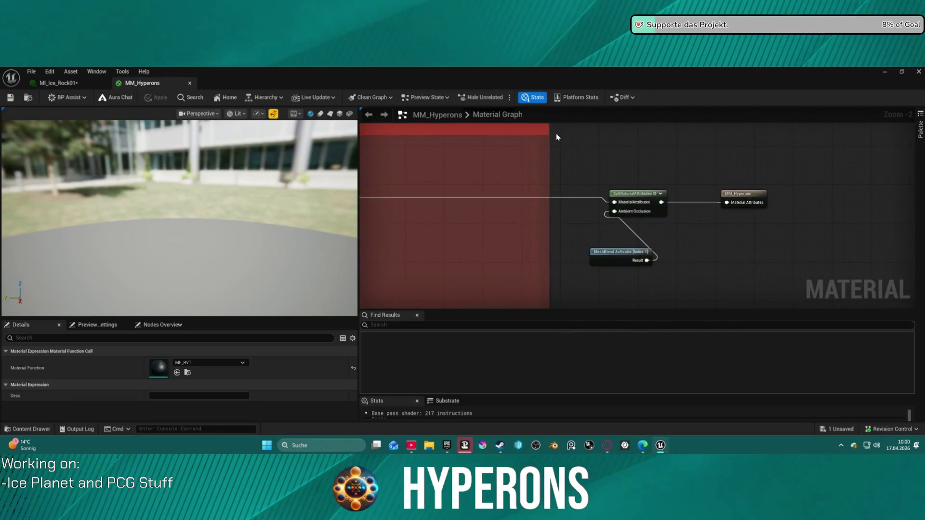
pyautogui.moveTo(629, 257); pyautogui.dragTo(562, 199)
pyautogui.moveTo(543, 169)
pyautogui.mouseDown()
pyautogui.moveTo(601, 148)
pyautogui.moveTo(584, 159)
pyautogui.moveTo(543, 152)
pyautogui.moveTo(565, 238)
pyautogui.mouseUp()
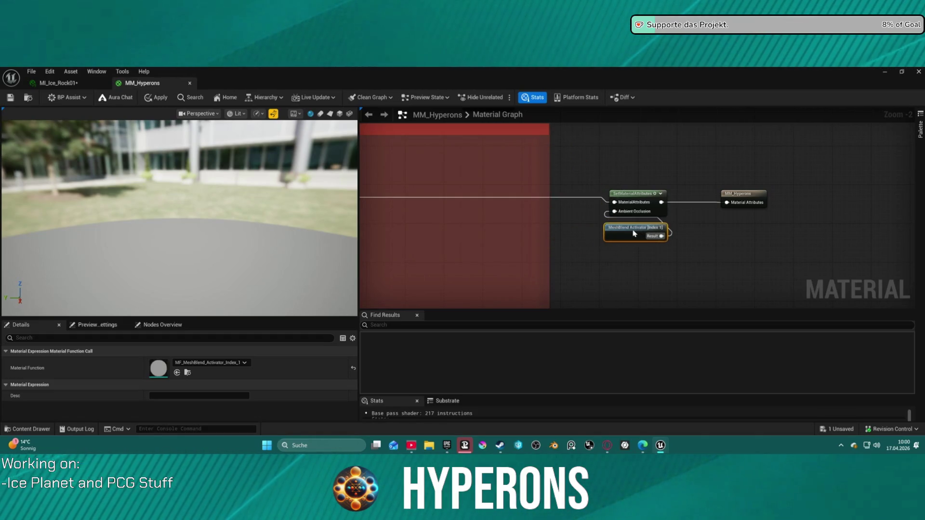
# Step: Open the M_Hyper_Interactive_Foliage material function from its node
pyautogui.scroll(-2, 656, 203)
pyautogui.moveTo(662, 217); pyautogui.dragTo(673, 228)
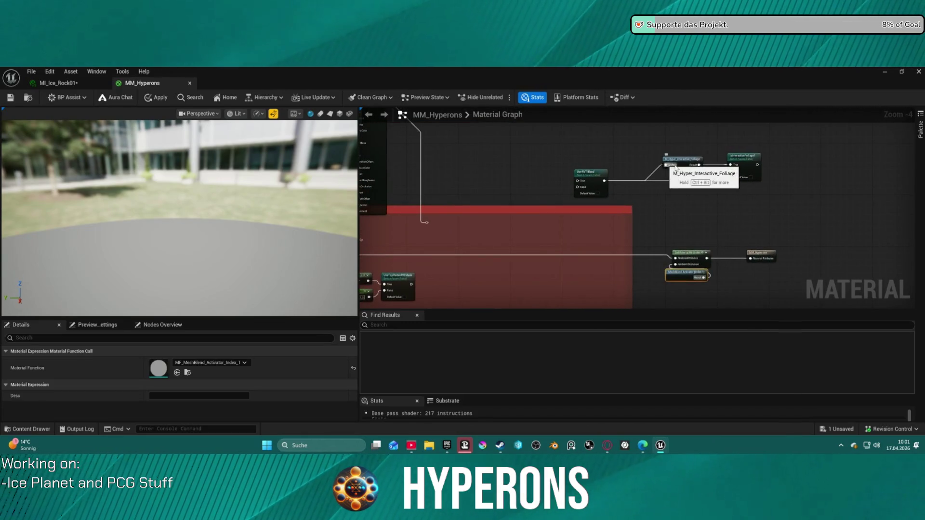
pyautogui.scroll(1, 679, 167)
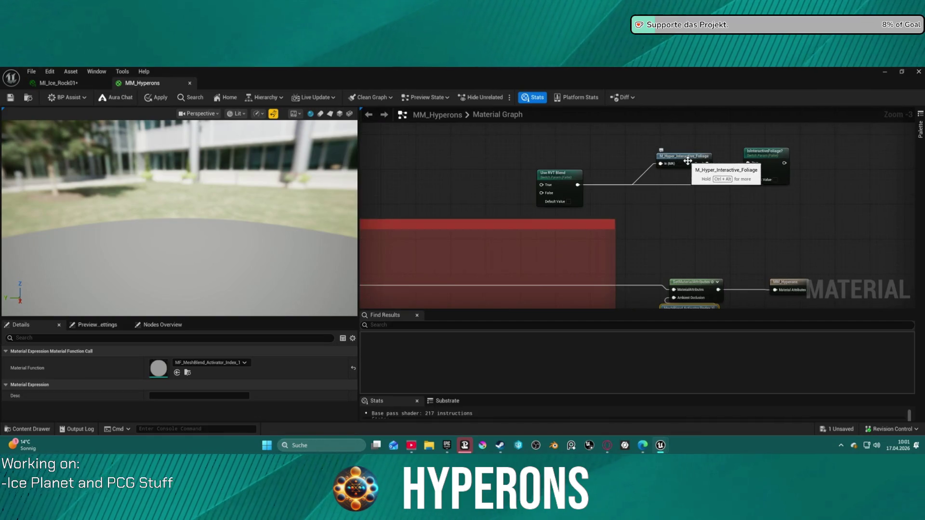
pyautogui.click(688, 161)
pyautogui.doubleClick(684, 159)
pyautogui.scroll(-5, 654, 194)
pyautogui.scroll(-1, 654, 194)
pyautogui.moveTo(654, 194)
pyautogui.mouseDown()
pyautogui.moveTo(806, 182)
pyautogui.moveTo(761, 233)
pyautogui.moveTo(675, 121)
pyautogui.moveTo(585, 121)
pyautogui.mouseUp()
pyautogui.scroll(3, 708, 154)
pyautogui.scroll(-3, 674, 120)
pyautogui.moveTo(750, 193)
pyautogui.mouseDown()
pyautogui.moveTo(663, 164)
pyautogui.moveTo(591, 268)
pyautogui.moveTo(788, 170)
pyautogui.mouseUp()
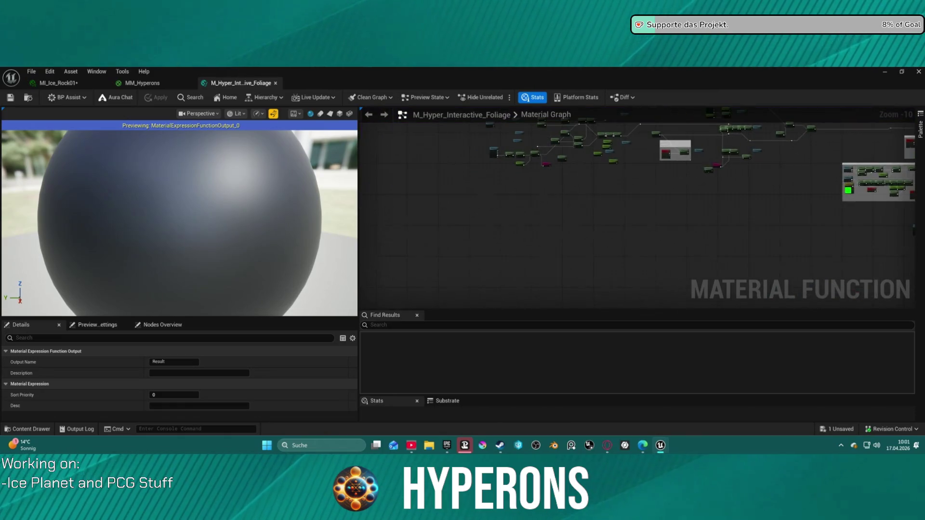
pyautogui.scroll(10, 596, 205)
pyautogui.scroll(-13, 596, 205)
pyautogui.moveTo(596, 205)
pyautogui.mouseDown()
pyautogui.moveTo(608, 121)
pyautogui.moveTo(612, 232)
pyautogui.moveTo(645, 254)
pyautogui.moveTo(576, 208)
pyautogui.moveTo(655, 232)
pyautogui.moveTo(906, 140)
pyautogui.moveTo(911, 183)
pyautogui.mouseUp()
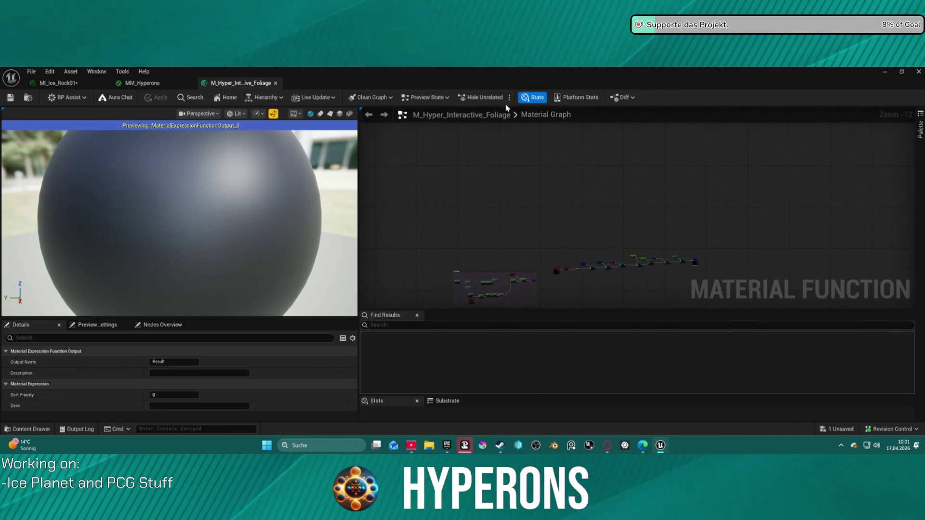
pyautogui.middleClick(224, 83)
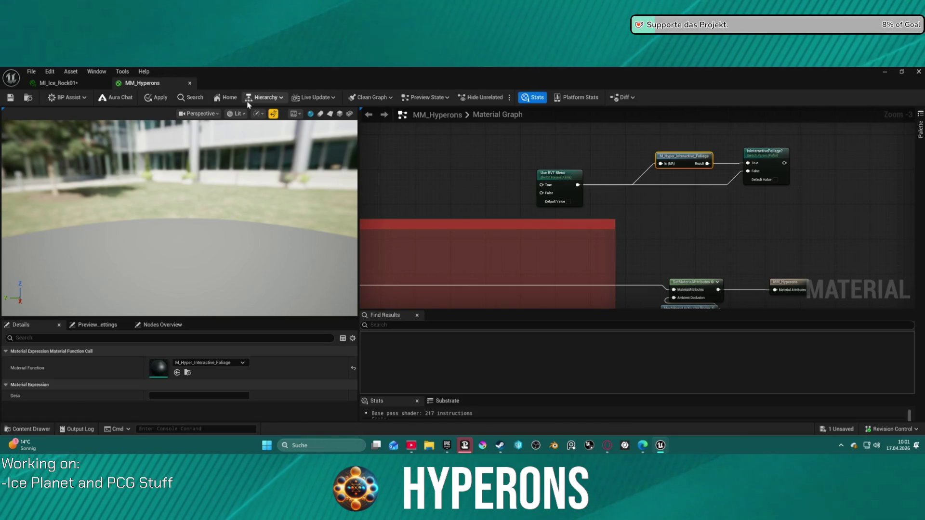
pyautogui.moveTo(554, 173); pyautogui.dragTo(575, 114)
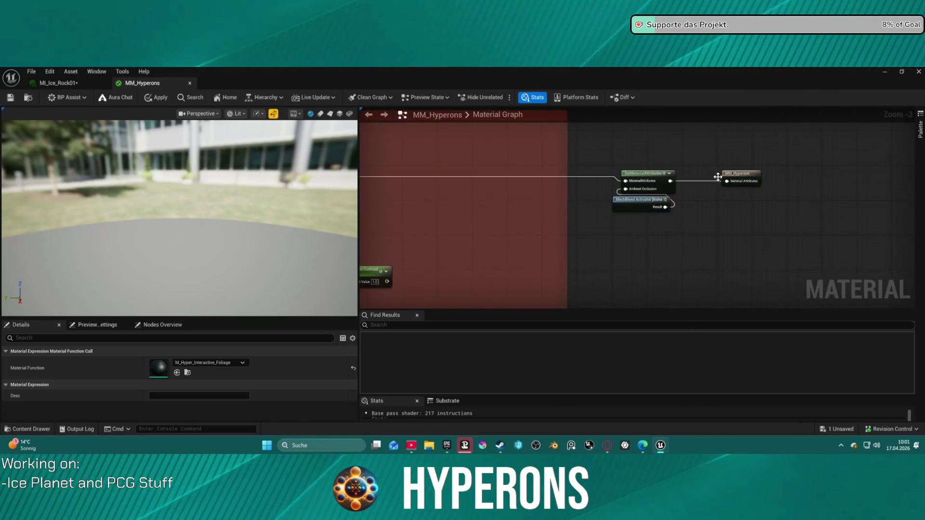
pyautogui.moveTo(634, 168); pyautogui.dragTo(704, 169)
pyautogui.moveTo(838, 159); pyautogui.dragTo(679, 220)
pyautogui.moveTo(771, 177); pyautogui.dragTo(849, 178)
pyautogui.moveTo(729, 179); pyautogui.dragTo(665, 177)
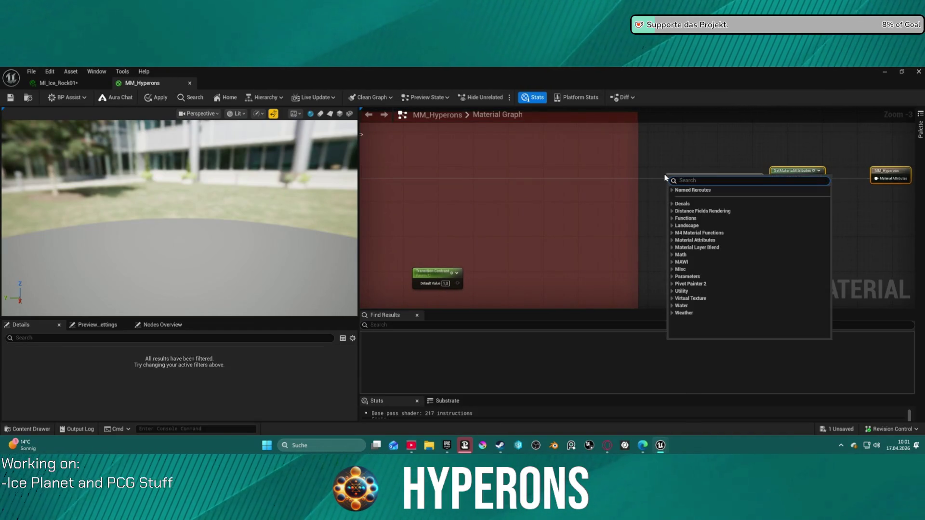
pyautogui.write('meather')
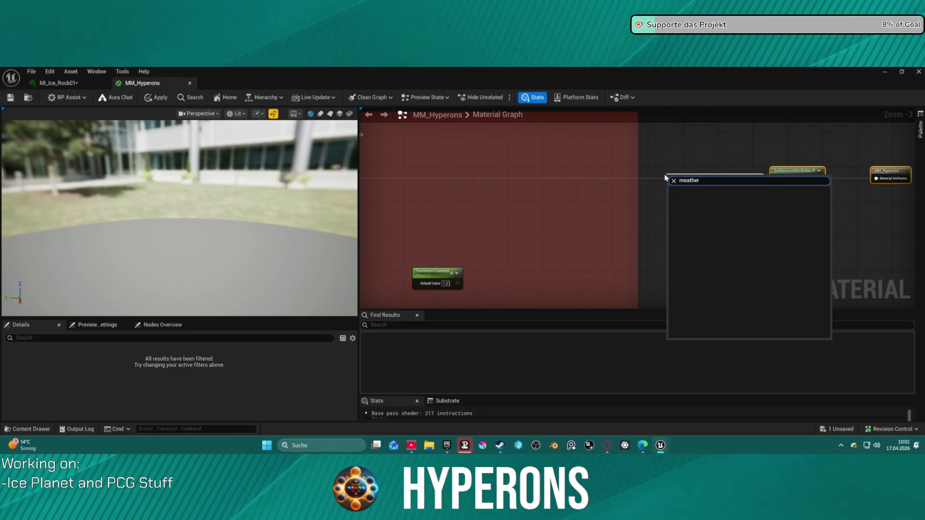
pyautogui.press('Home')
pyautogui.press('Delete')
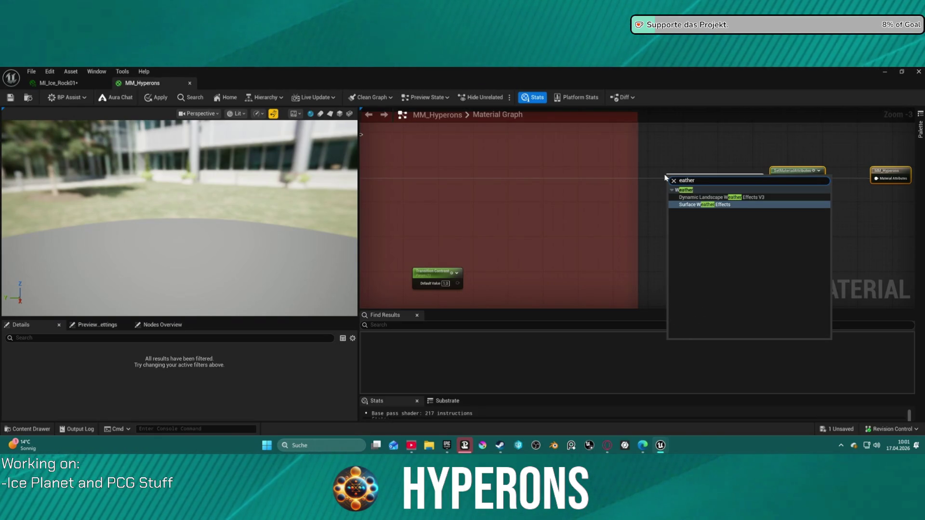
pyautogui.click(716, 197)
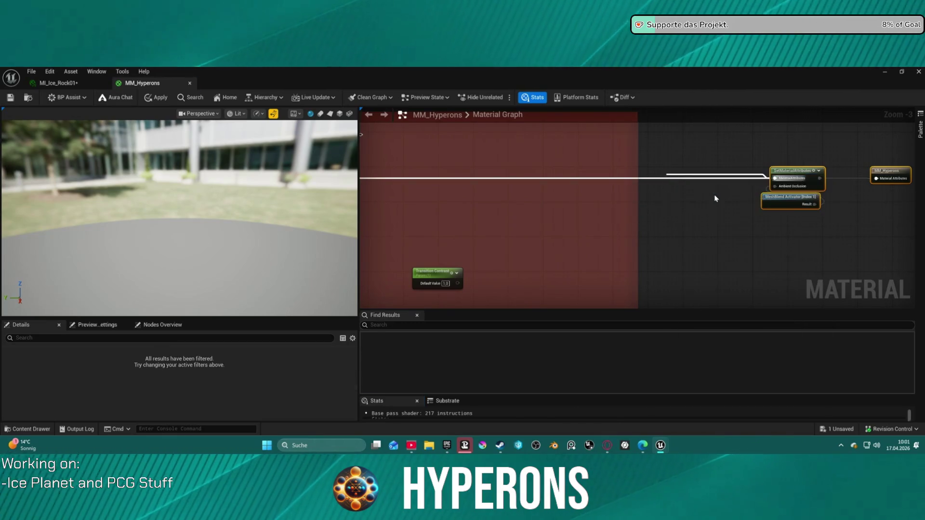
pyautogui.moveTo(706, 184)
pyautogui.mouseDown()
pyautogui.moveTo(634, 173)
pyautogui.moveTo(608, 184)
pyautogui.mouseUp()
pyautogui.write('sta')
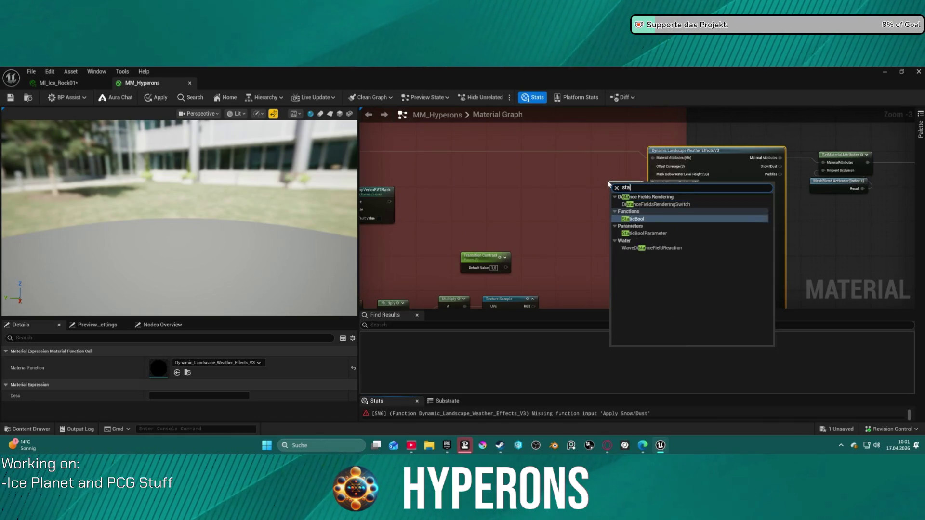
pyautogui.click(637, 218)
pyautogui.moveTo(621, 184)
pyautogui.mouseDown()
pyautogui.moveTo(602, 183)
pyautogui.moveTo(654, 223)
pyautogui.mouseUp()
pyautogui.moveTo(602, 190); pyautogui.dragTo(668, 274)
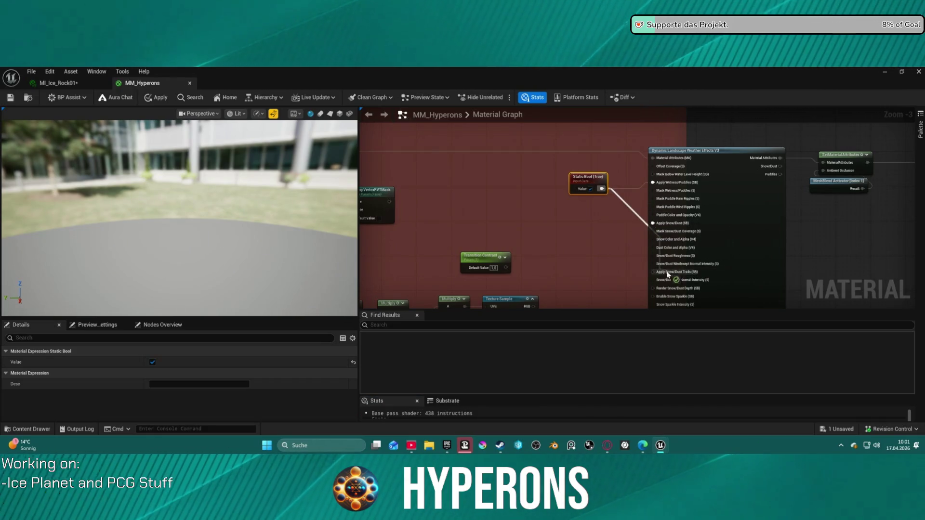
pyautogui.moveTo(602, 189)
pyautogui.mouseDown()
pyautogui.moveTo(637, 301)
pyautogui.moveTo(654, 263)
pyautogui.moveTo(605, 157)
pyautogui.mouseUp()
pyautogui.moveTo(618, 215); pyautogui.dragTo(591, 160)
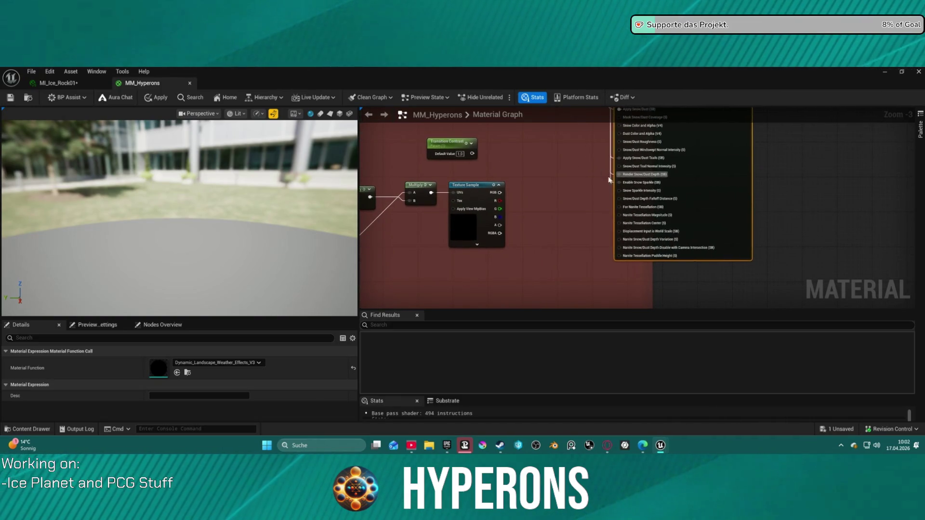
pyautogui.moveTo(623, 227)
pyautogui.mouseDown()
pyautogui.moveTo(593, 145)
pyautogui.moveTo(552, 126)
pyautogui.moveTo(571, 160)
pyautogui.mouseUp()
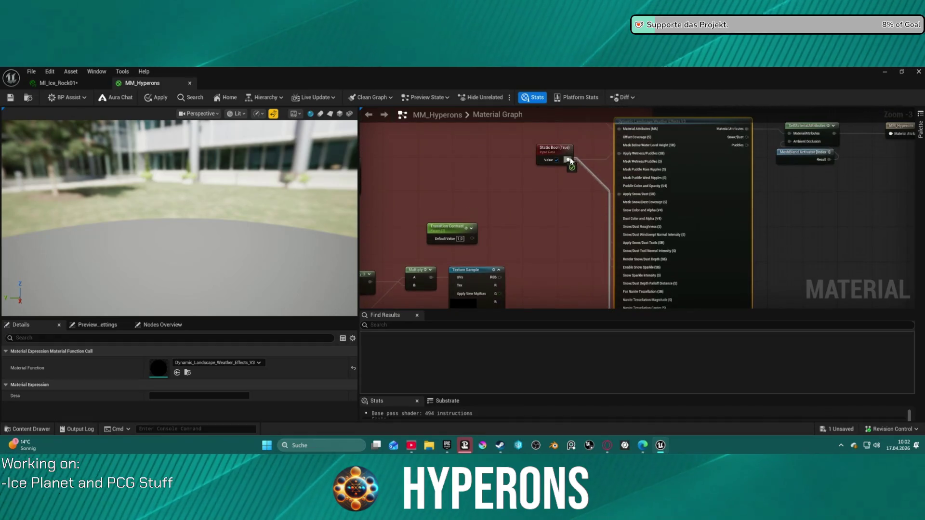
pyautogui.moveTo(604, 189)
pyautogui.mouseDown()
pyautogui.moveTo(587, 126)
pyautogui.moveTo(638, 177)
pyautogui.mouseUp()
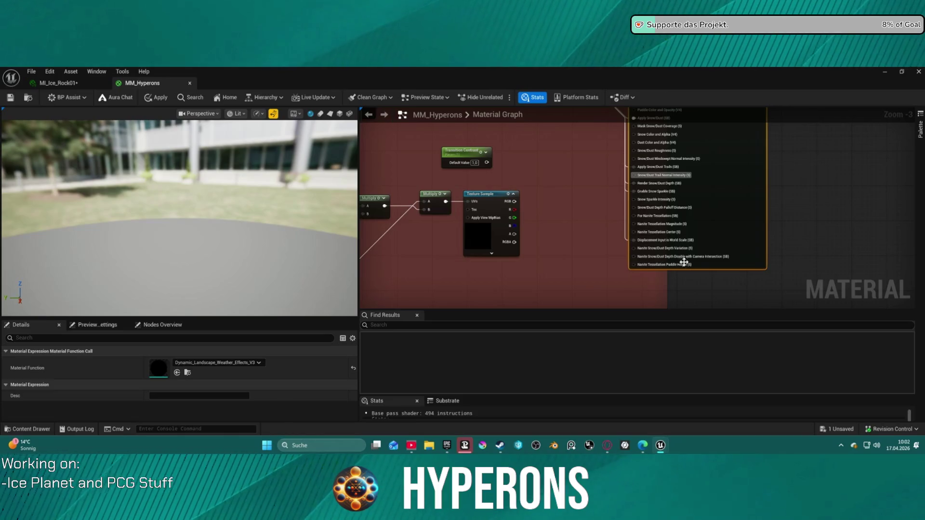
pyautogui.moveTo(705, 262); pyautogui.dragTo(657, 228)
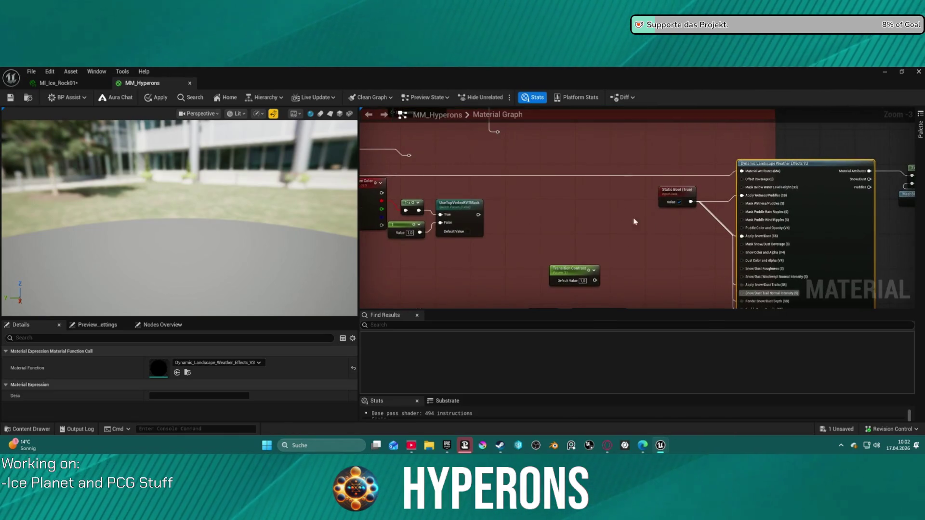
pyautogui.hotkey('ctrl', 's')
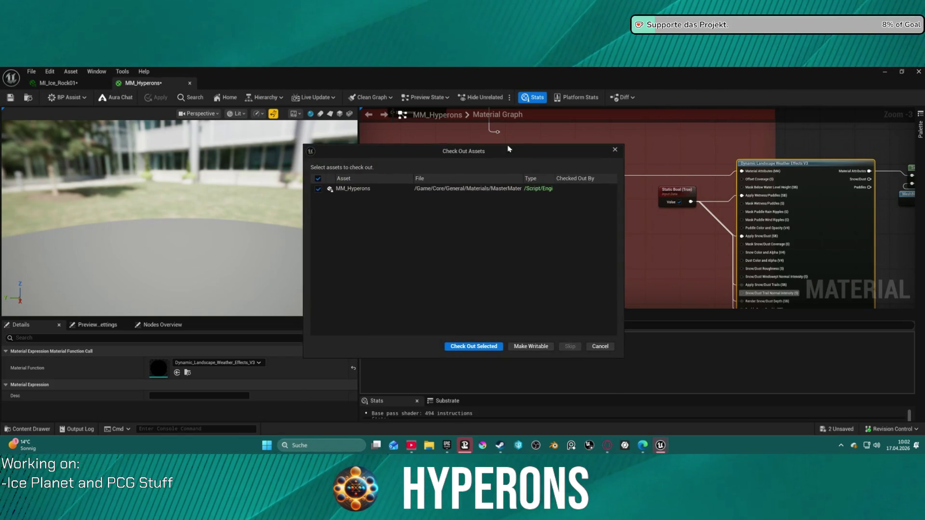
# Step: Check out MM_Hyperons so its changes save, and restore its editor beside the LV_P_Lahurathi level
pyautogui.click(469, 342)
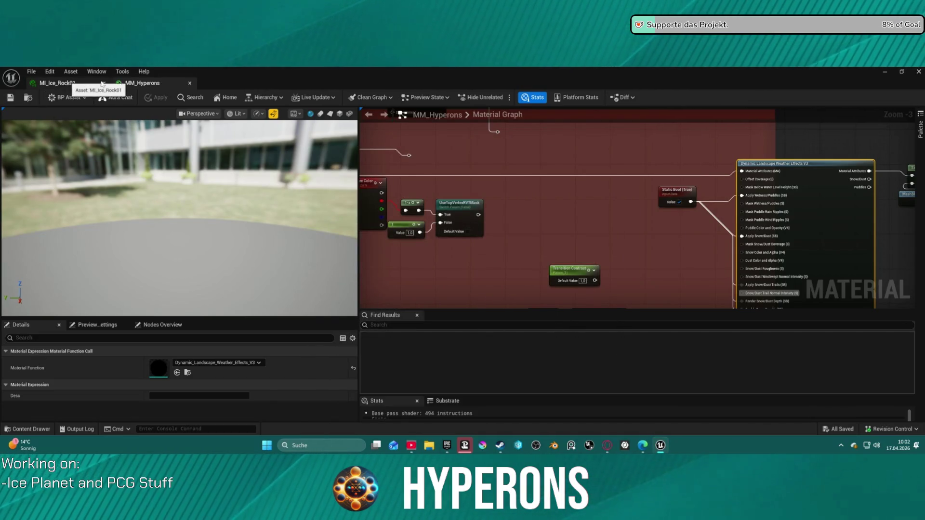
pyautogui.doubleClick(292, 87)
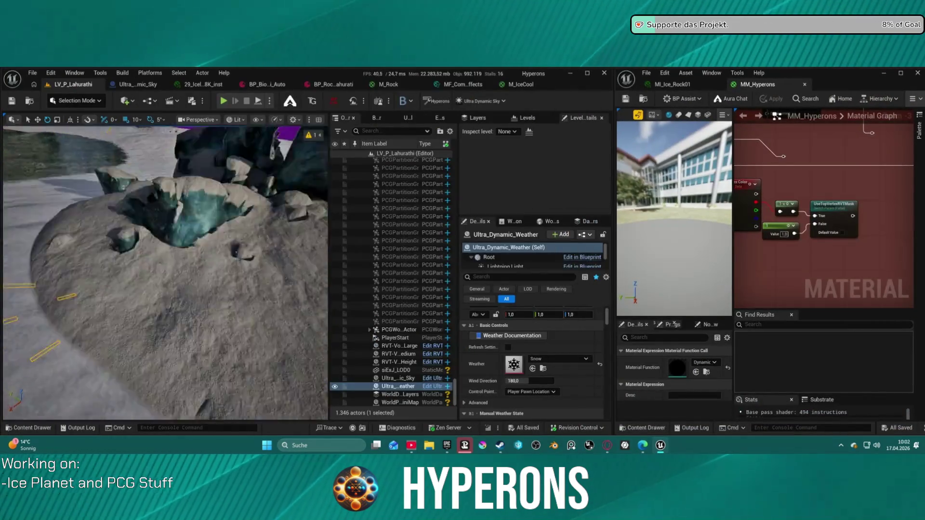
pyautogui.scroll(-10, 166, 273)
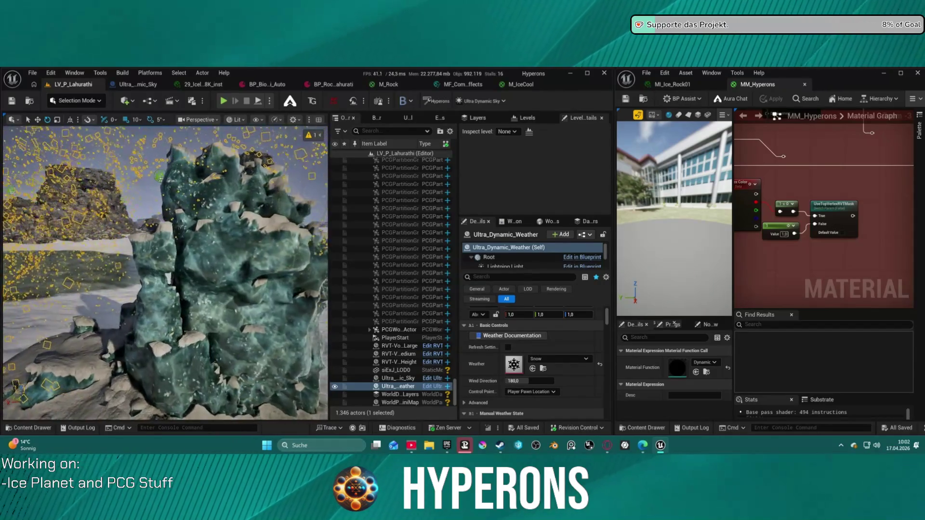
pyautogui.scroll(10, 166, 273)
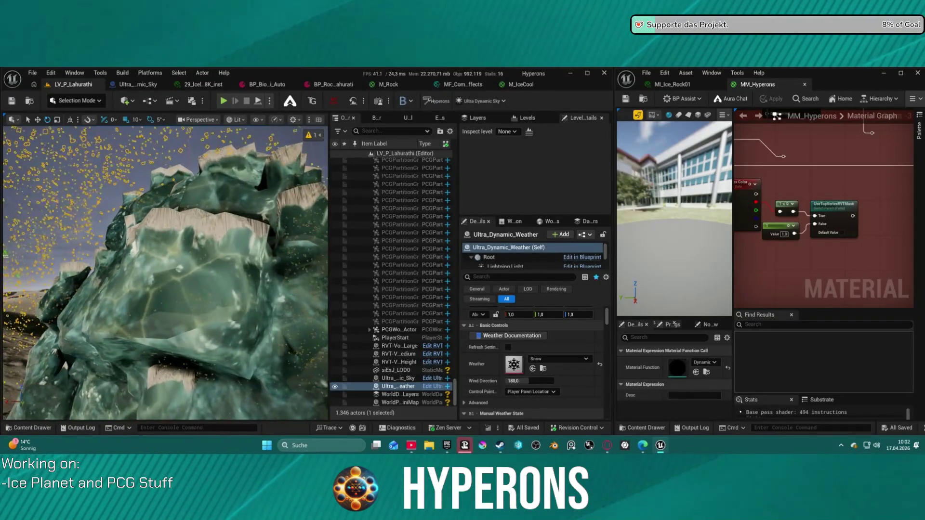
pyautogui.scroll(-5, 165, 274)
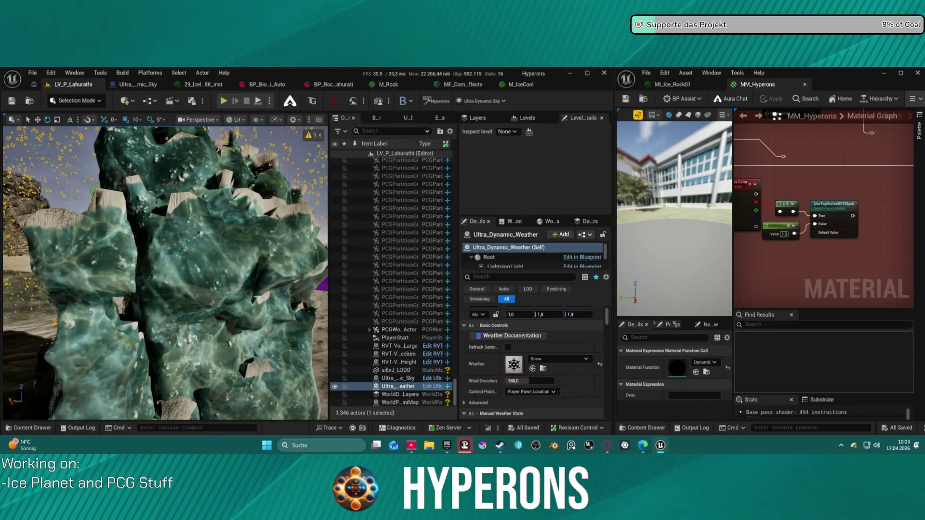
pyautogui.click(672, 85)
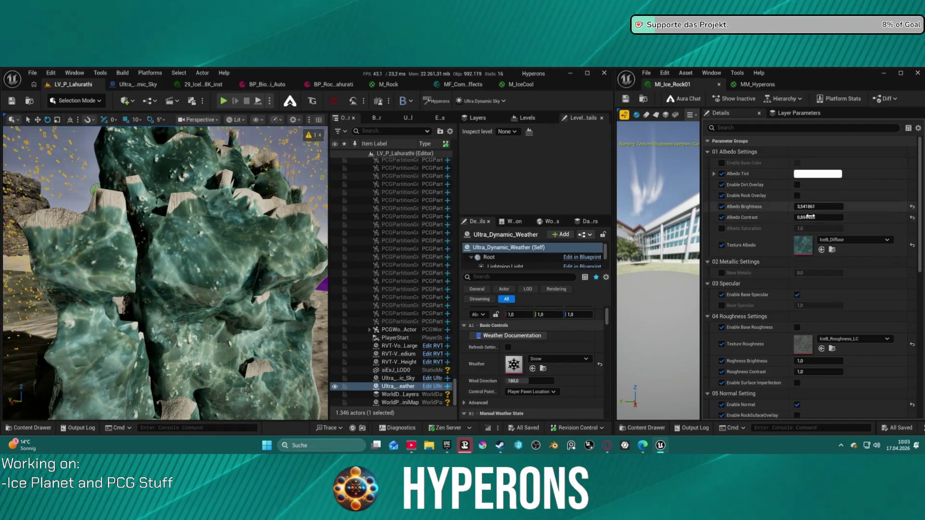
# Step: Reset Albedo Contrast and Brightness to 1,0, then set Albedo Contrast to 0,64309
pyautogui.click(912, 218)
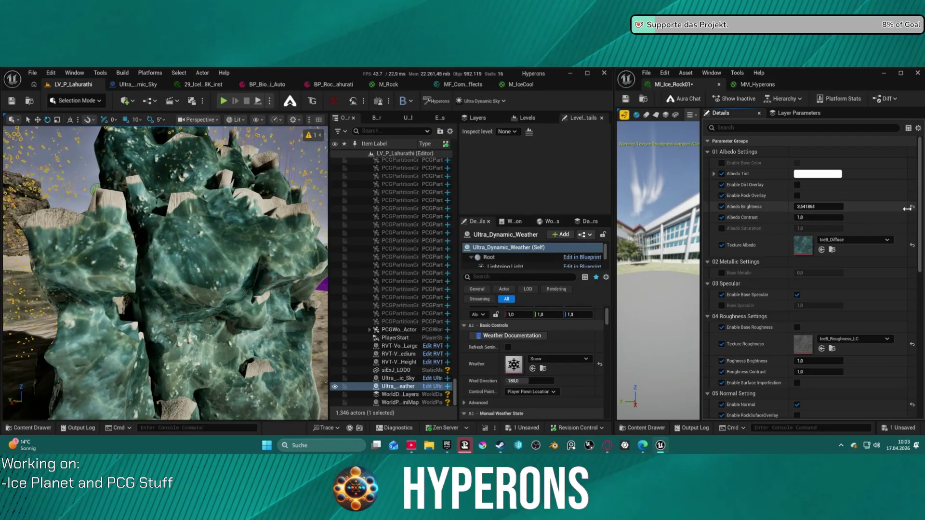
pyautogui.click(912, 208)
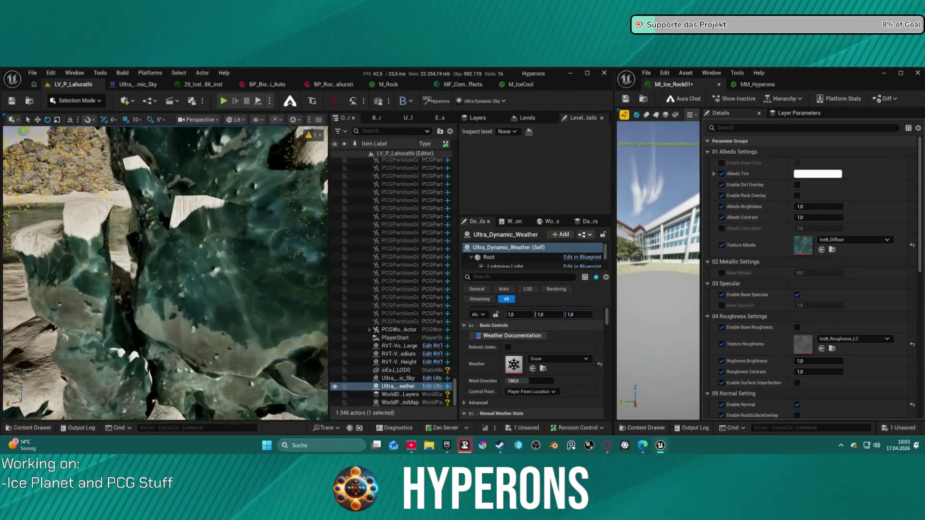
pyautogui.moveTo(815, 217)
pyautogui.mouseDown()
pyautogui.moveTo(825, 217)
pyautogui.moveTo(801, 217)
pyautogui.moveTo(810, 217)
pyautogui.mouseUp()
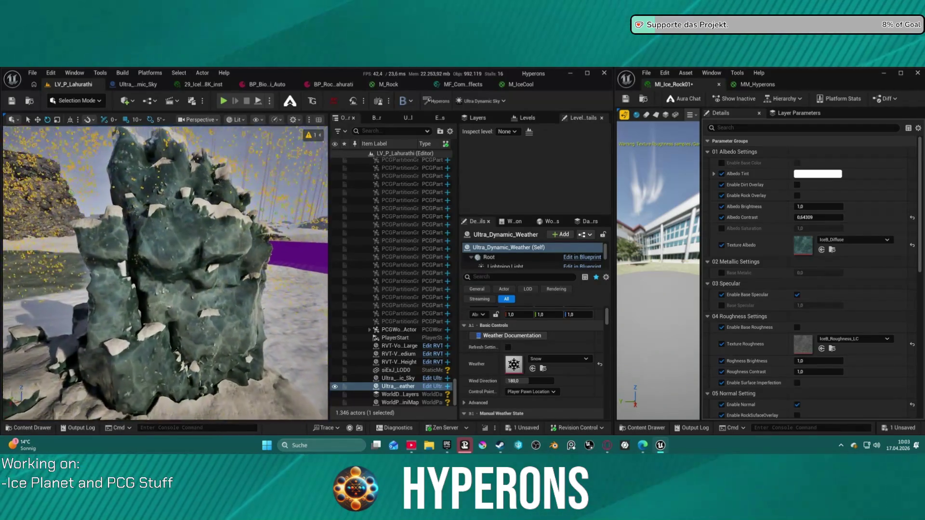
pyautogui.press('d')
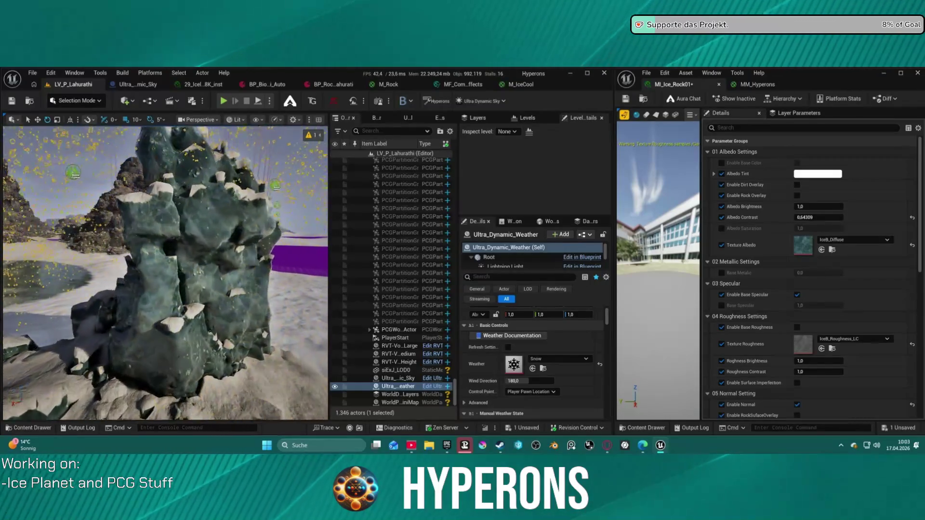
pyautogui.press('w')
pyautogui.press('d')
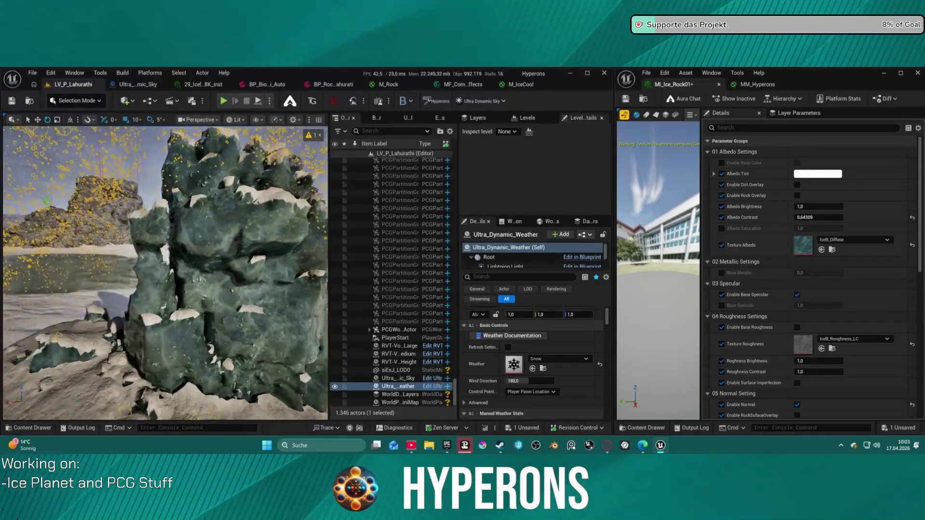
pyautogui.scroll(-1, 819, 212)
# Step: Set Albedo Brightness to 2,105964 while checking the rock up close in the viewport
pyautogui.moveTo(819, 193)
pyautogui.mouseDown()
pyautogui.moveTo(841, 193)
pyautogui.moveTo(820, 193)
pyautogui.mouseUp()
pyautogui.press('w')
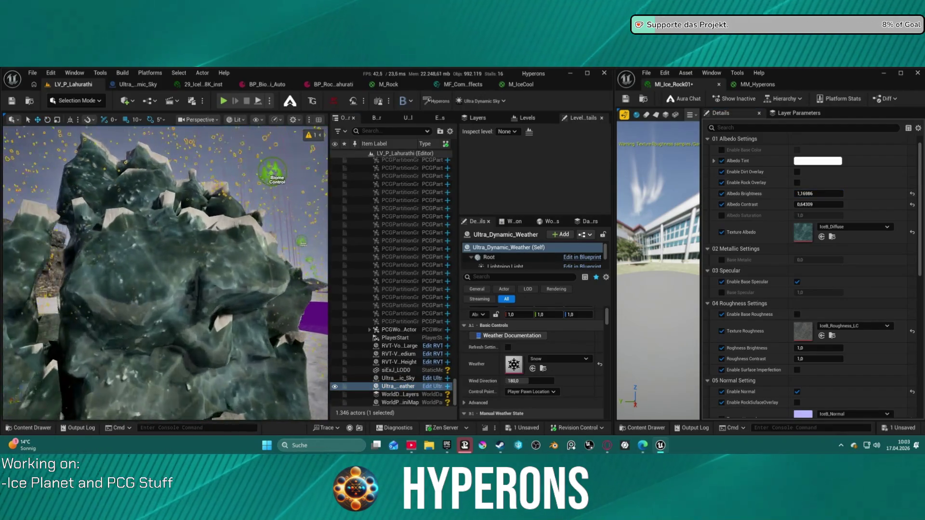
pyautogui.press('s')
pyautogui.press('d')
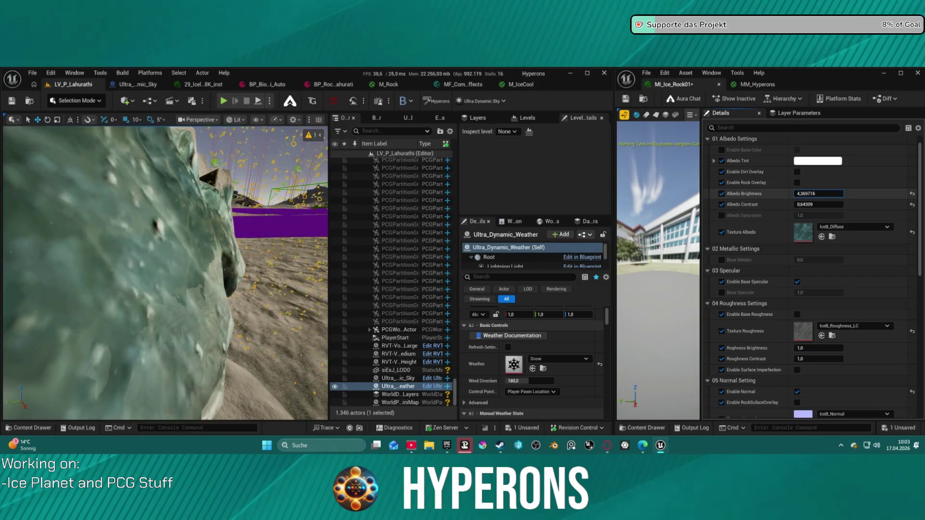
pyautogui.moveTo(819, 194); pyautogui.dragTo(822, 193)
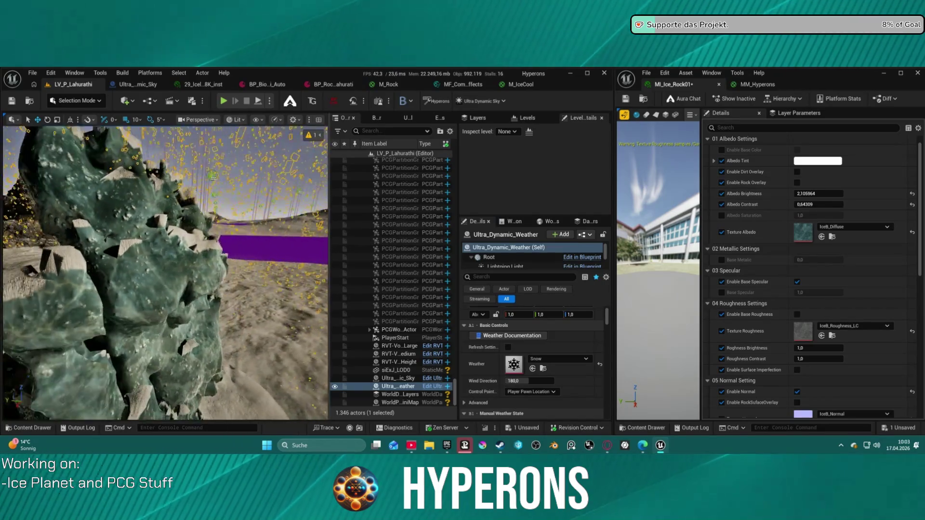
pyautogui.press('s')
pyautogui.press('w')
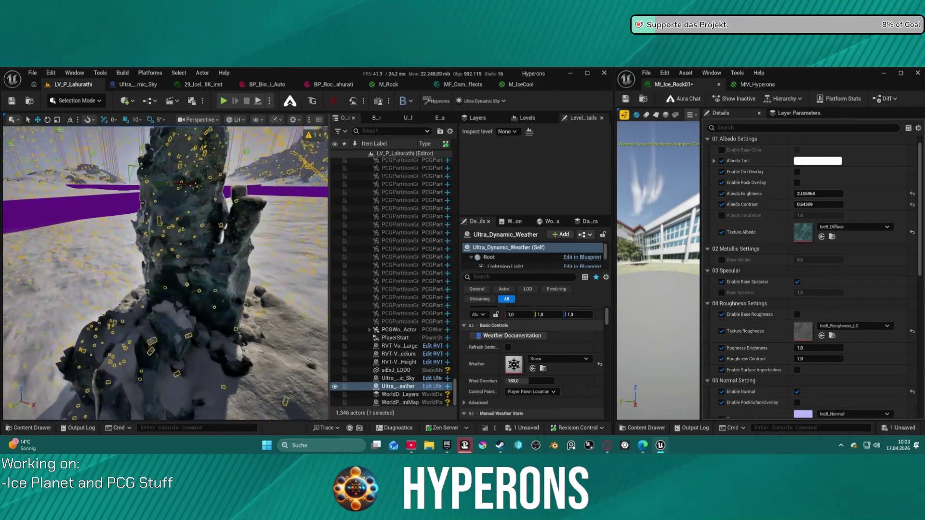
pyautogui.press('w')
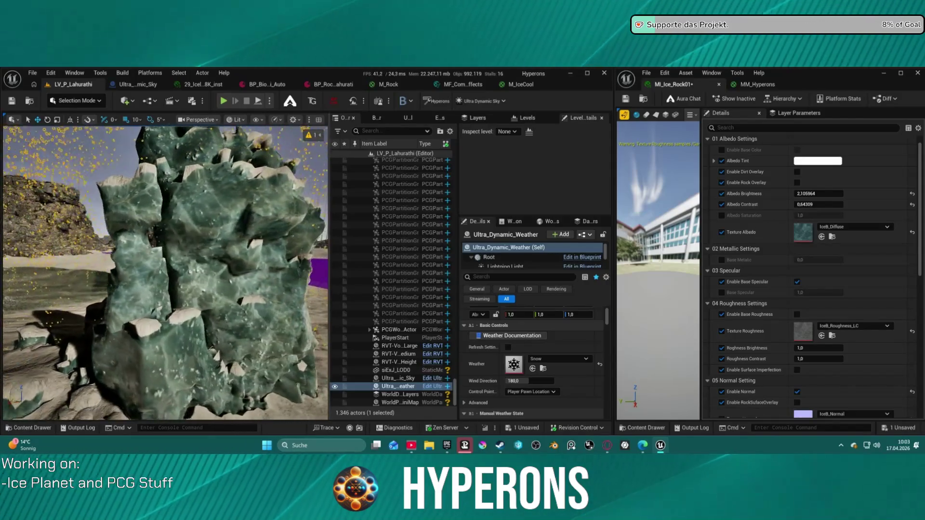
pyautogui.press('a')
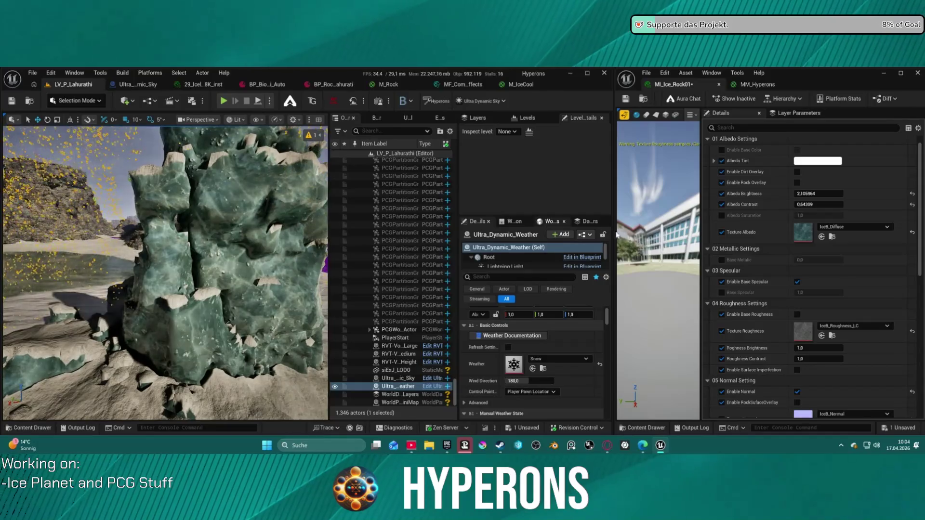
pyautogui.scroll(-3, 803, 299)
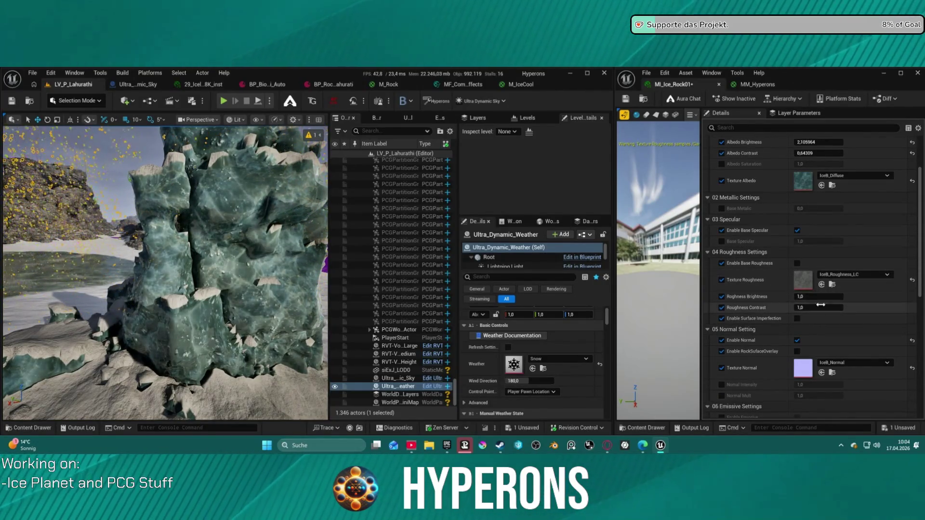
# Step: Set Roughness Contrast and Roughness Brightness both to 0,5
pyautogui.moveTo(821, 304)
pyautogui.mouseDown()
pyautogui.moveTo(800, 304)
pyautogui.moveTo(835, 308)
pyautogui.mouseUp()
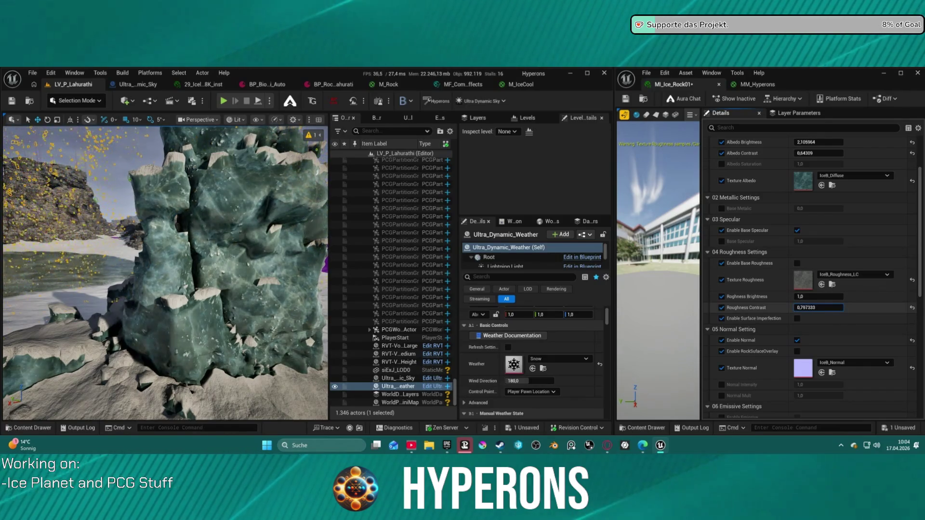
pyautogui.click(834, 308)
pyautogui.write('0,5')
pyautogui.press('Return')
pyautogui.click(814, 296)
pyautogui.write('0,5')
pyautogui.press('Return')
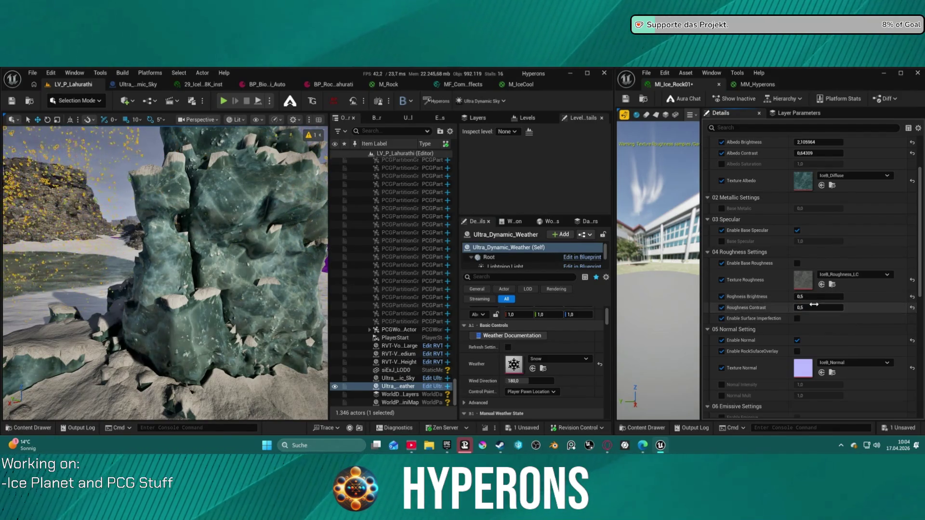
# Step: Try a uniform Base Roughness of about 0,125, then revert to the IceB_Roughness_LC texture
pyautogui.click(797, 264)
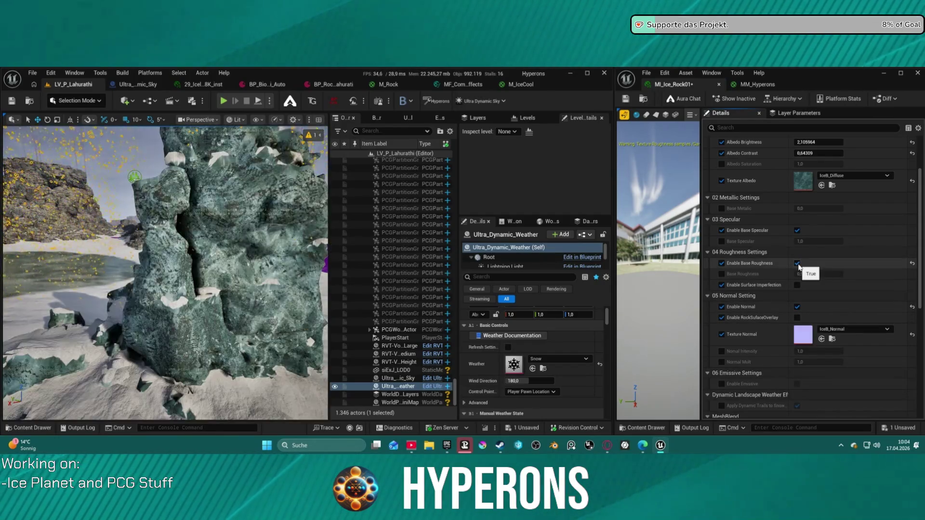
pyautogui.moveTo(164, 270)
pyautogui.mouseDown()
pyautogui.moveTo(154, 290)
pyautogui.moveTo(132, 246)
pyautogui.mouseUp()
pyautogui.click(722, 273)
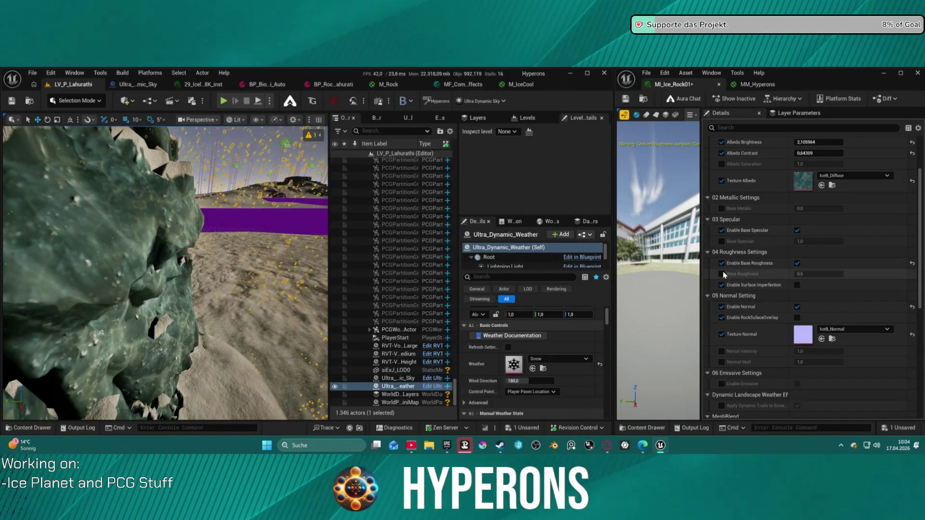
pyautogui.moveTo(826, 272); pyautogui.dragTo(800, 273)
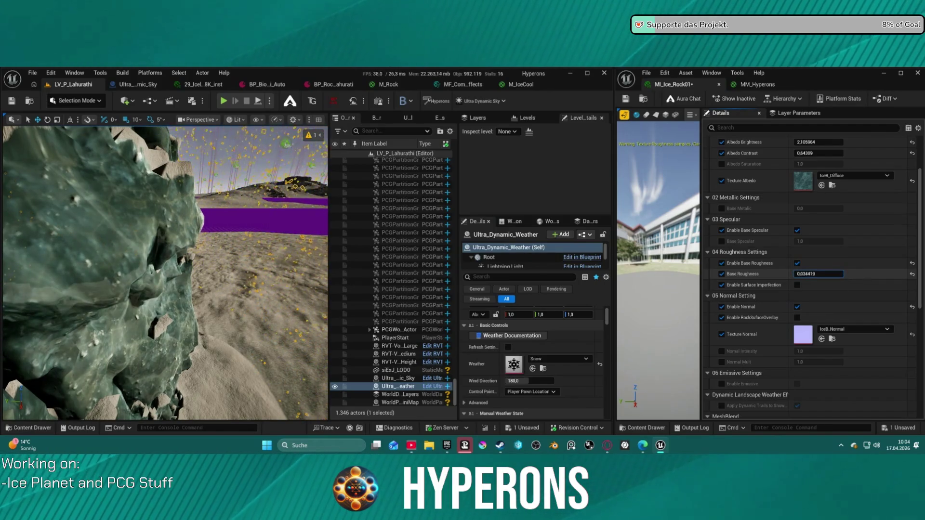
pyautogui.moveTo(820, 273); pyautogui.dragTo(800, 274)
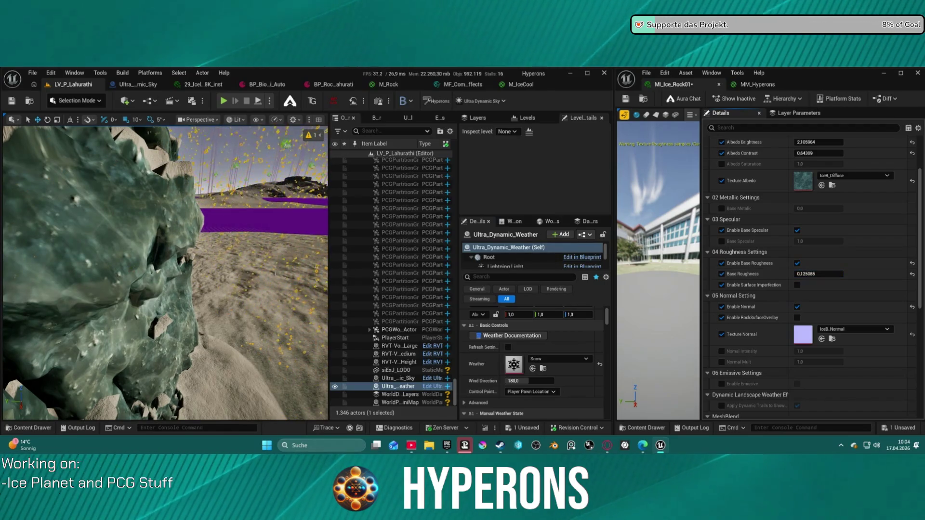
pyautogui.press('s')
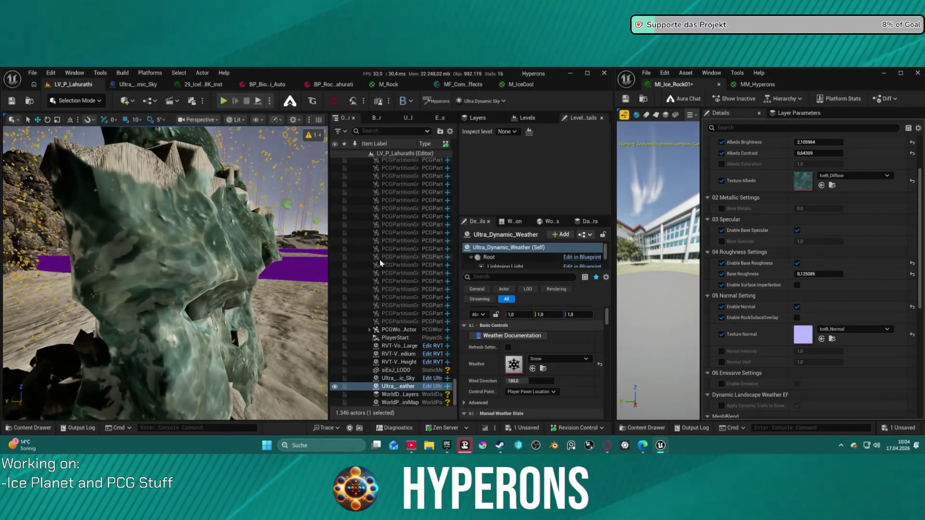
pyautogui.click(797, 263)
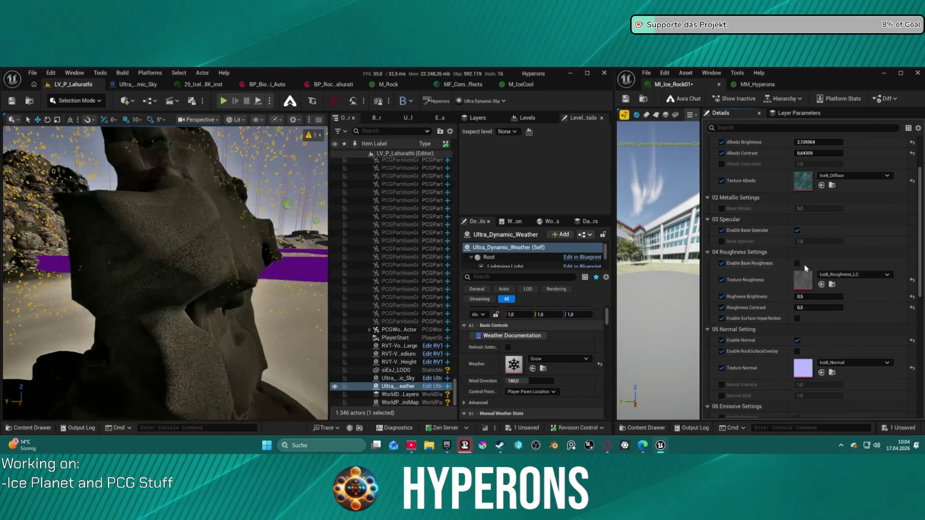
# Step: Launch the level as a Standalone Game preview
pyautogui.press('d')
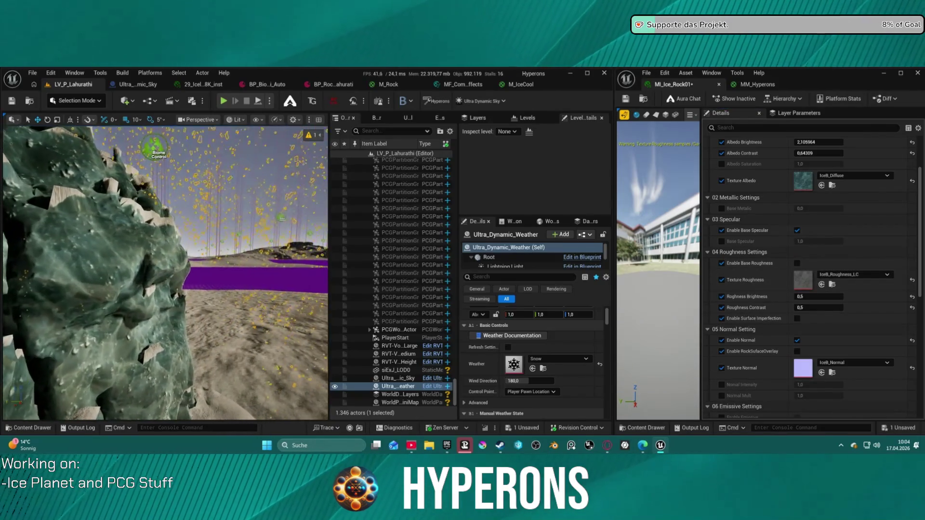
pyautogui.press('d')
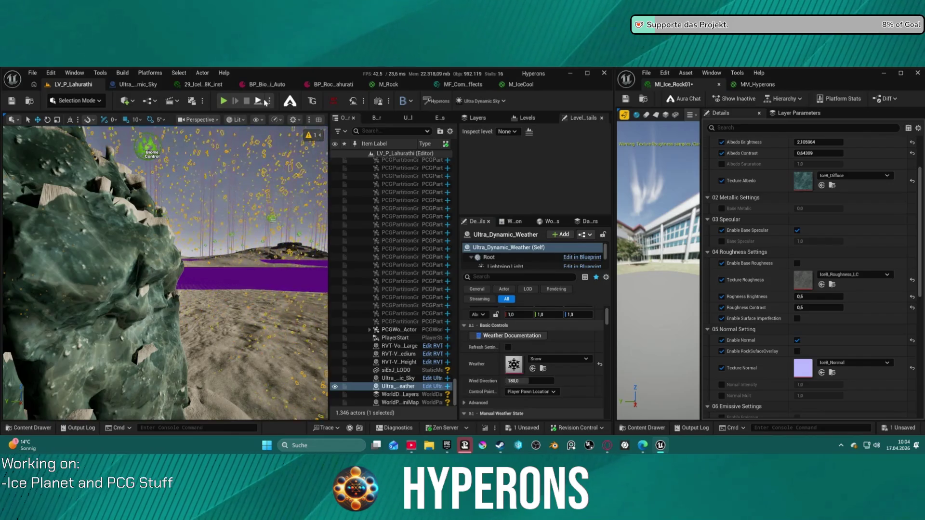
pyautogui.click(269, 102)
pyautogui.click(318, 144)
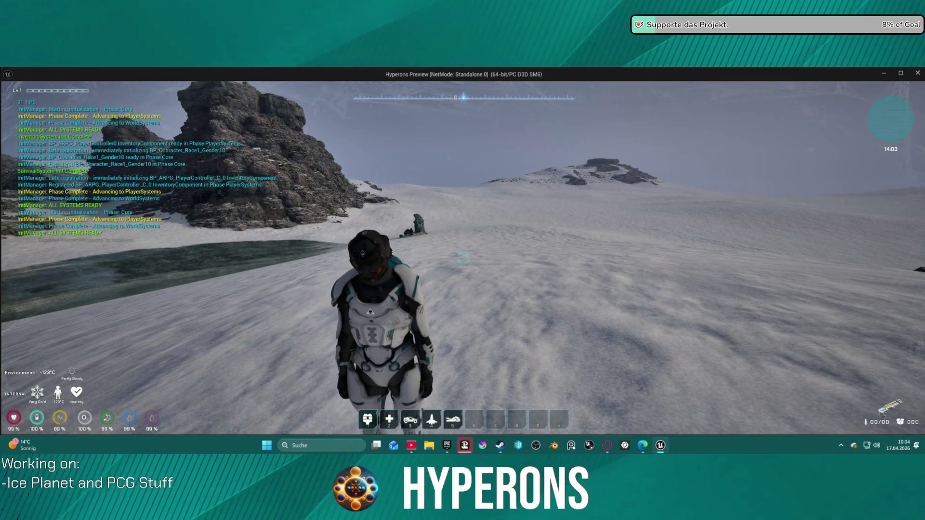
# Step: Walk the character around the ice rock and pillar to inspect them, then exit with Esc
pyautogui.press('w')
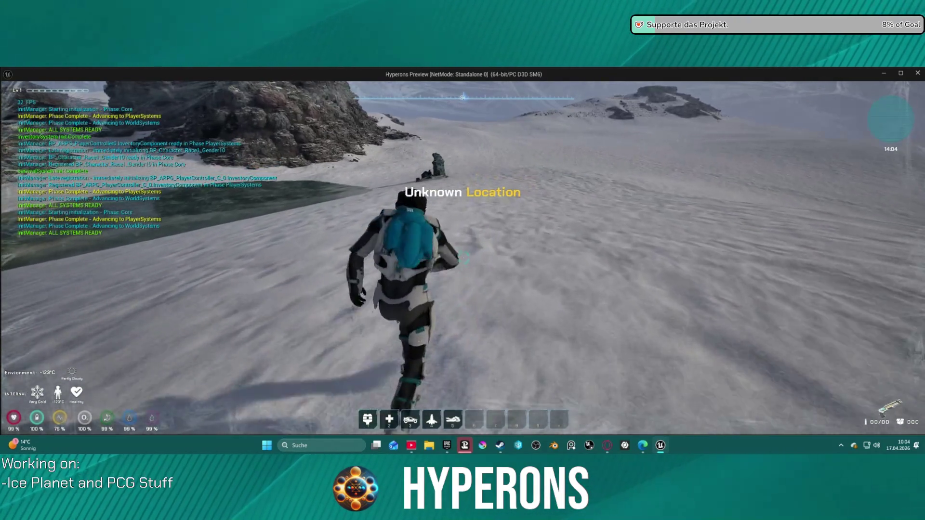
pyautogui.press('c')
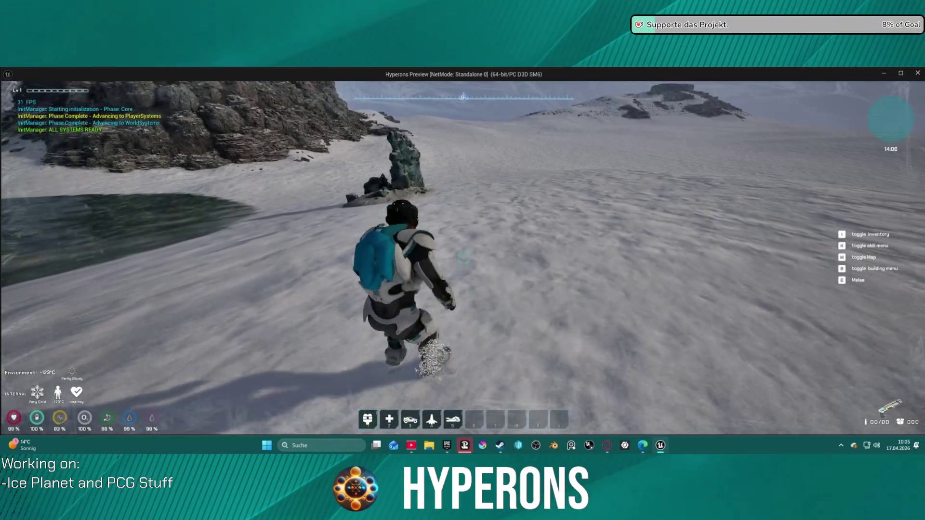
pyautogui.moveTo(462, 260)
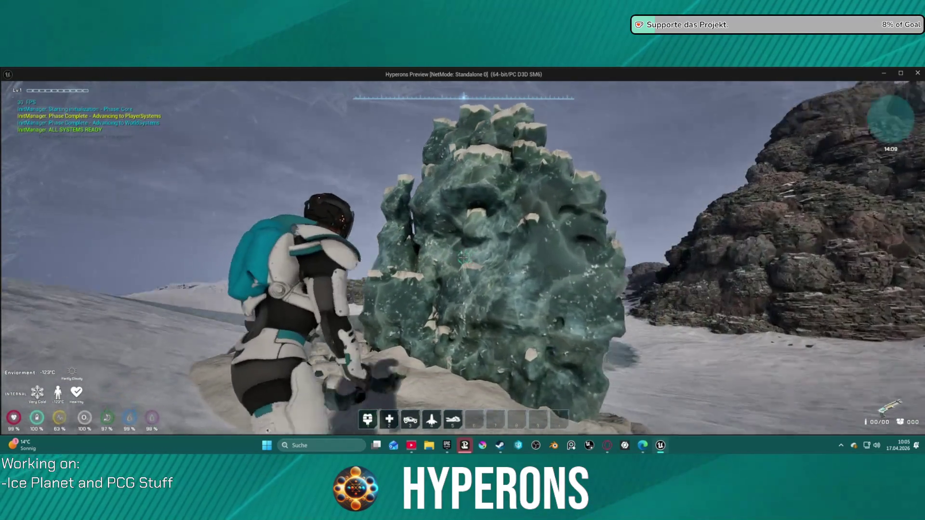
pyautogui.press('w')
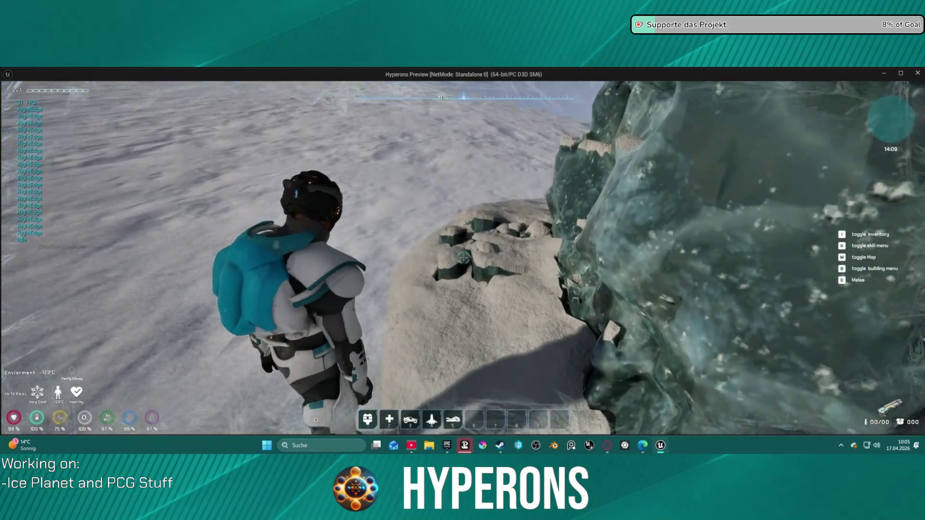
pyautogui.press('w')
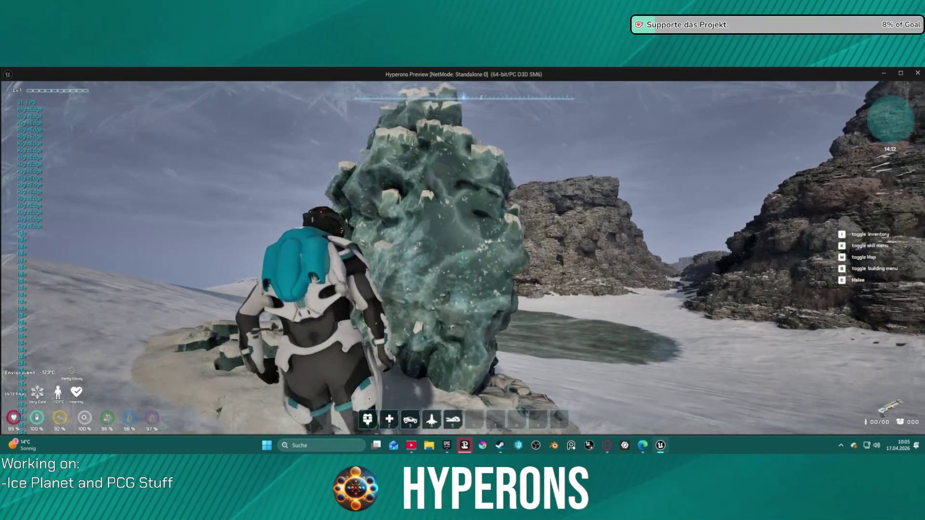
pyautogui.press('w')
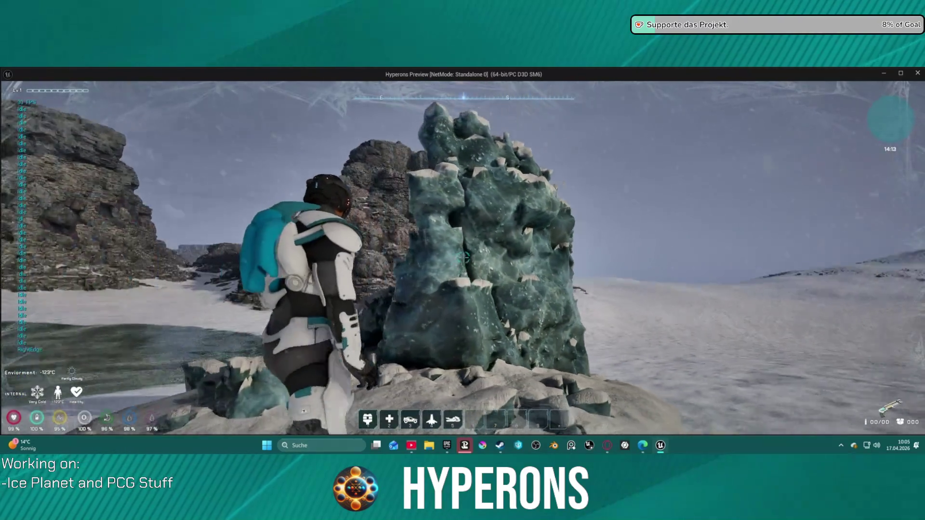
pyautogui.press('w')
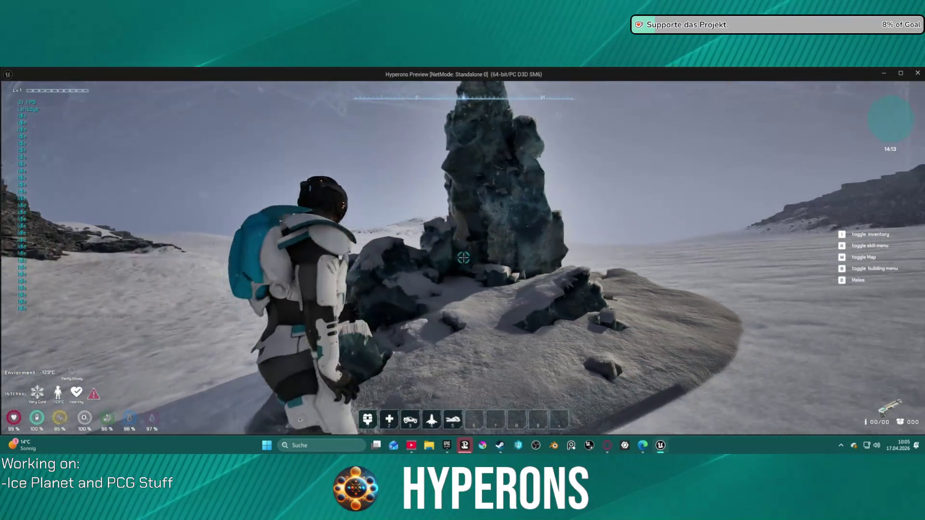
pyautogui.press('w')
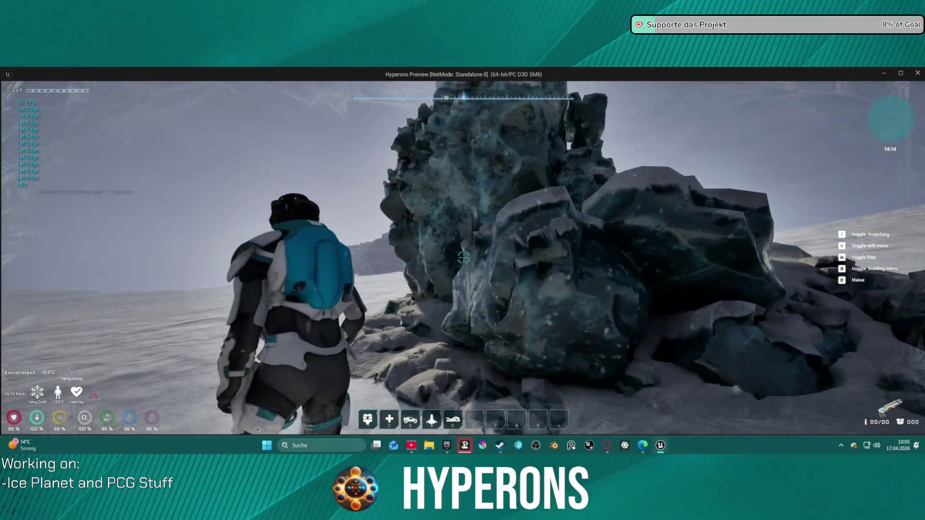
pyautogui.press('w')
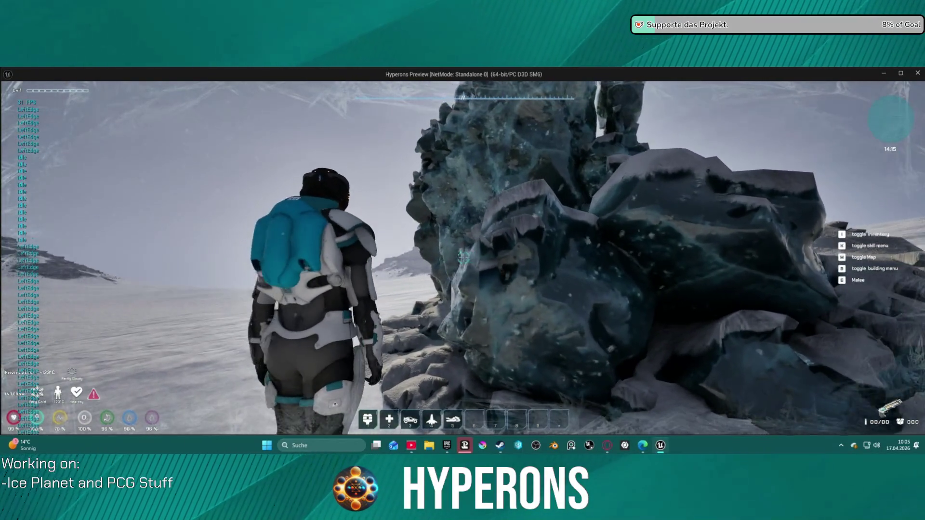
pyautogui.press('w')
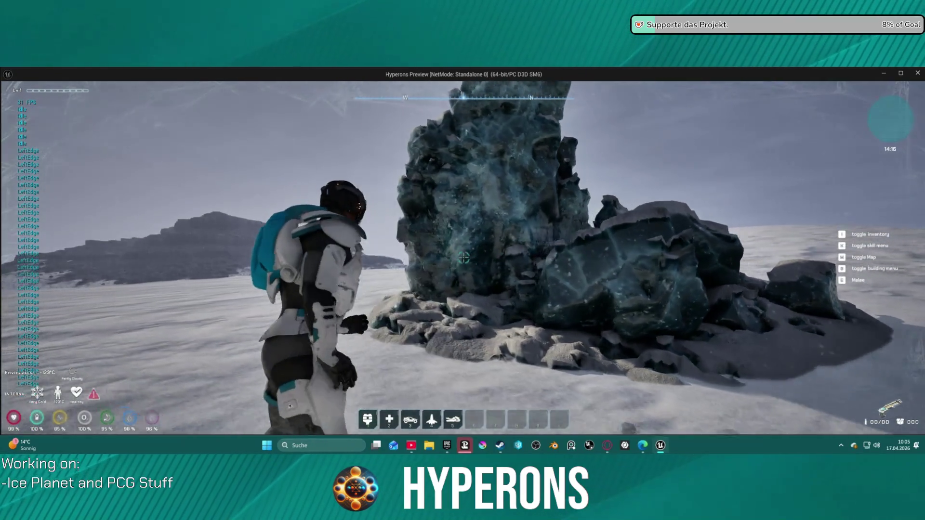
pyautogui.press('w')
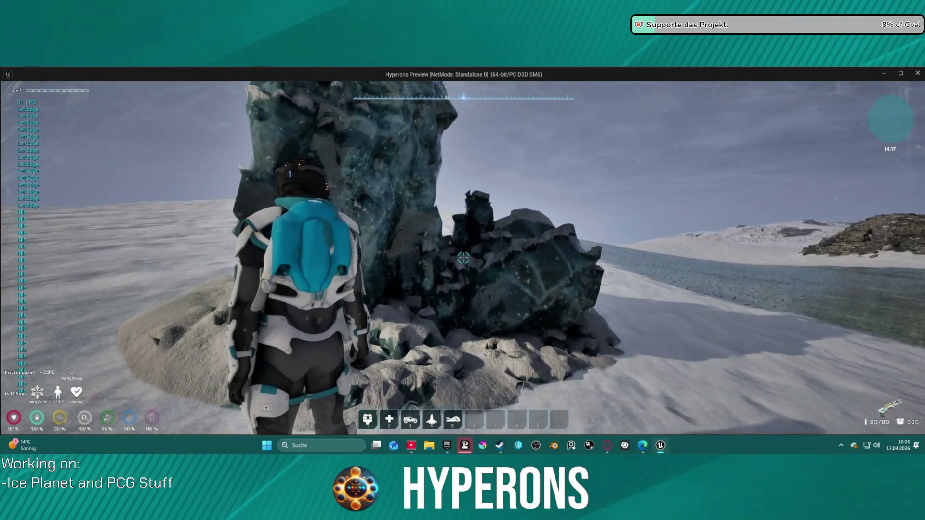
pyautogui.press('w')
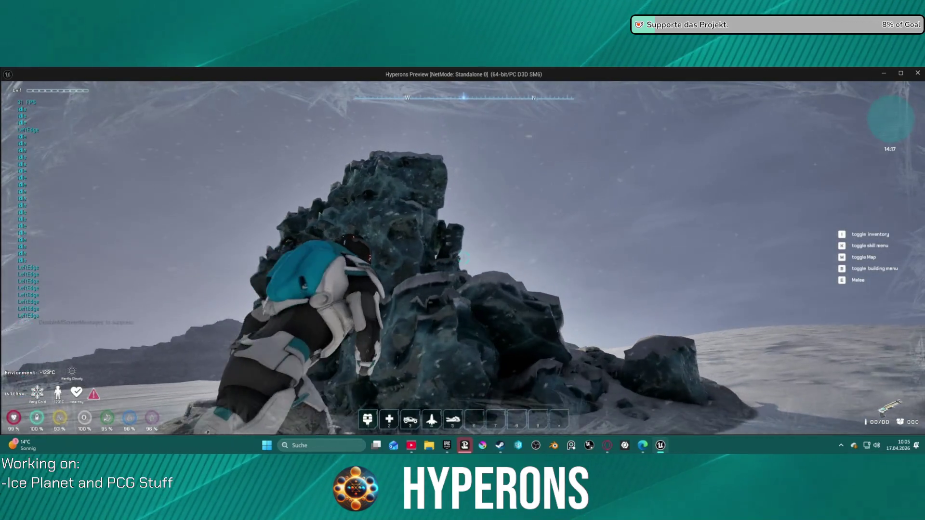
pyautogui.press('w')
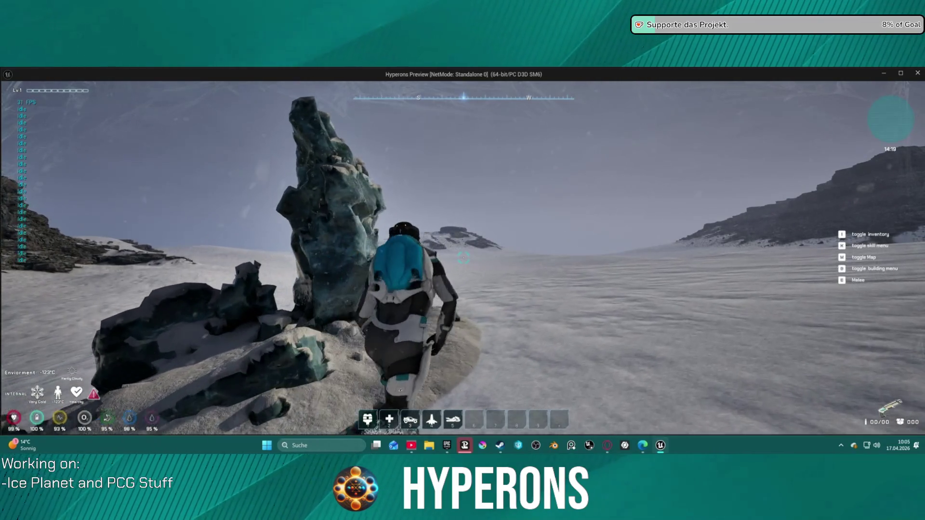
pyautogui.press('w')
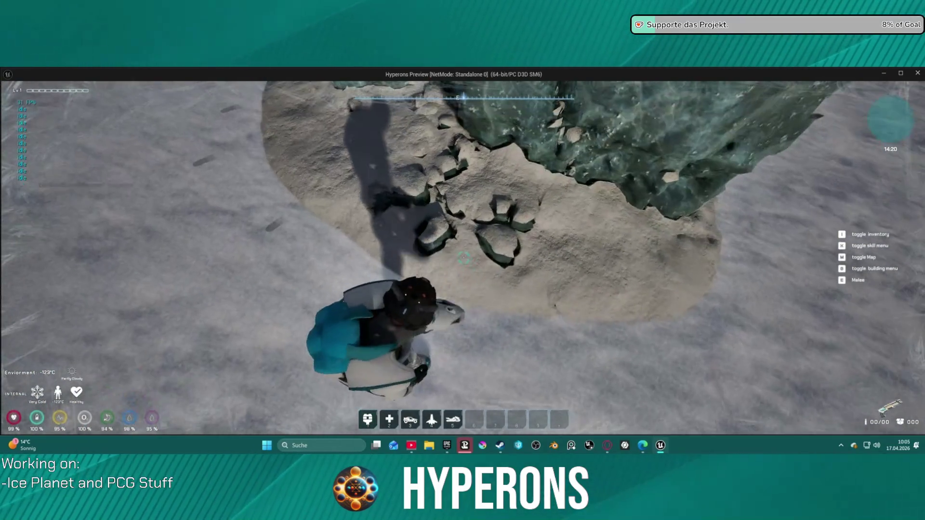
pyautogui.press('w')
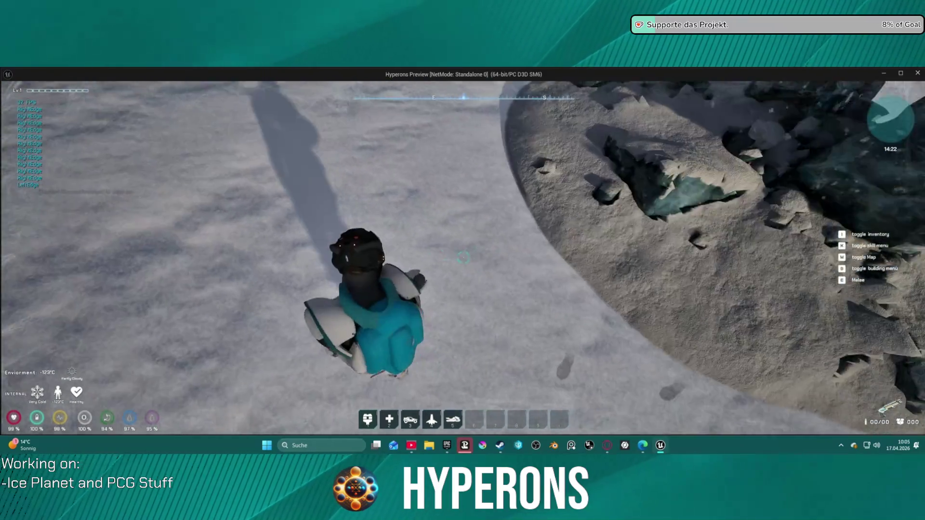
pyautogui.press('w')
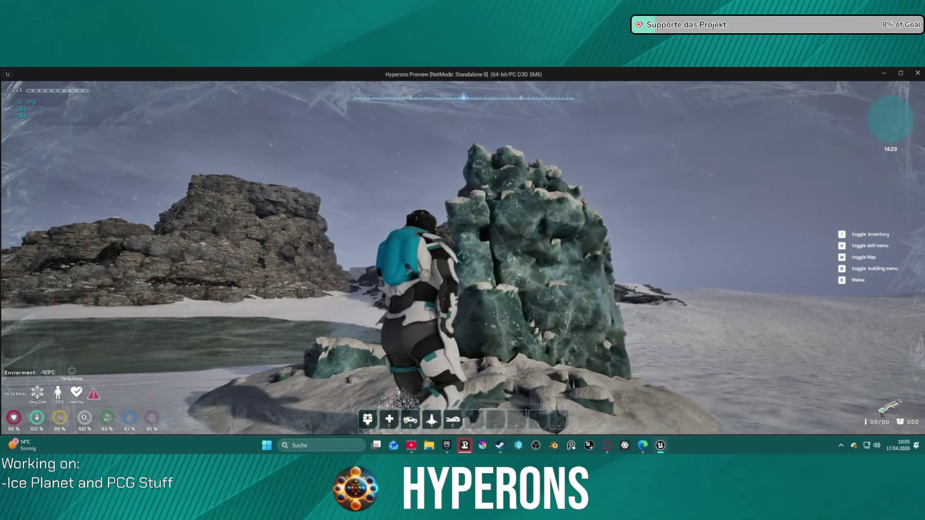
pyautogui.press('w')
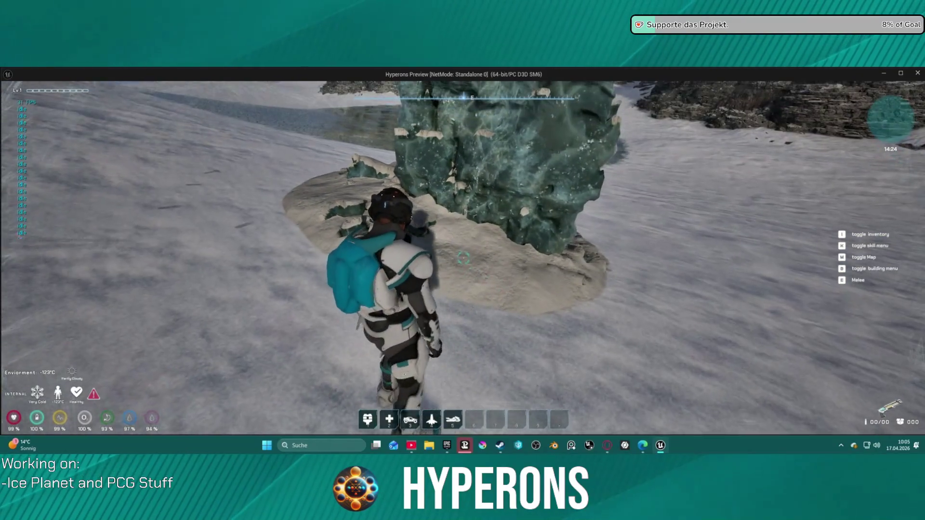
pyautogui.press('Escape')
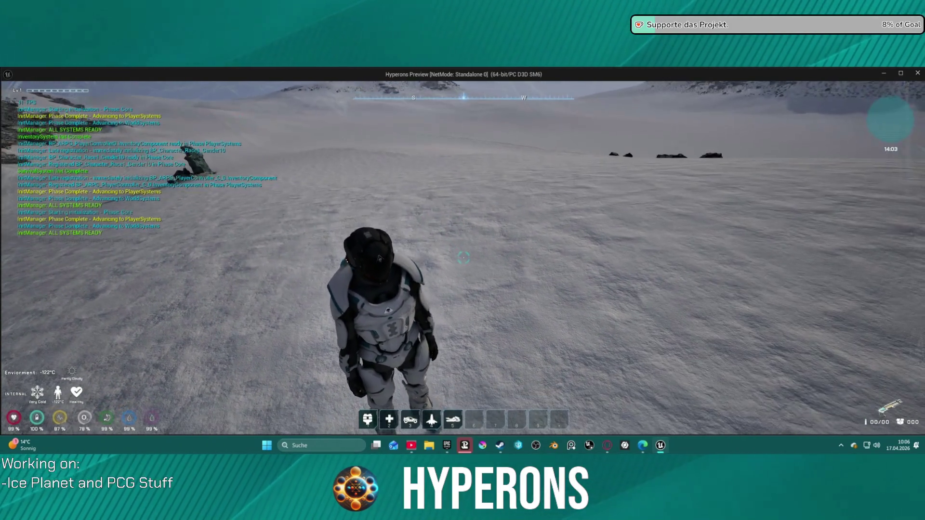
# Step: Run across the snow to another rock, climb along its face, circle it, and exit with Esc
pyautogui.press('w')
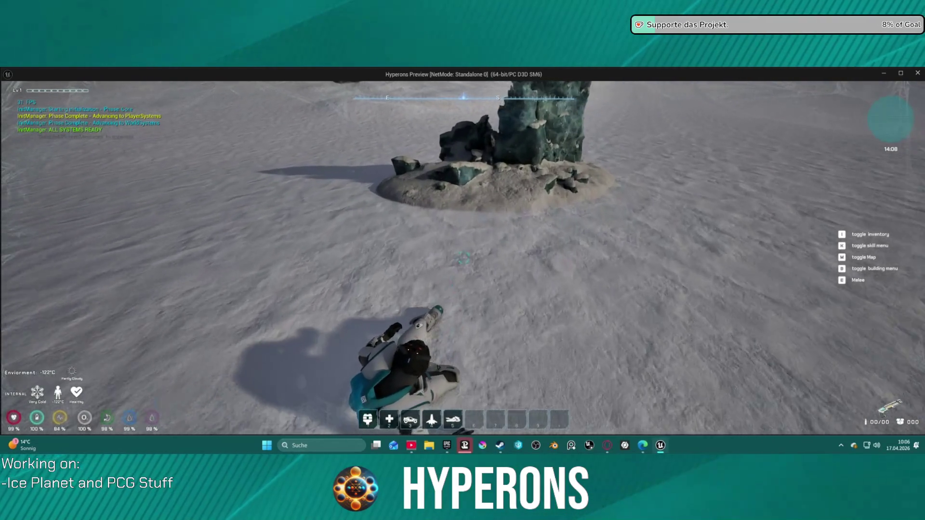
pyautogui.press('w')
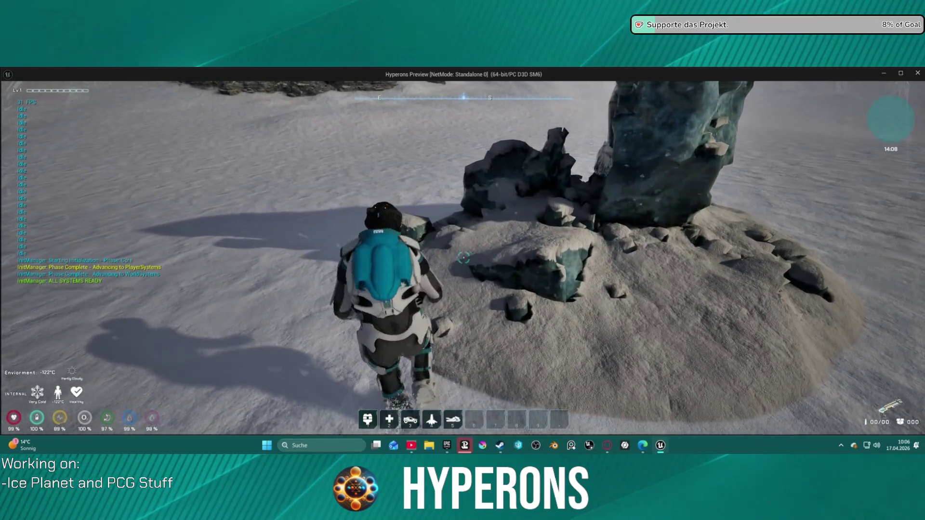
pyautogui.press('w')
pyautogui.press('w')
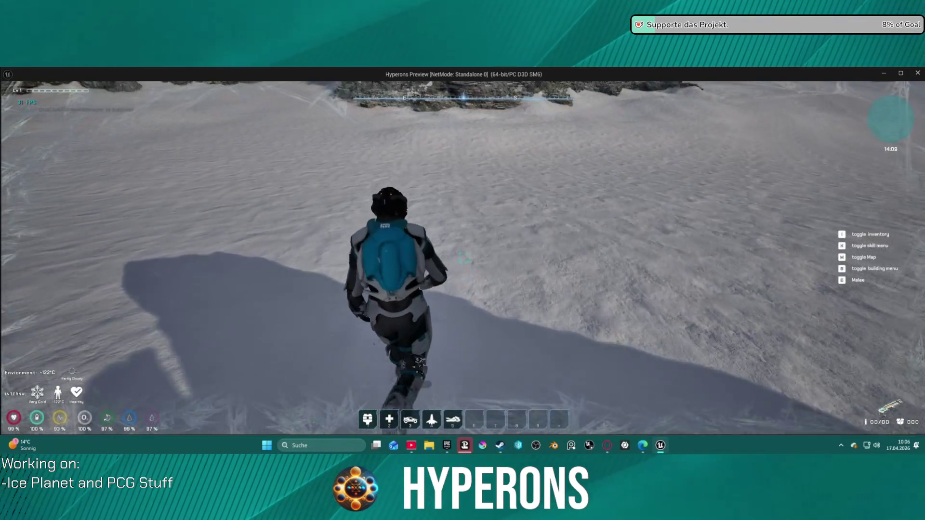
pyautogui.press('w')
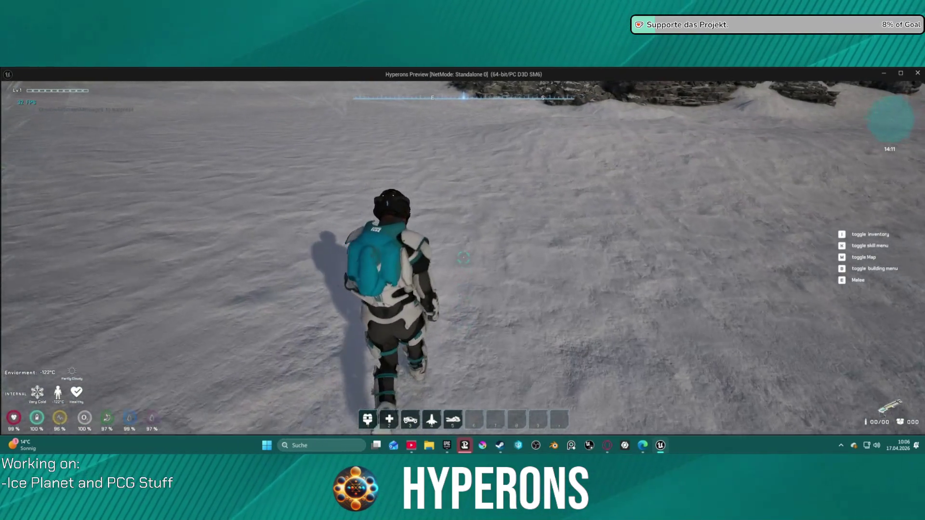
pyautogui.press('s')
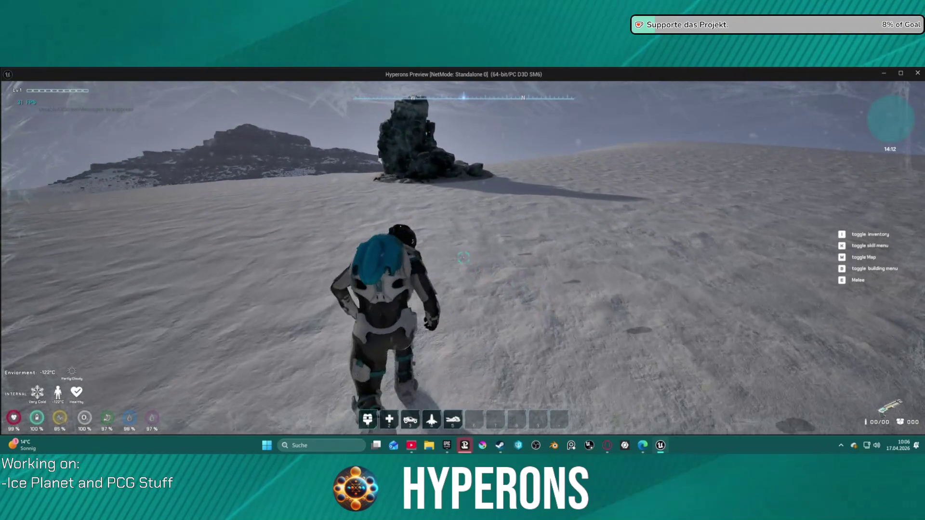
pyautogui.press('w')
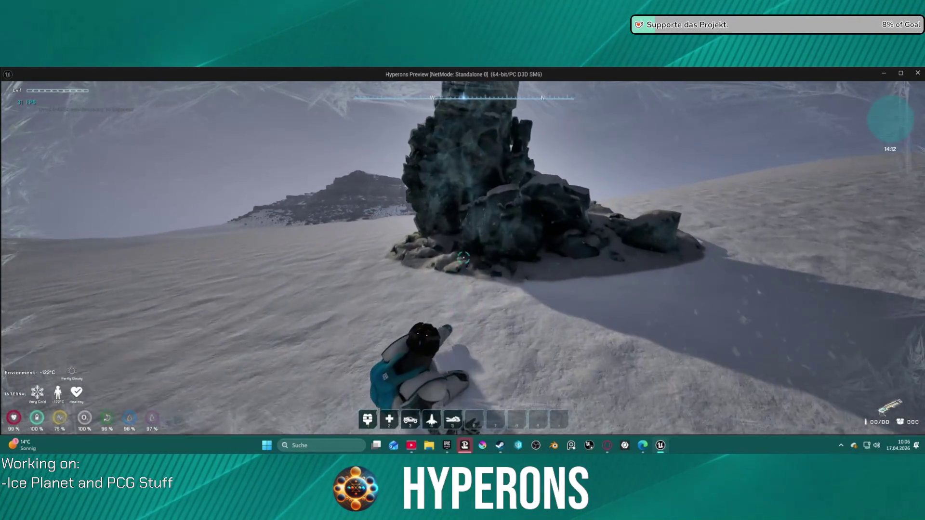
pyautogui.press('w')
pyautogui.press('a')
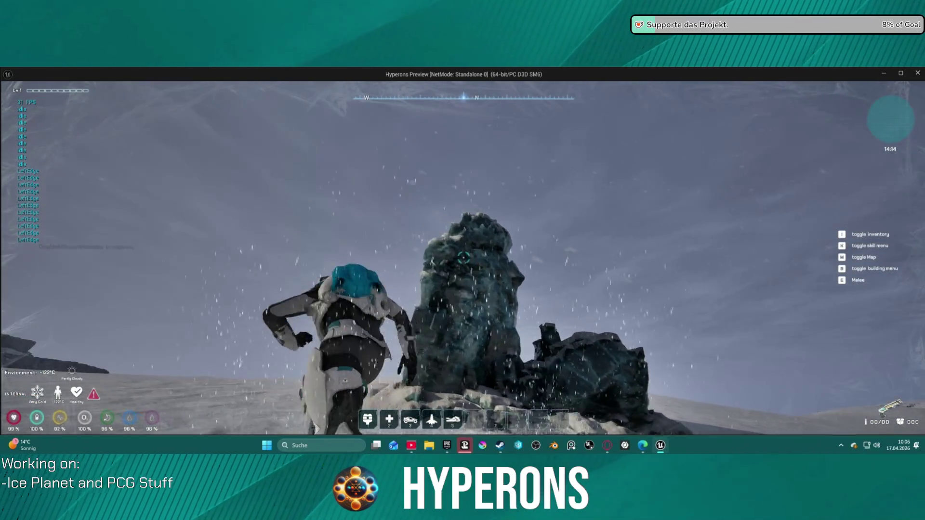
pyautogui.press('w')
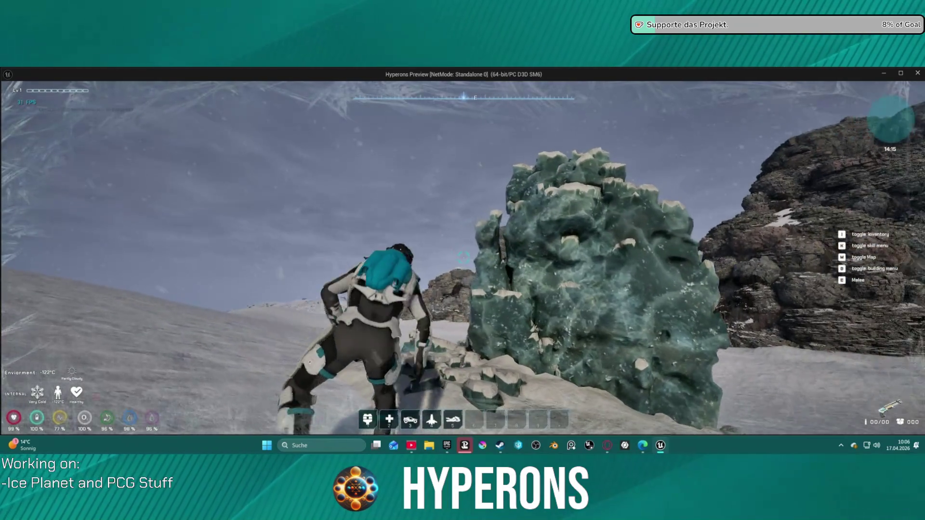
pyautogui.press('w')
pyautogui.press('w')
pyautogui.press('s')
pyautogui.press('w')
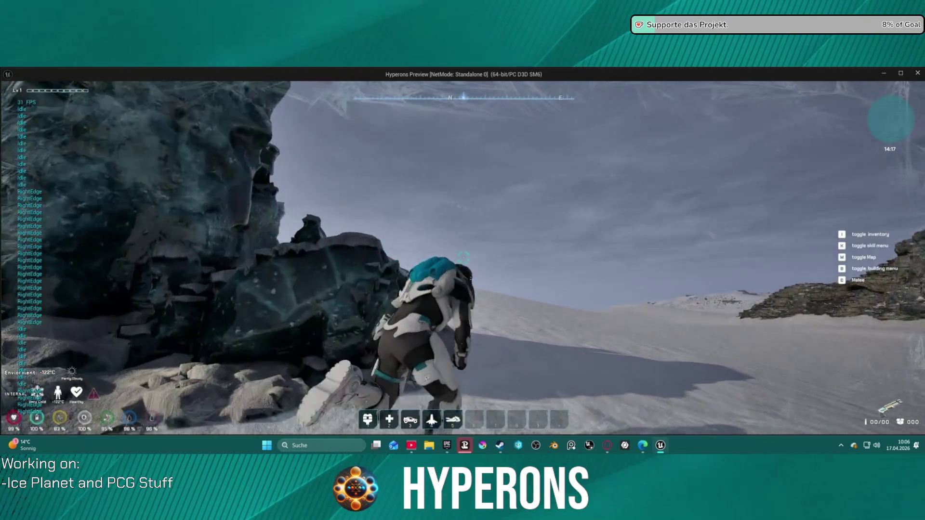
pyautogui.press('w')
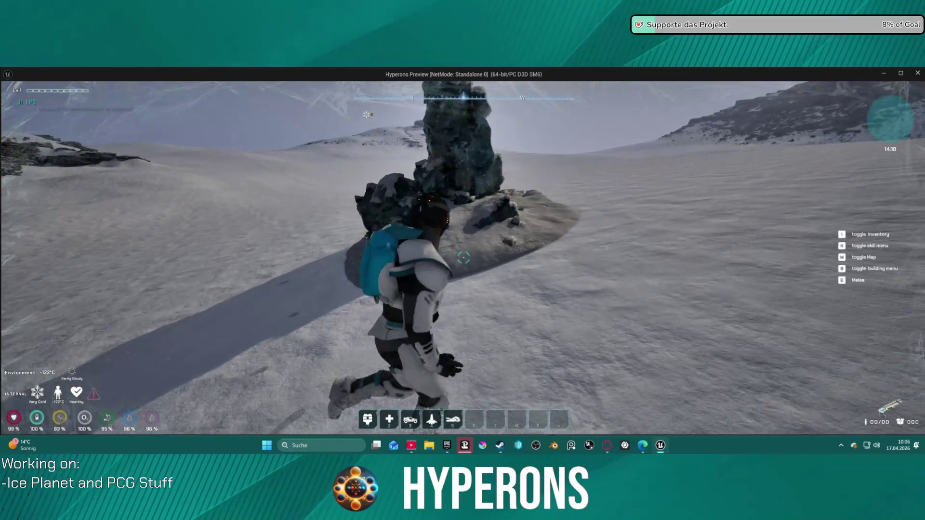
pyautogui.press('w')
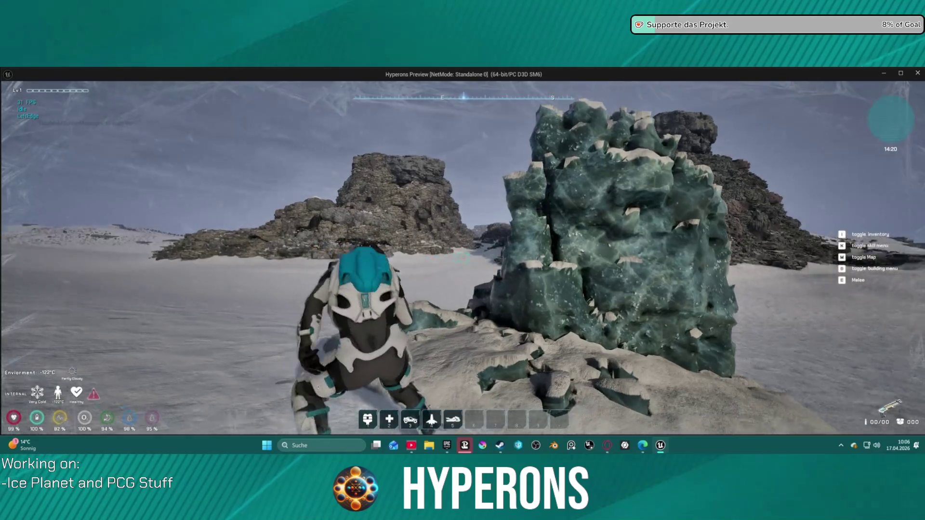
pyautogui.press('Escape')
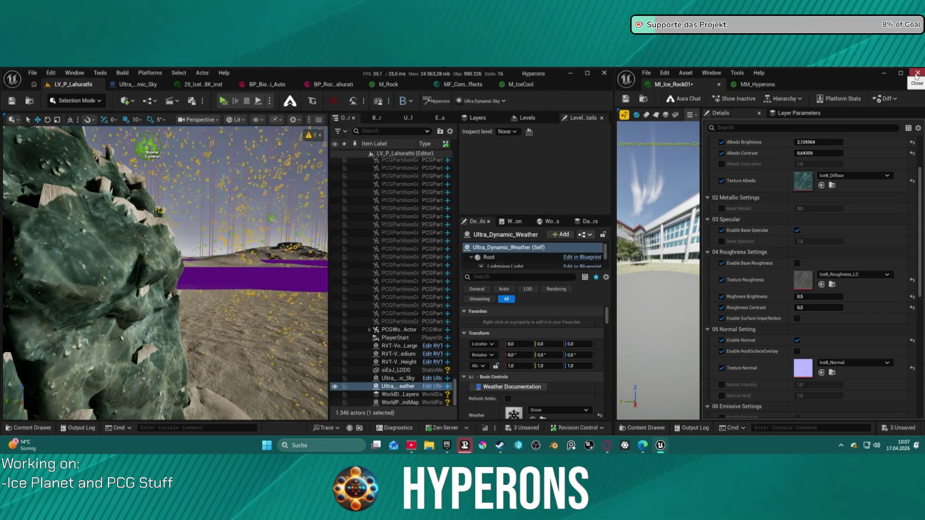
pyautogui.click(643, 98)
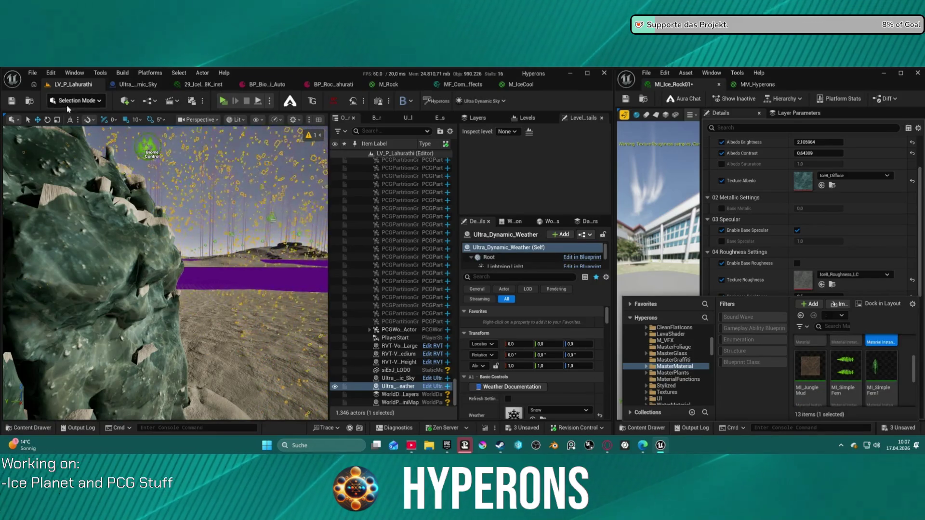
pyautogui.hotkey('ctrl', 'space')
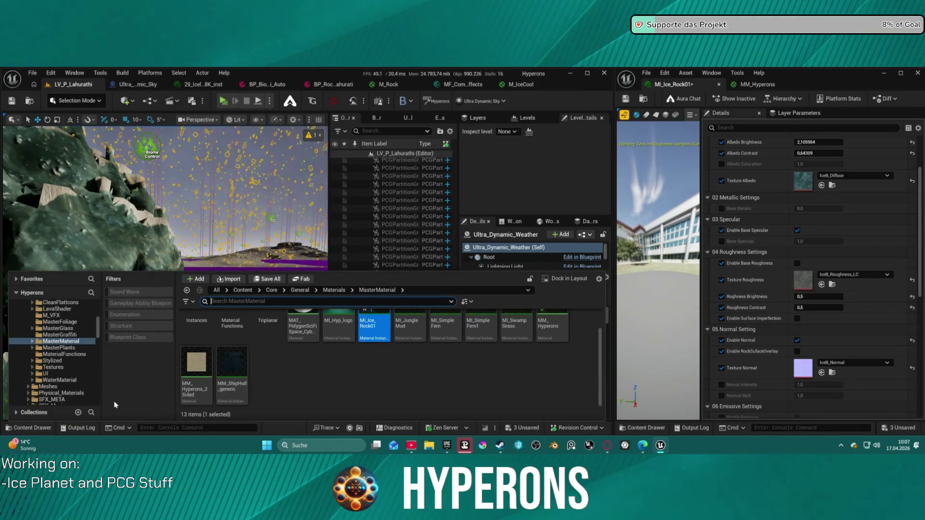
pyautogui.click(426, 381)
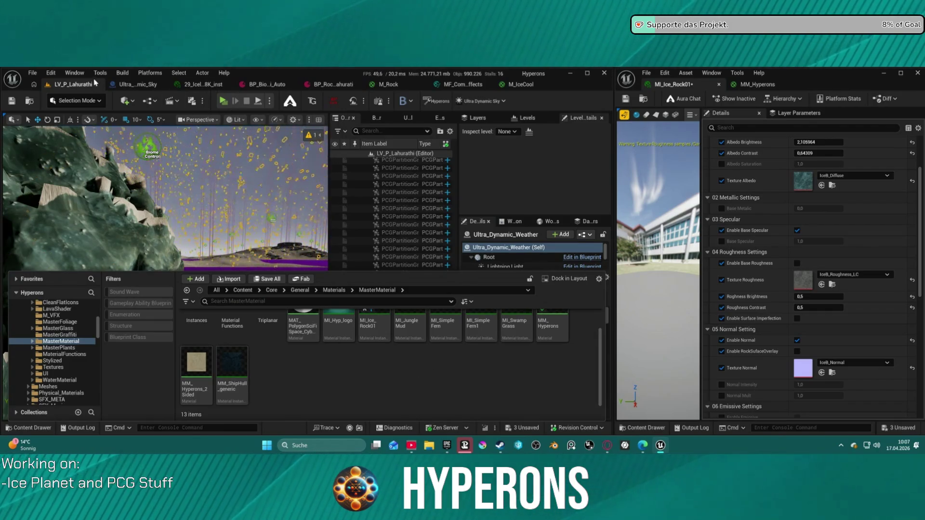
pyautogui.click(74, 73)
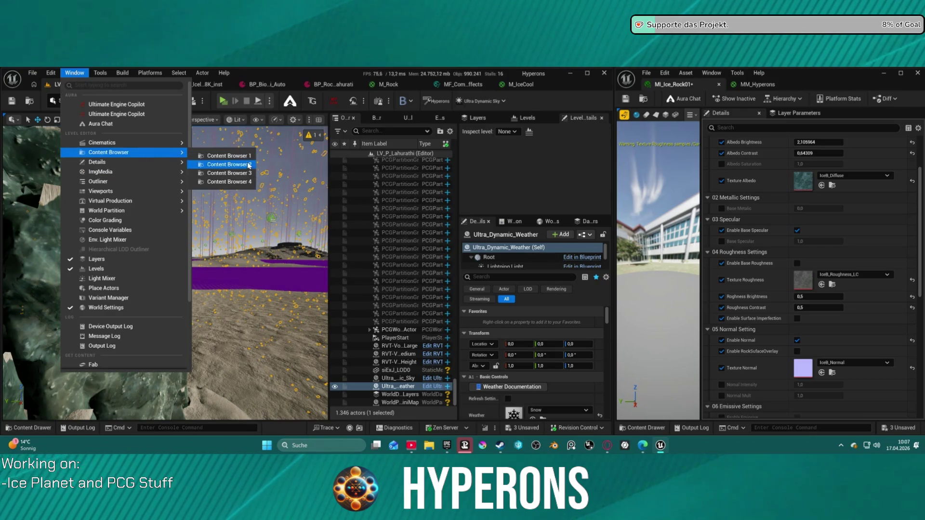
pyautogui.click(248, 165)
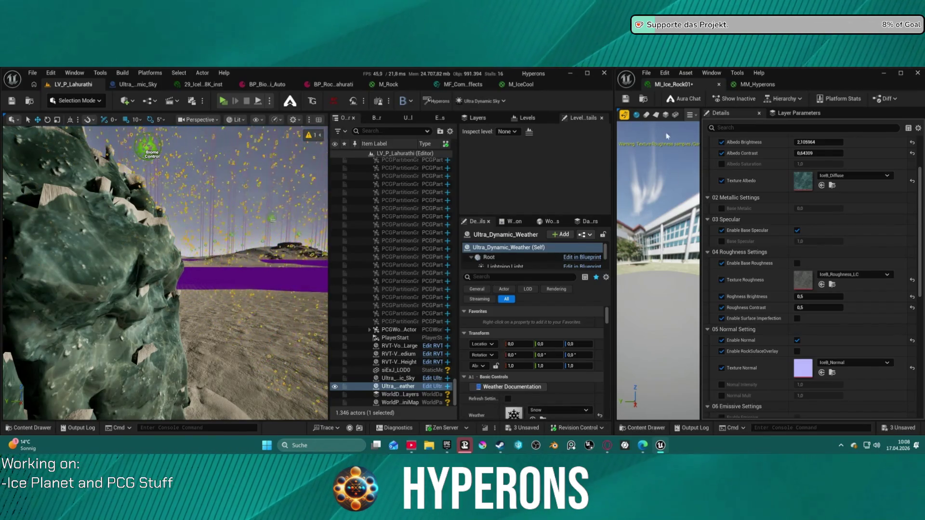
# Step: Open MI_Ice_Rock01 from the Content Drawer, save it with Ctrl+S, and dock it into the main window
pyautogui.click(650, 428)
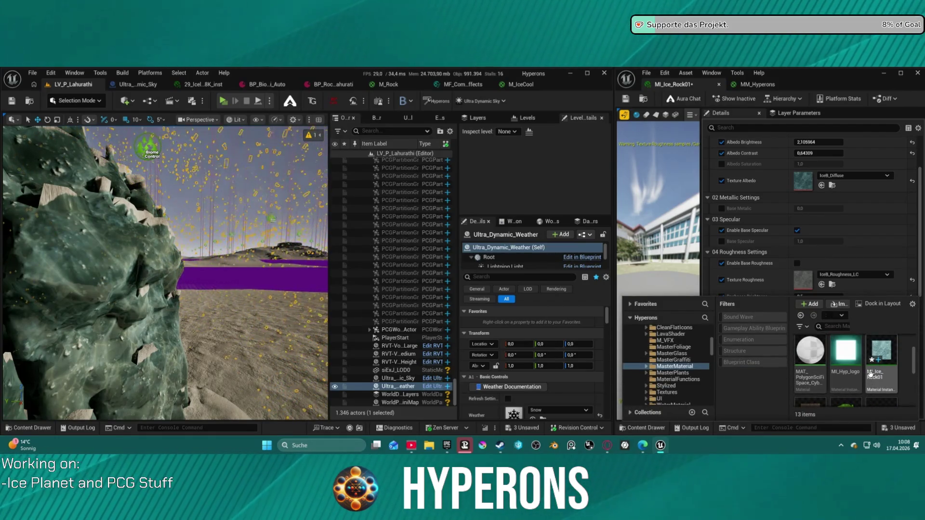
pyautogui.doubleClick(889, 359)
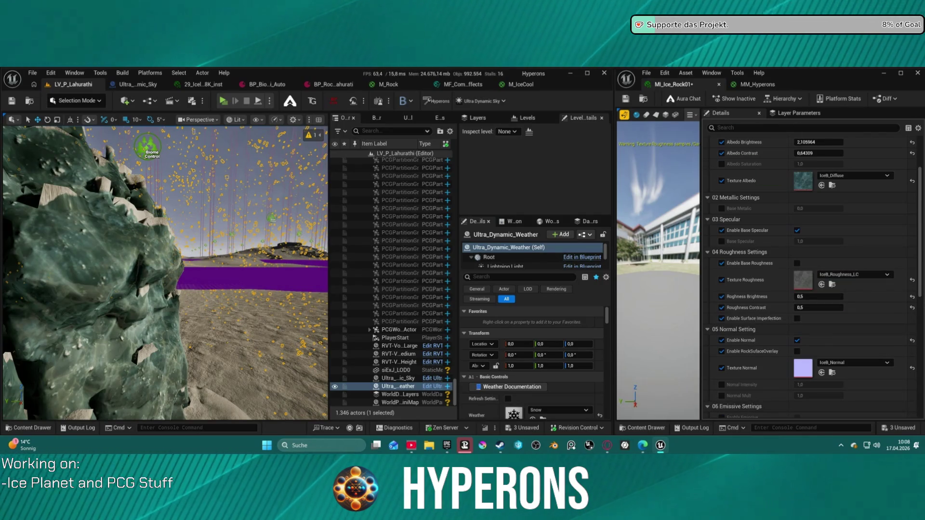
pyautogui.hotkey('ctrl', 's')
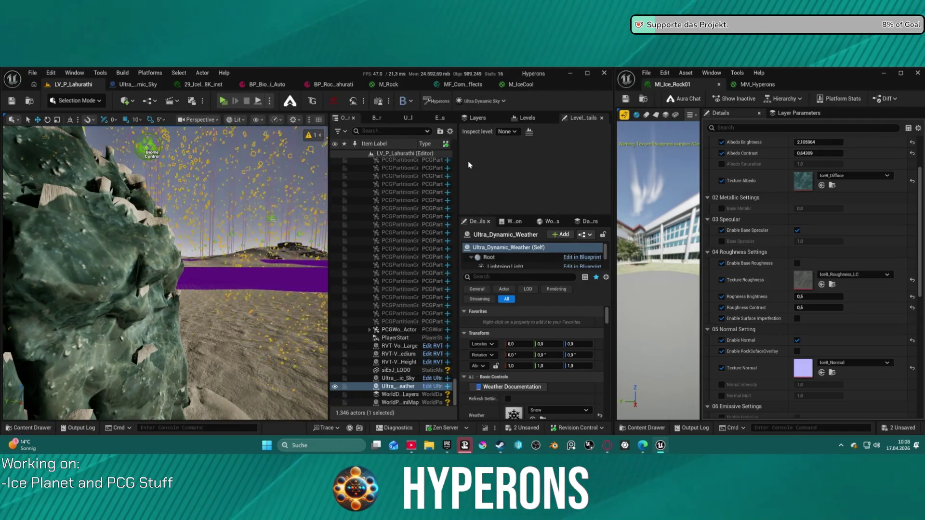
pyautogui.moveTo(686, 88); pyautogui.dragTo(578, 90)
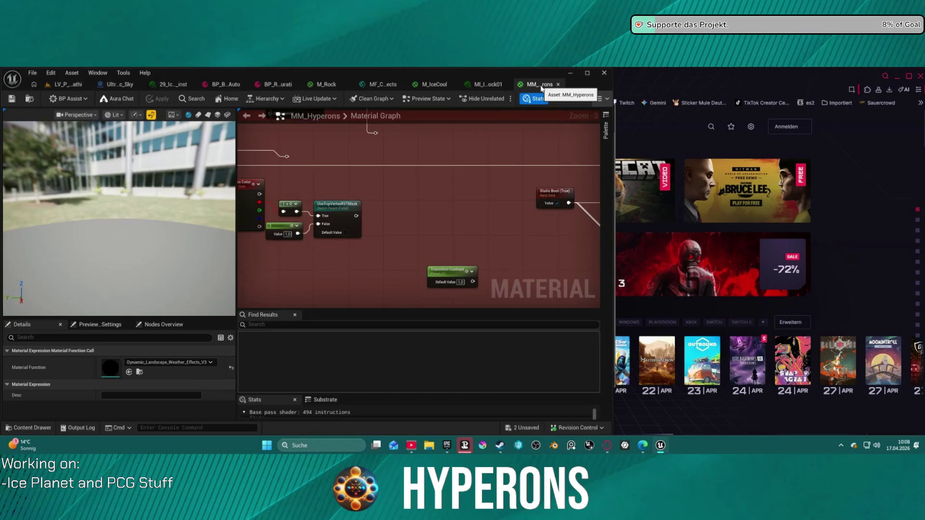
# Step: Close the MM_Hyperons, MI_Ice_Rock01 and M_IceCool editors, applying the M_IceCool changes
pyautogui.click(558, 85)
pyautogui.click(587, 72)
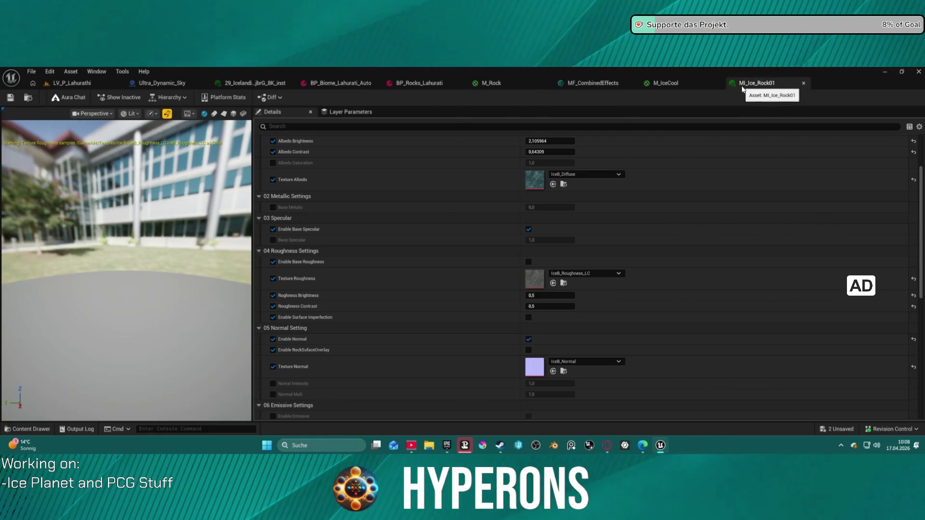
pyautogui.middleClick(742, 90)
pyautogui.middleClick(671, 84)
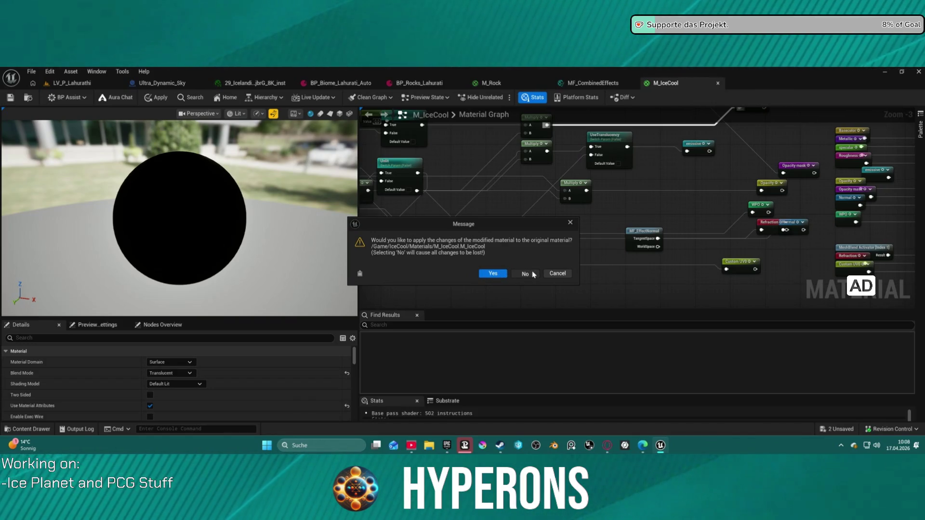
pyautogui.click(493, 273)
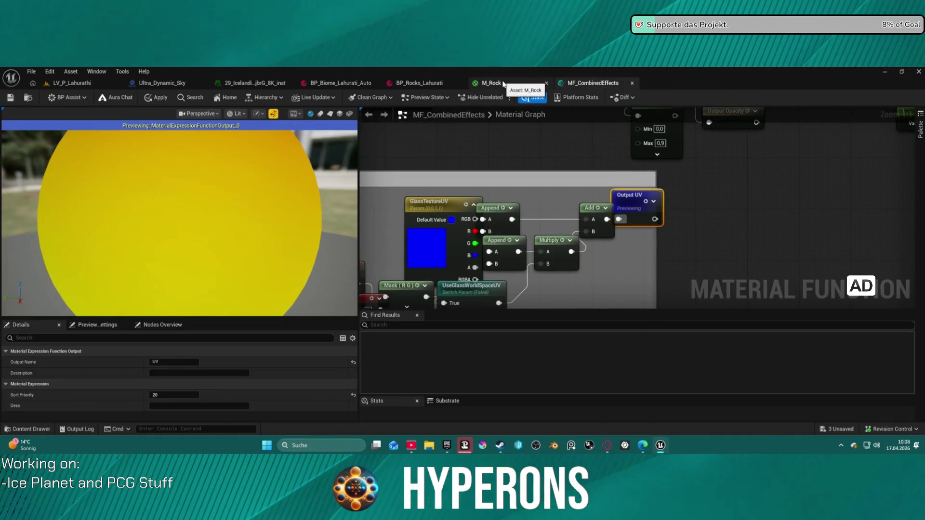
# Step: Close M_Rock, MF_CombinedEffects (applying changes) and Iceland 8K, returning to LV_P_Lahurathi
pyautogui.click(546, 83)
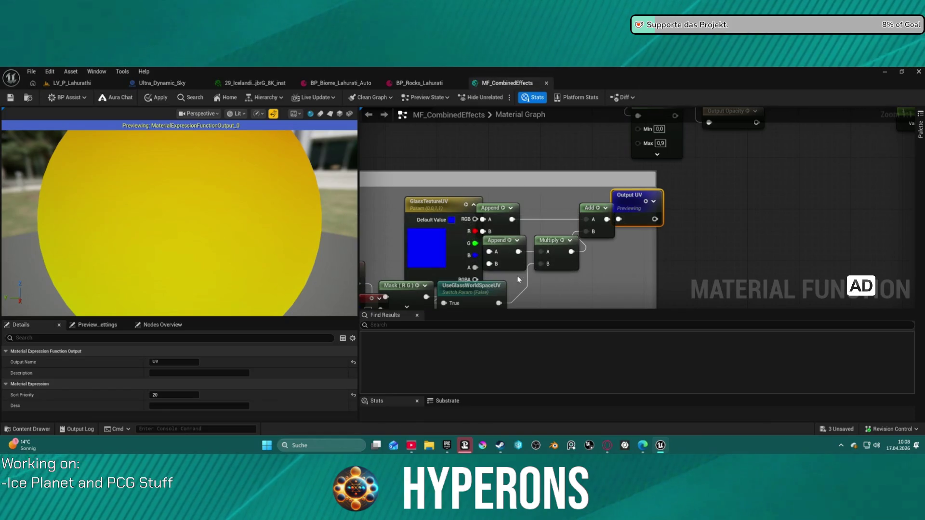
pyautogui.click(547, 83)
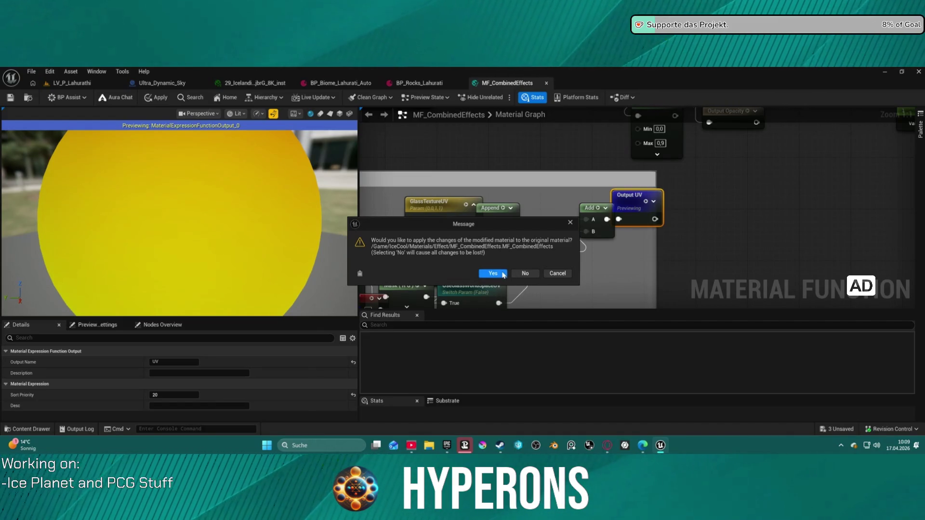
pyautogui.click(502, 274)
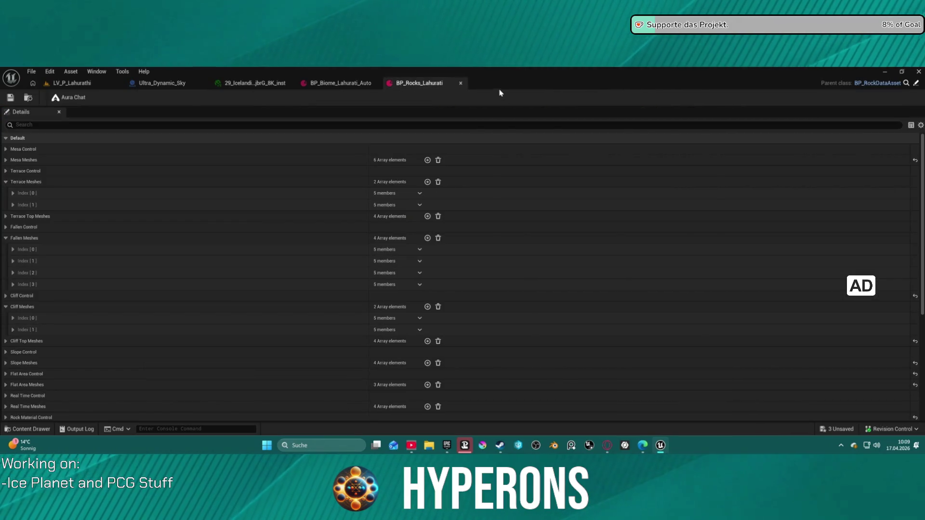
pyautogui.middleClick(245, 84)
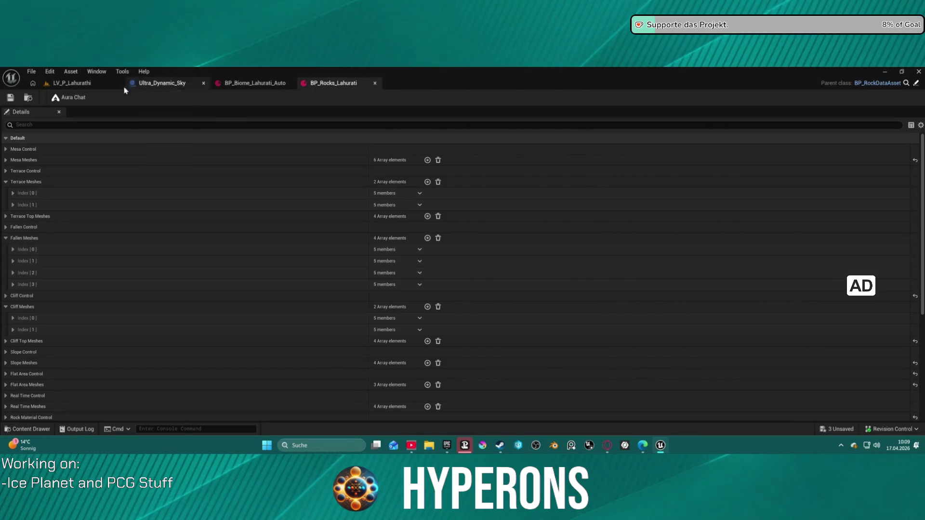
pyautogui.click(96, 83)
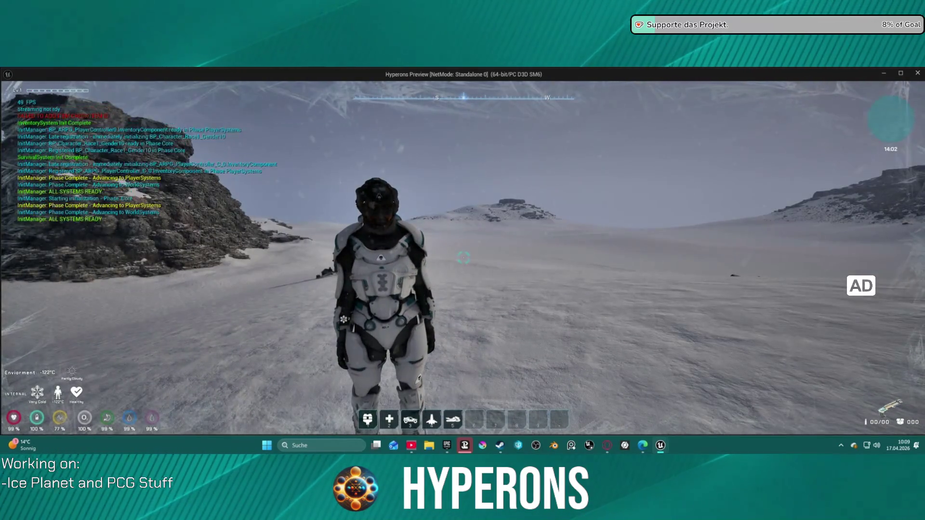
# Step: Run the character across the snow past the teal ice rock toward the rock formations, then quit with Esc
pyautogui.press('w')
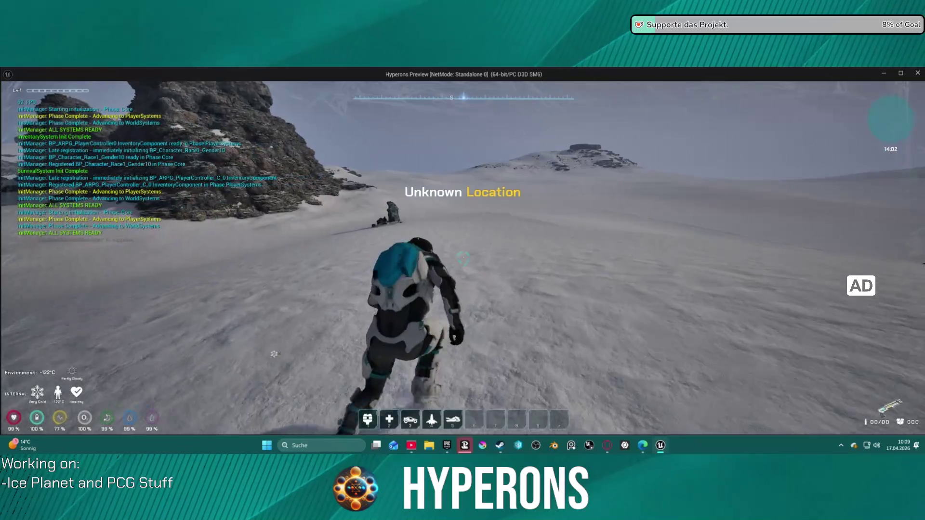
pyautogui.press('w')
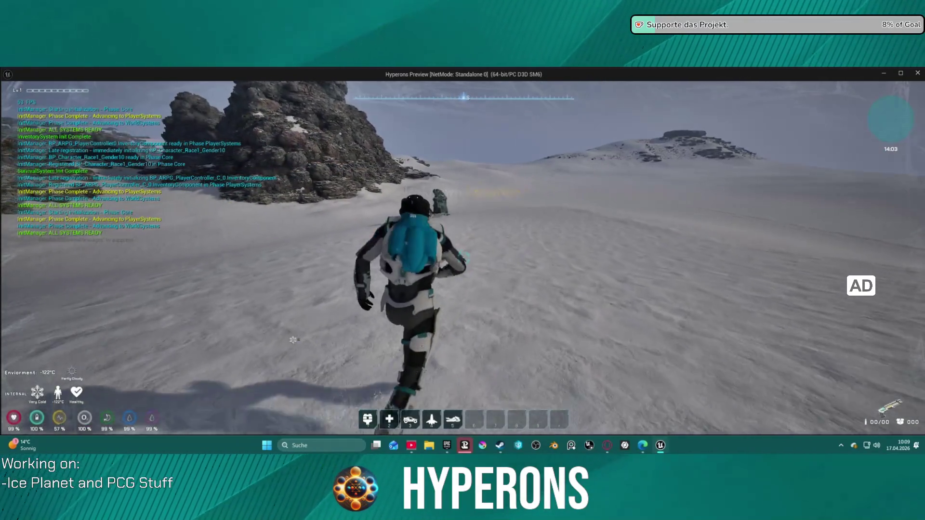
pyautogui.press('w')
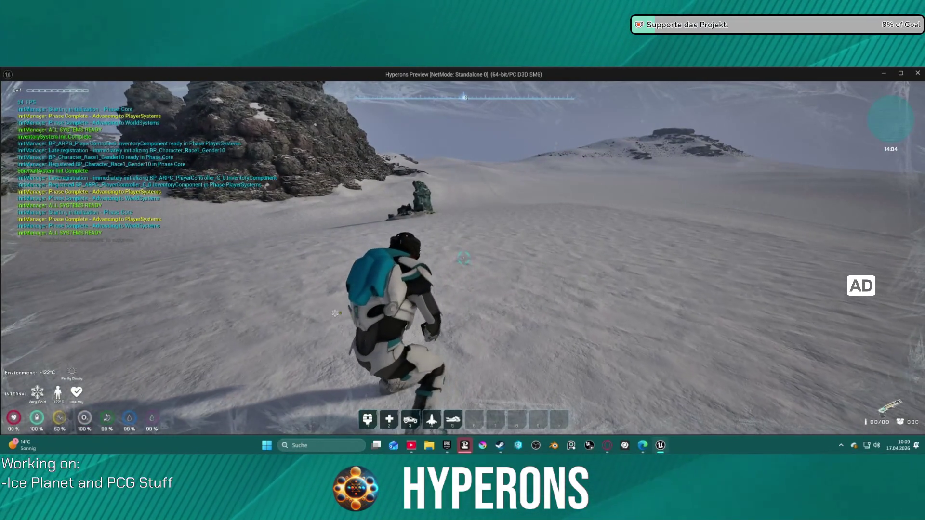
pyautogui.press('w')
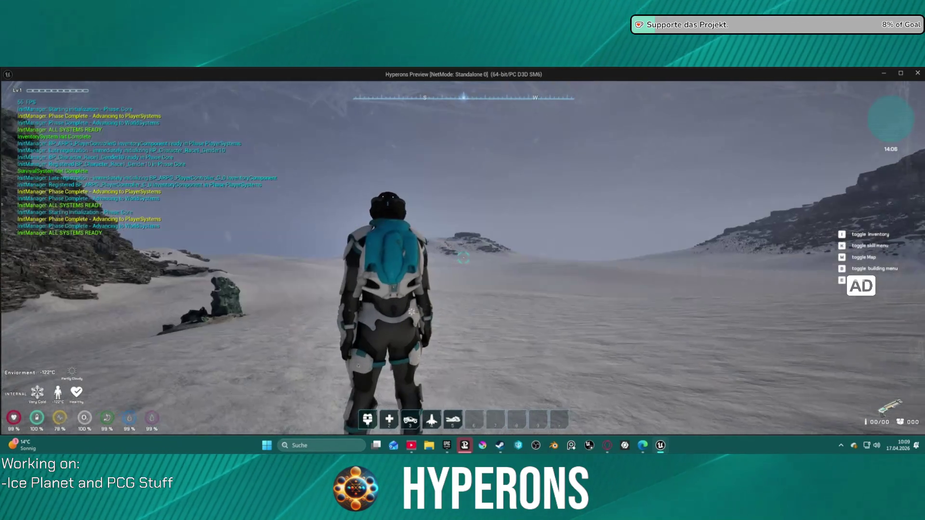
pyautogui.press('w')
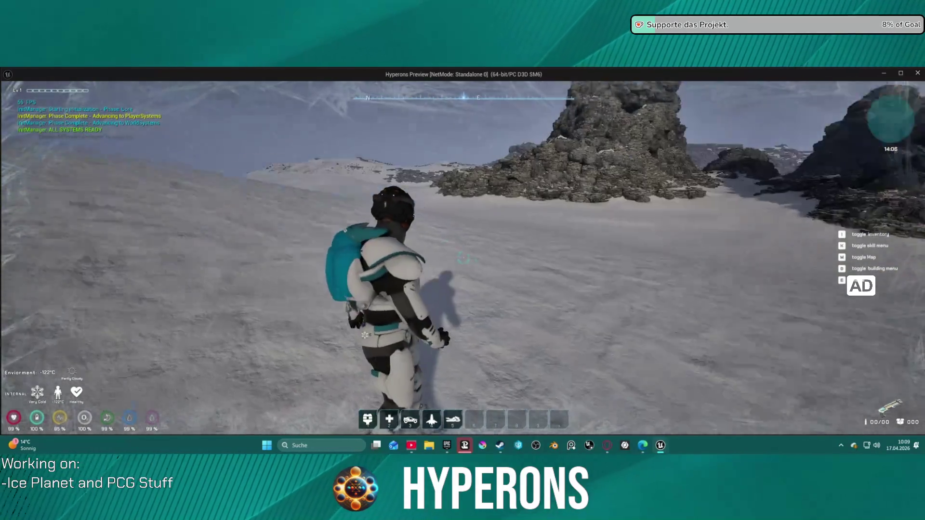
pyautogui.press('w')
pyautogui.press('s')
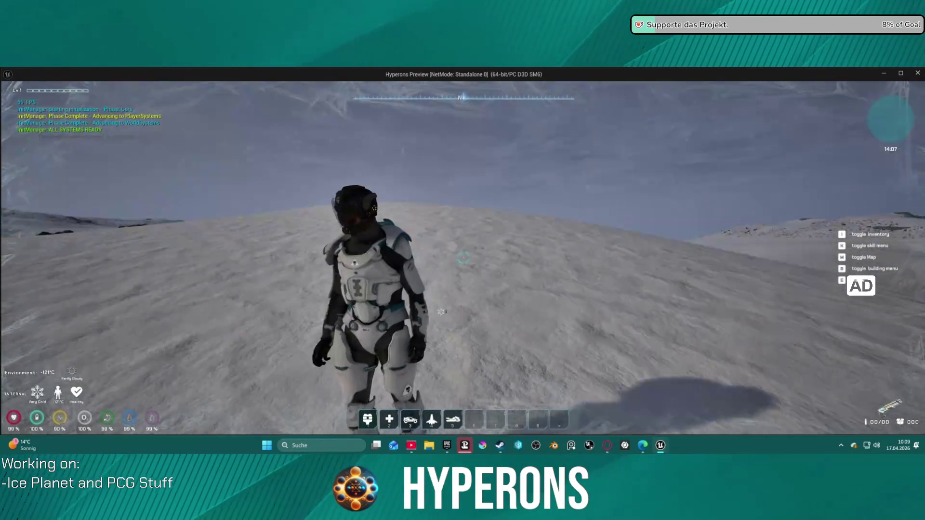
pyautogui.press('w')
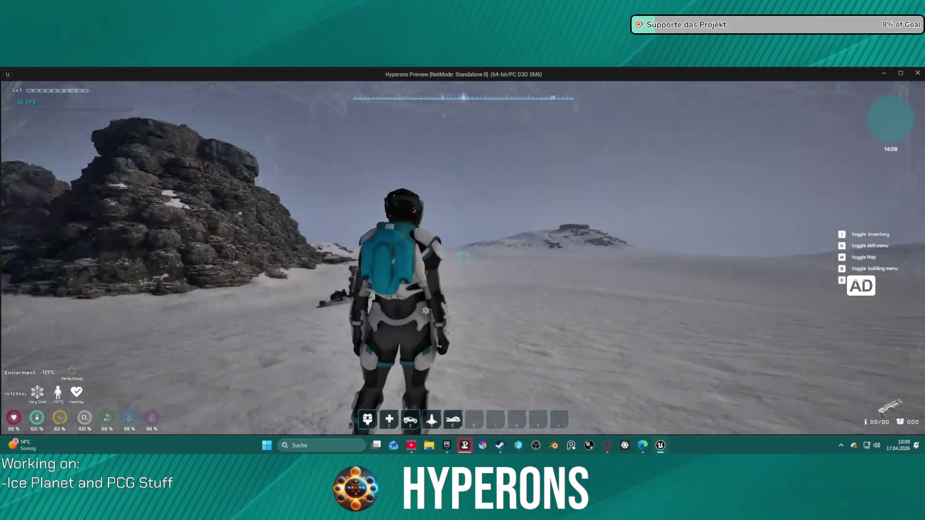
pyautogui.press('w')
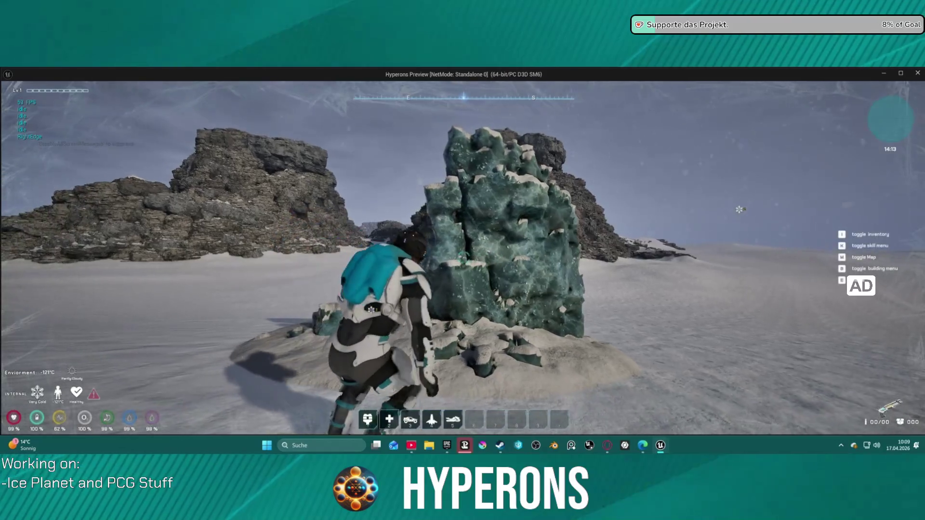
pyautogui.press('w')
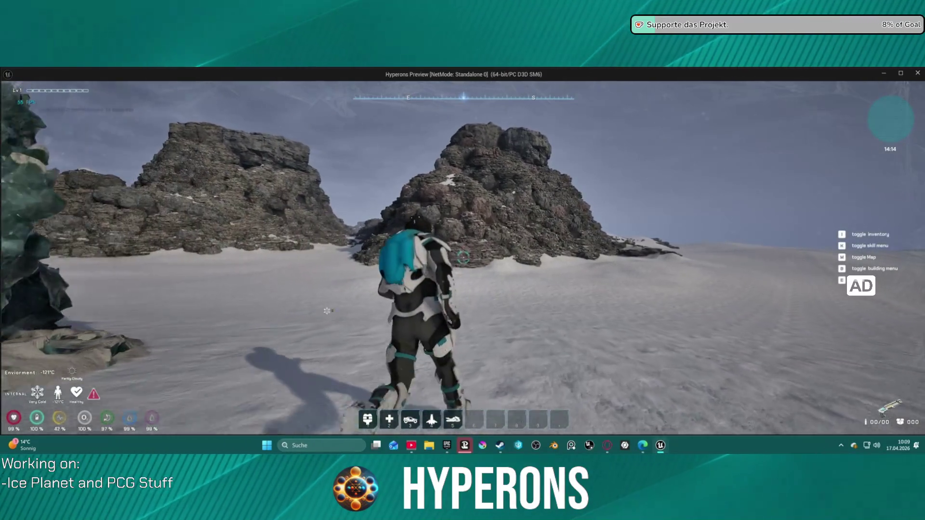
pyautogui.press('w')
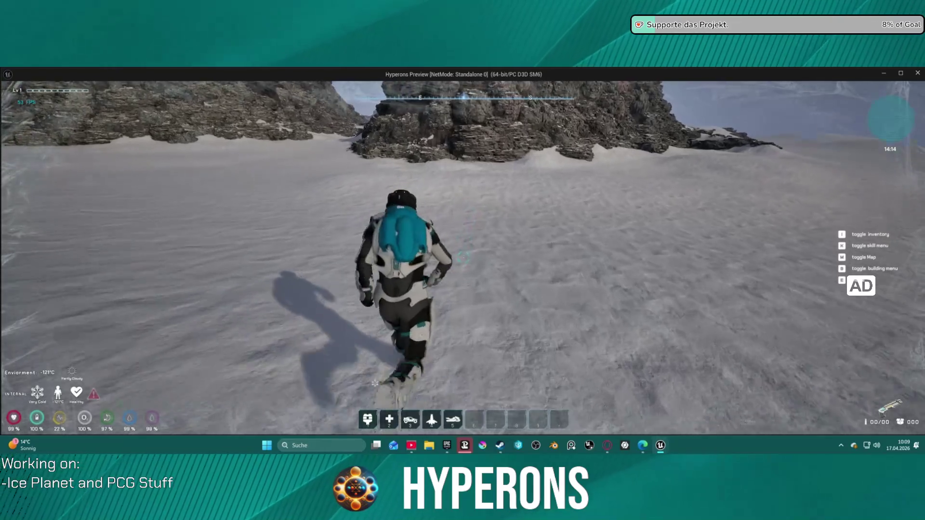
pyautogui.press('w')
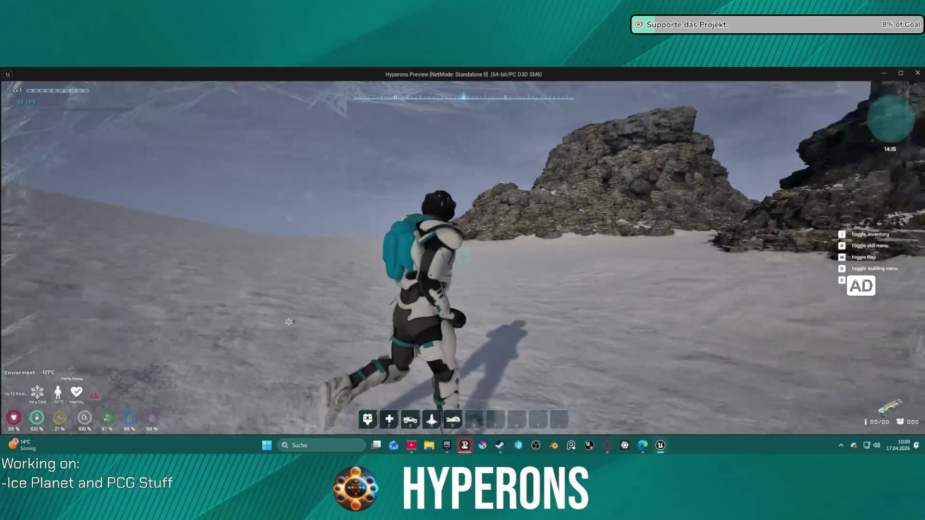
pyautogui.press('w')
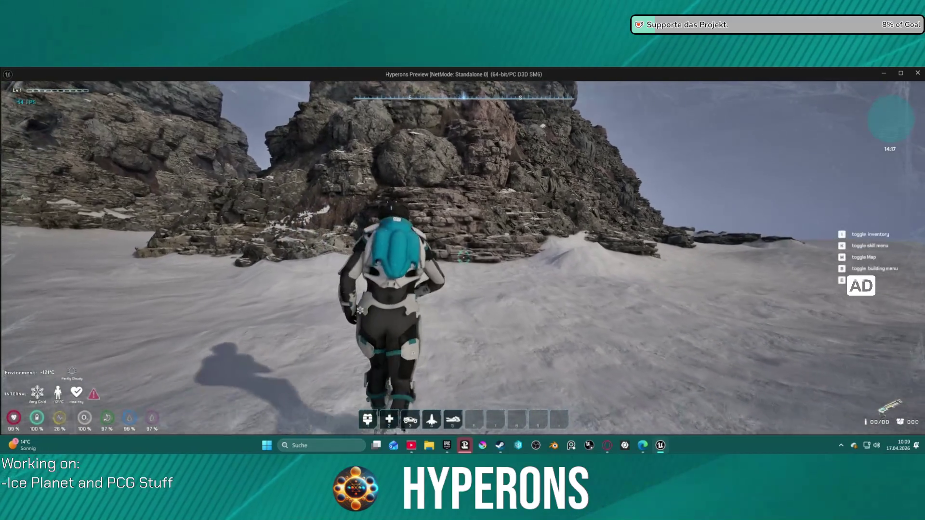
pyautogui.press('Escape')
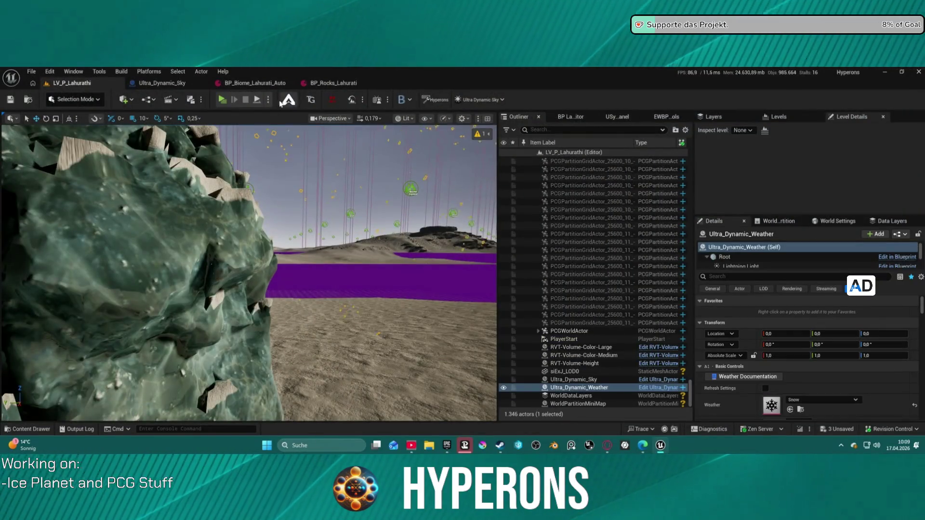
# Step: Turn on viewport Realtime and save MI_LS_Lahurathi, M_IceCool and M_IceCool1 via Ctrl+Shift+S
pyautogui.click(387, 103)
pyautogui.click(315, 172)
pyautogui.hotkey('ctrl', 'shift', 's')
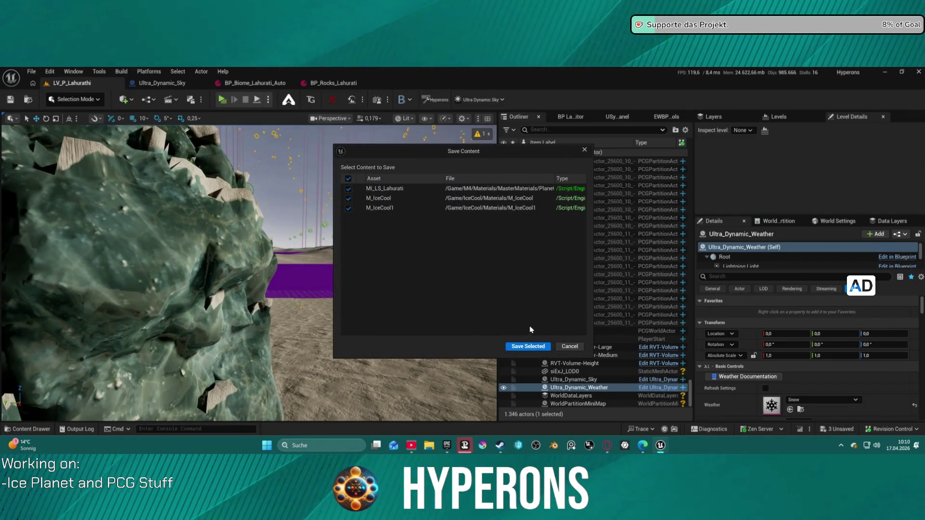
pyautogui.click(518, 348)
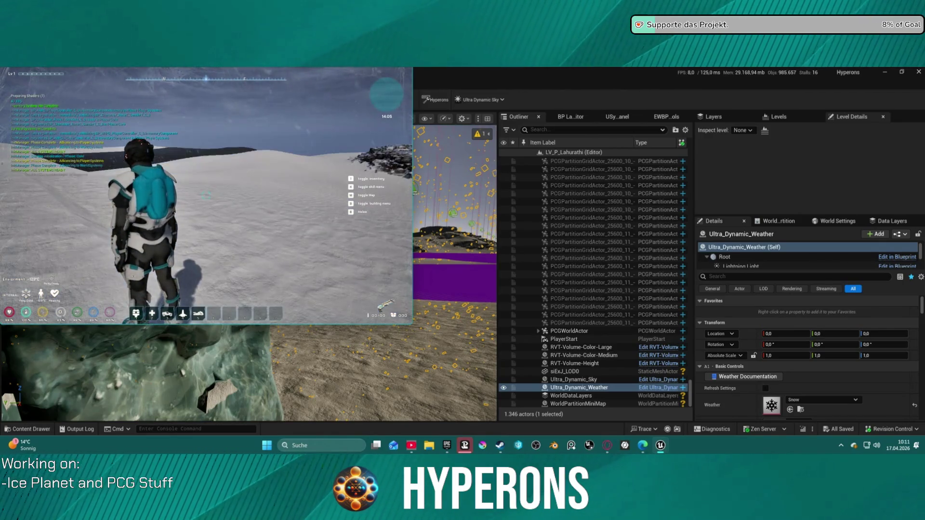
# Step: Set the game's resolution to 1440p from the pause menu Settings
pyautogui.press('Escape')
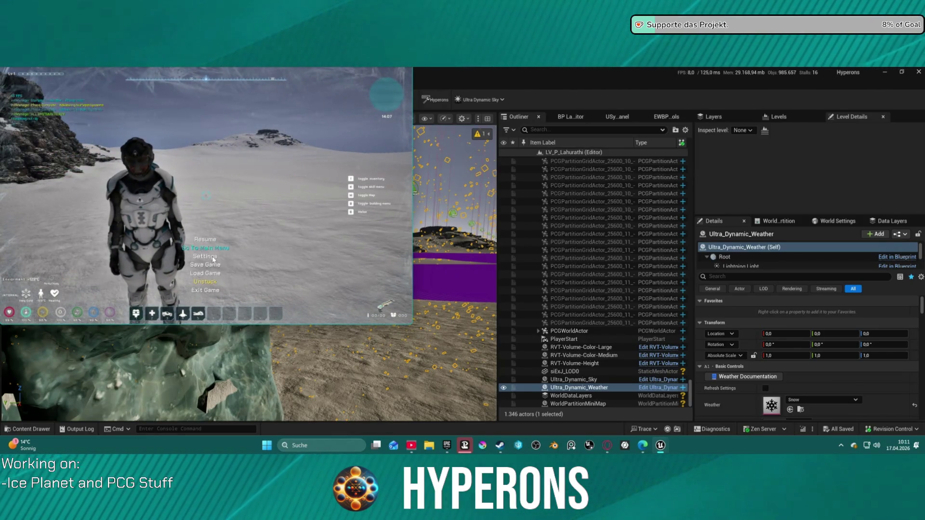
pyautogui.click(212, 257)
pyautogui.click(250, 155)
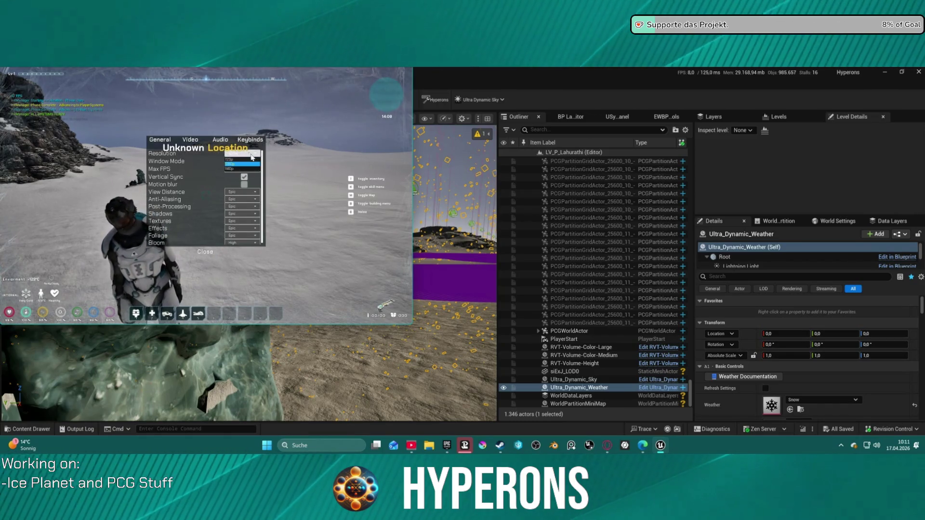
pyautogui.click(243, 169)
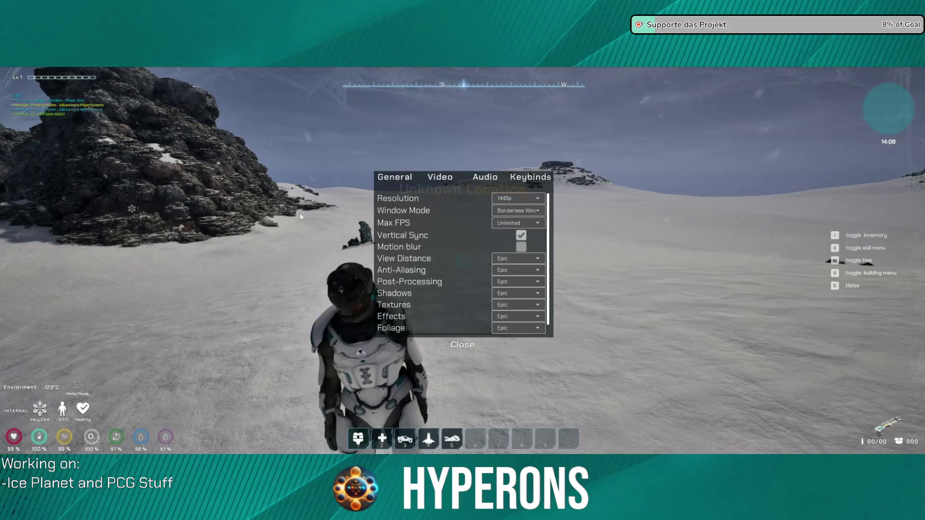
pyautogui.click(463, 345)
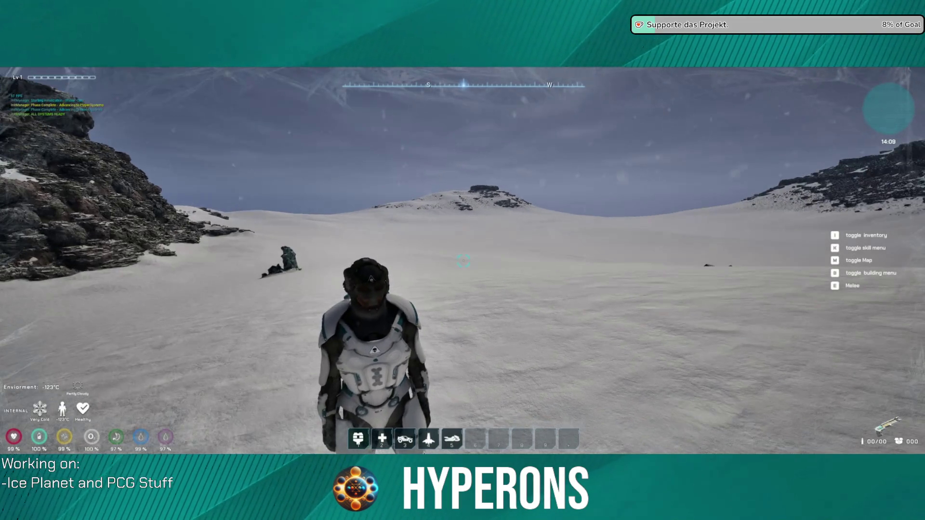
# Step: Run across the snowfield, jump the slope, pass the ice crystal and head toward the rock outcrops
pyautogui.press('w')
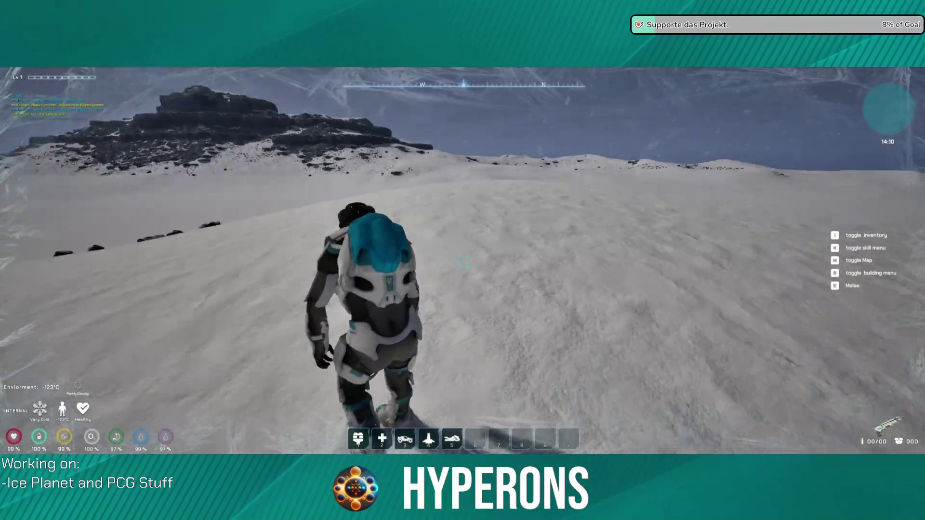
pyautogui.press('w')
pyautogui.press('w')
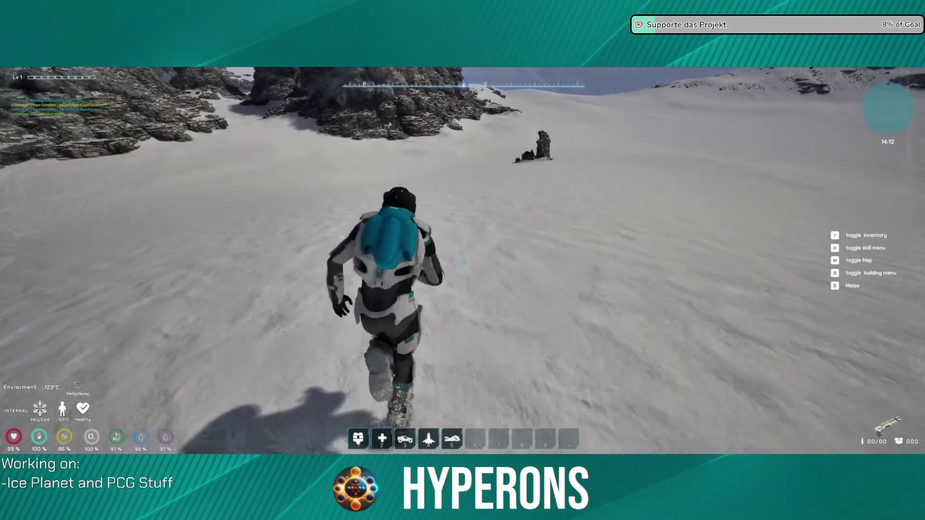
pyautogui.press('w')
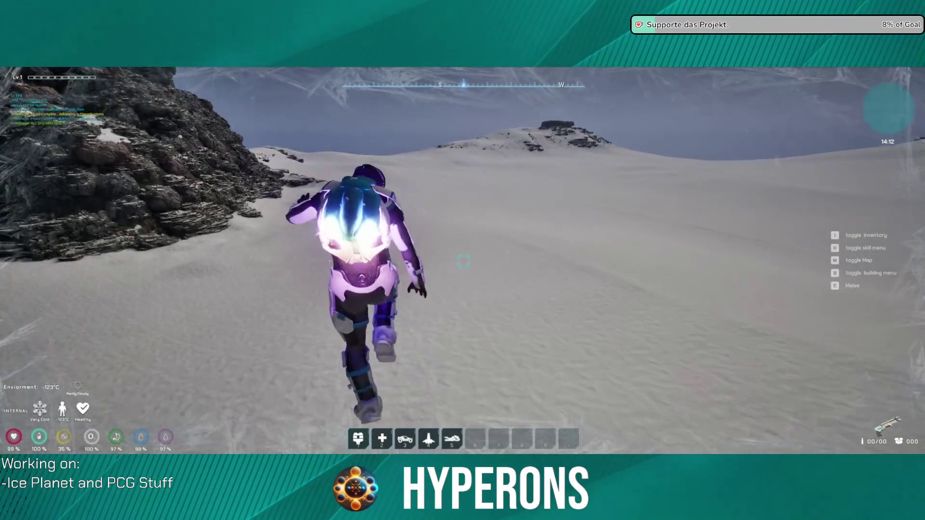
pyautogui.press('w')
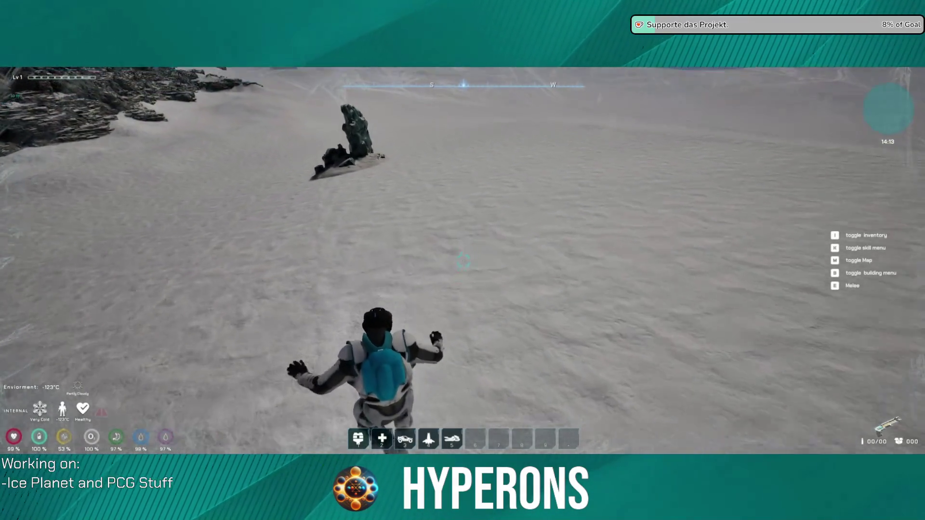
pyautogui.press('w')
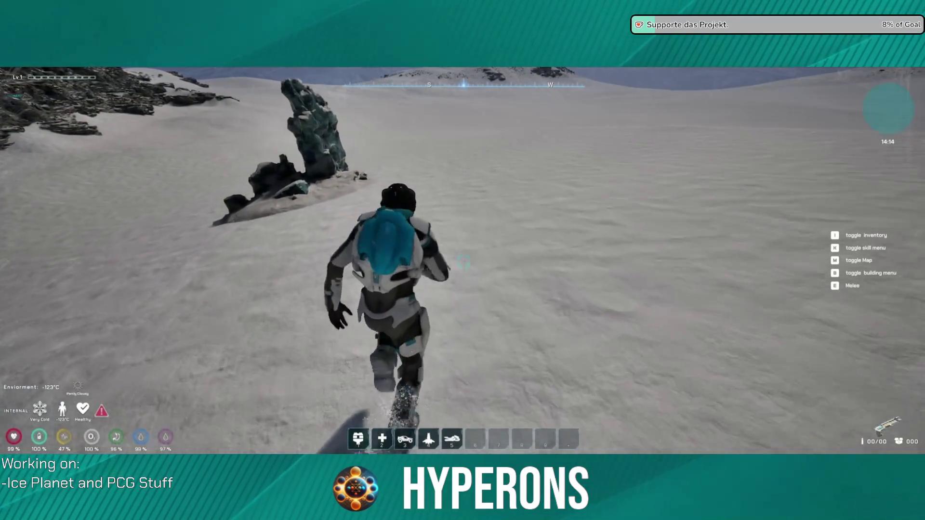
pyautogui.press('w')
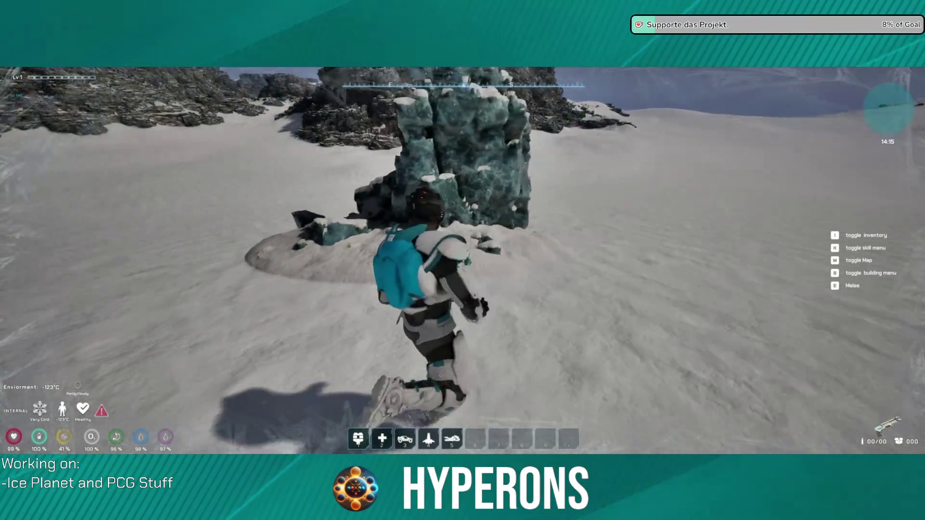
pyautogui.press('w')
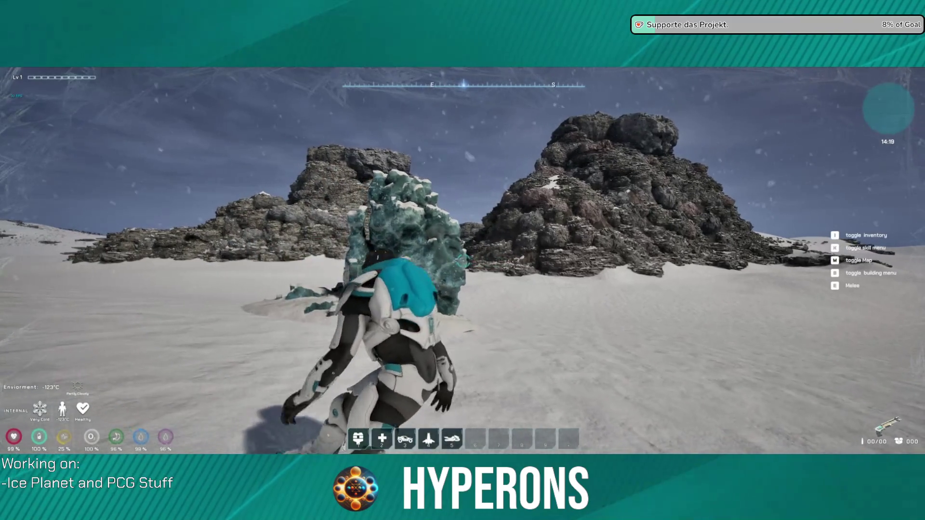
pyautogui.press('d')
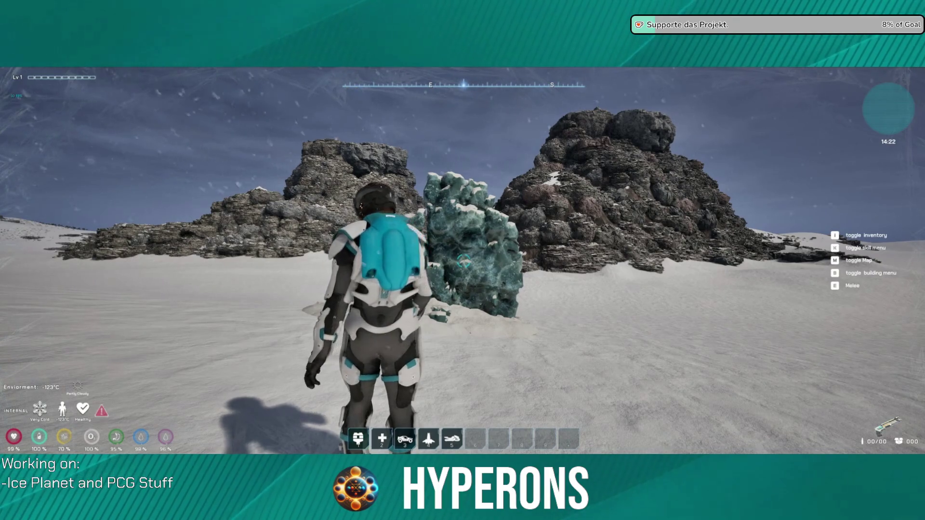
pyautogui.press('w')
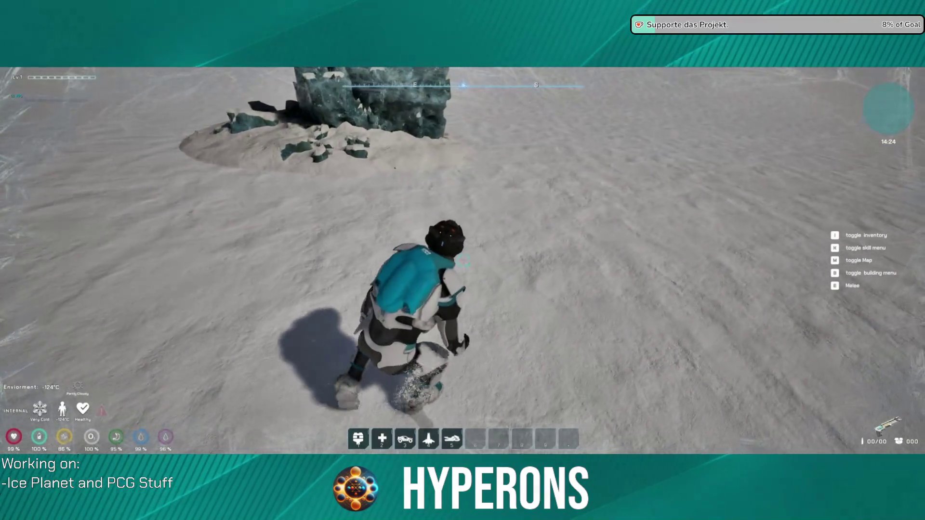
pyautogui.press('w')
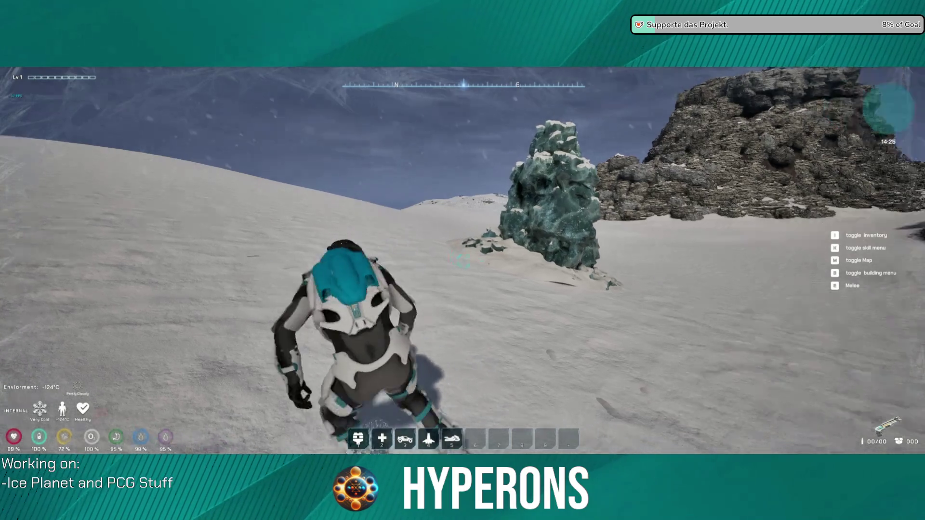
pyautogui.press('a')
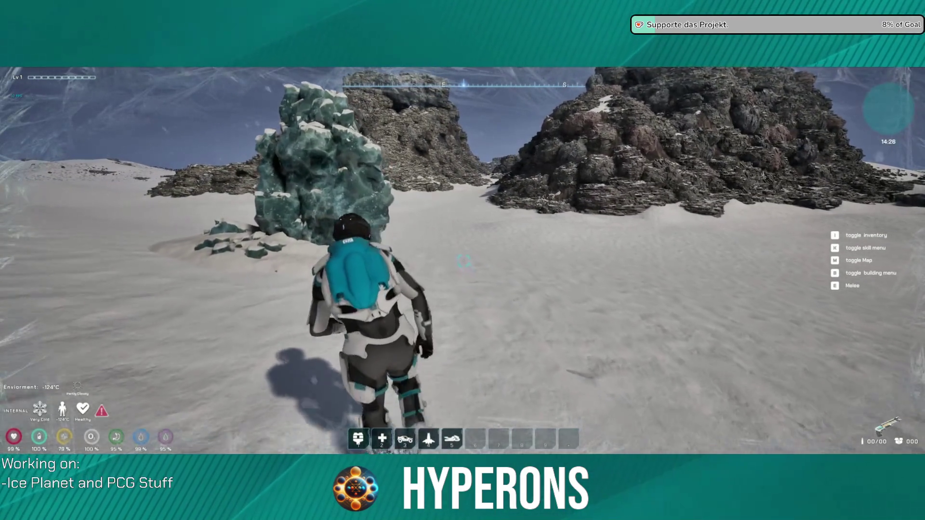
pyautogui.press('w')
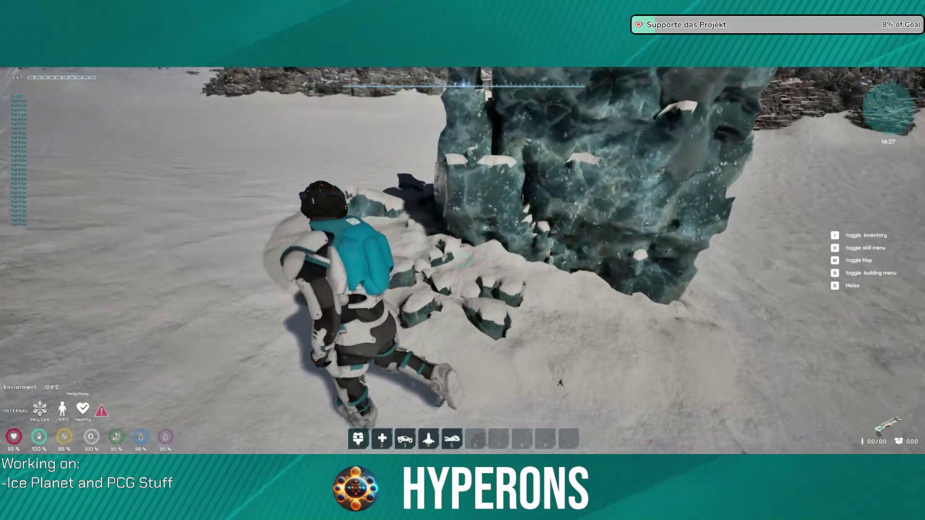
pyautogui.press('w')
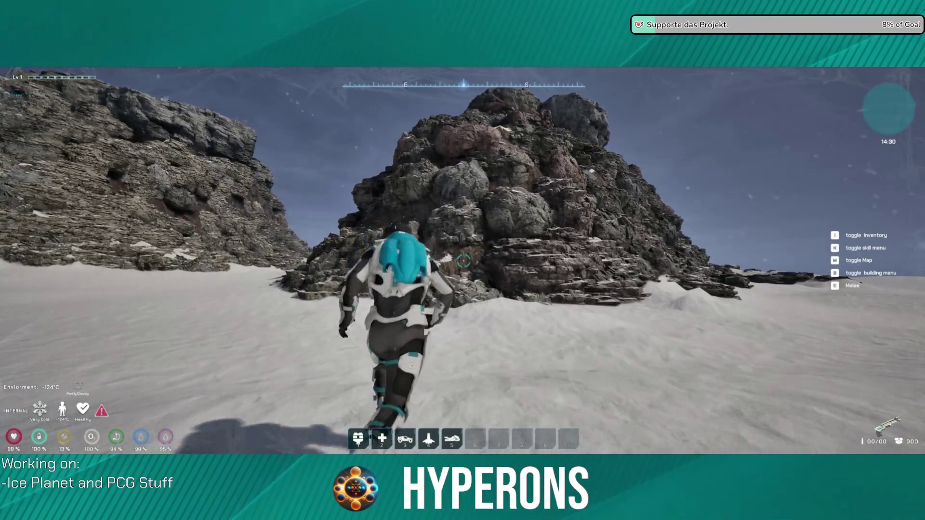
pyautogui.press('w')
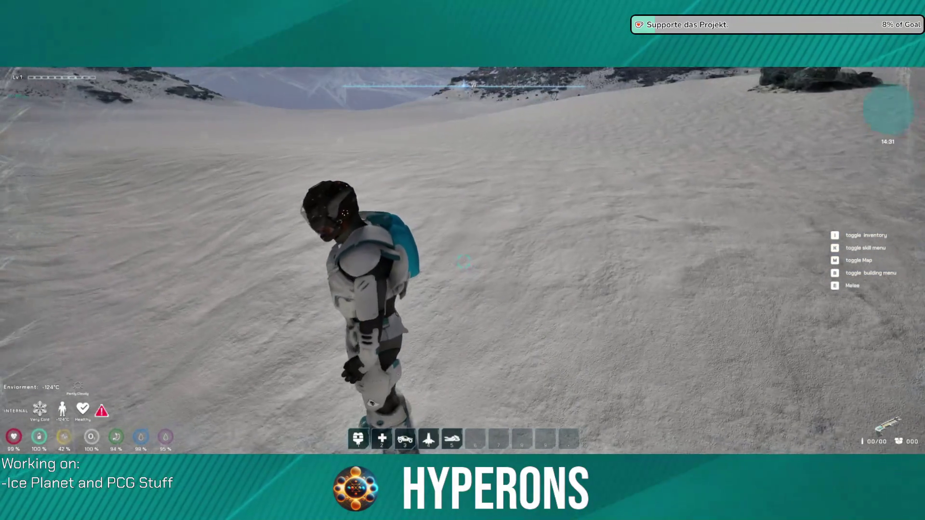
pyautogui.press('w')
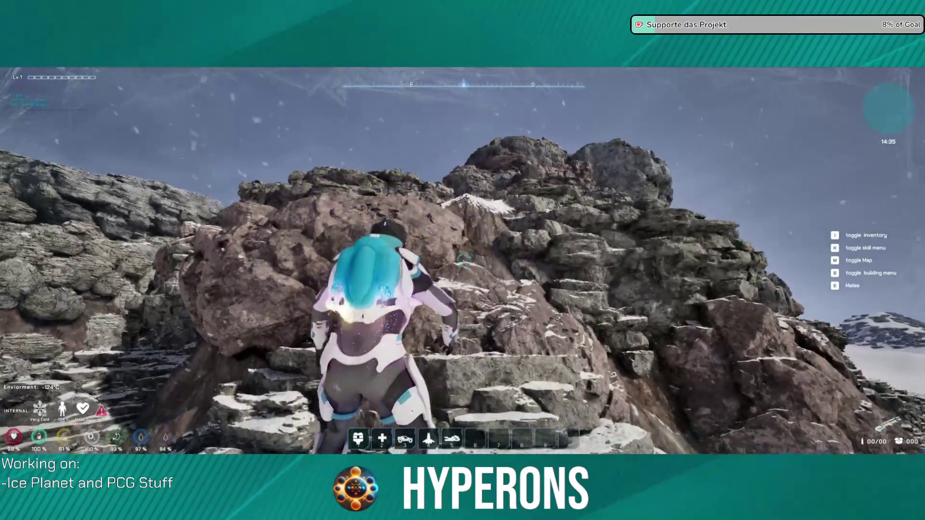
pyautogui.press('w')
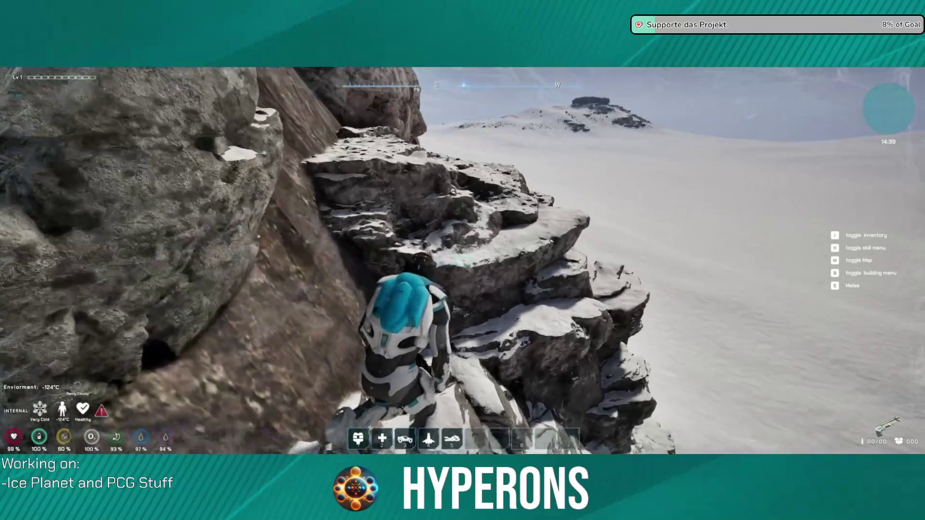
pyautogui.press('w')
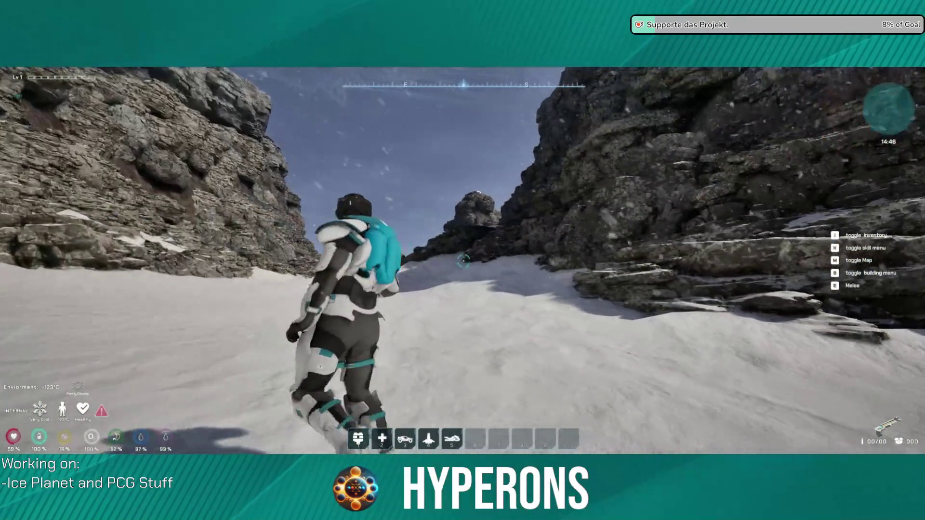
# Step: Walk the character across the snowy rocks to the cliff edge
pyautogui.press('w')
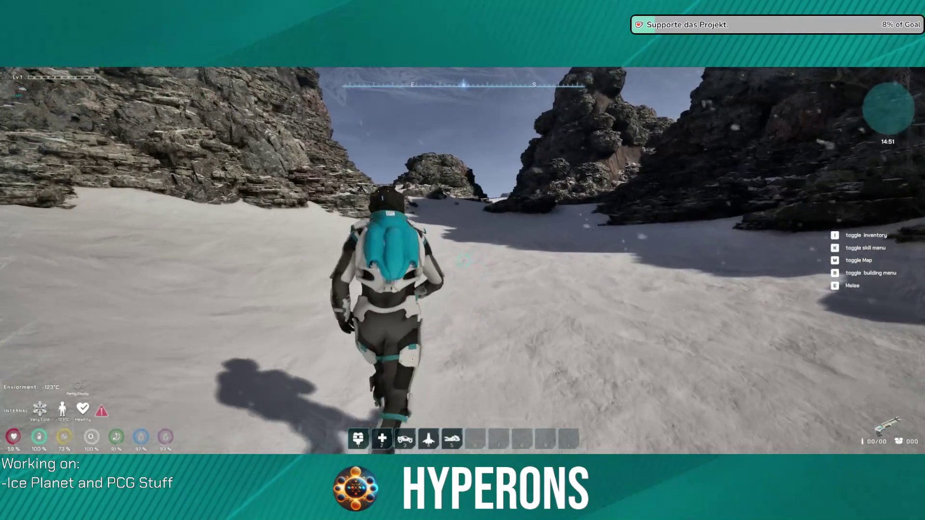
pyautogui.press('w')
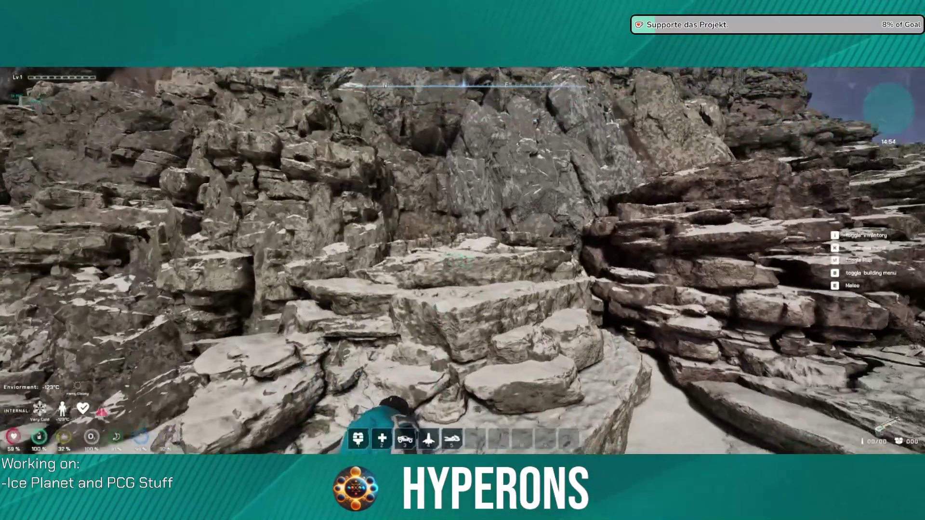
pyautogui.press('w')
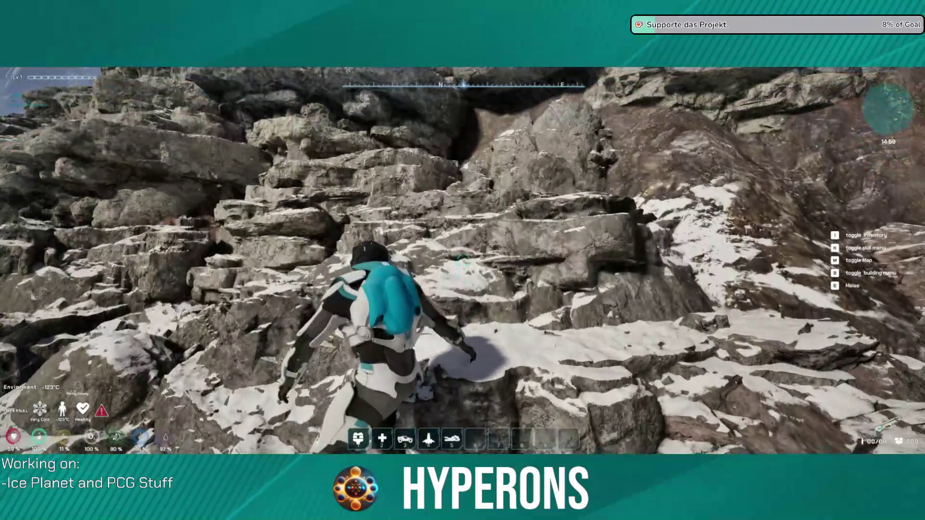
pyautogui.press('e')
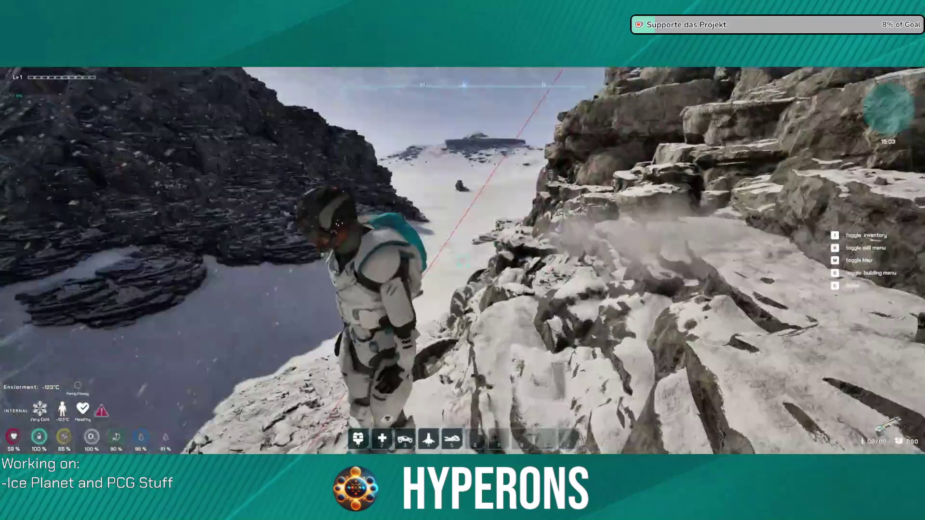
pyautogui.press('w')
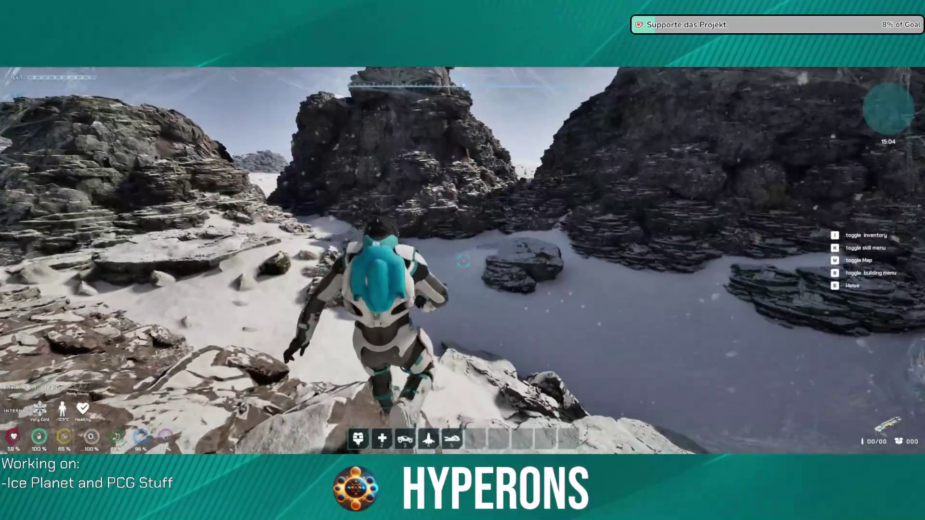
pyautogui.press('w')
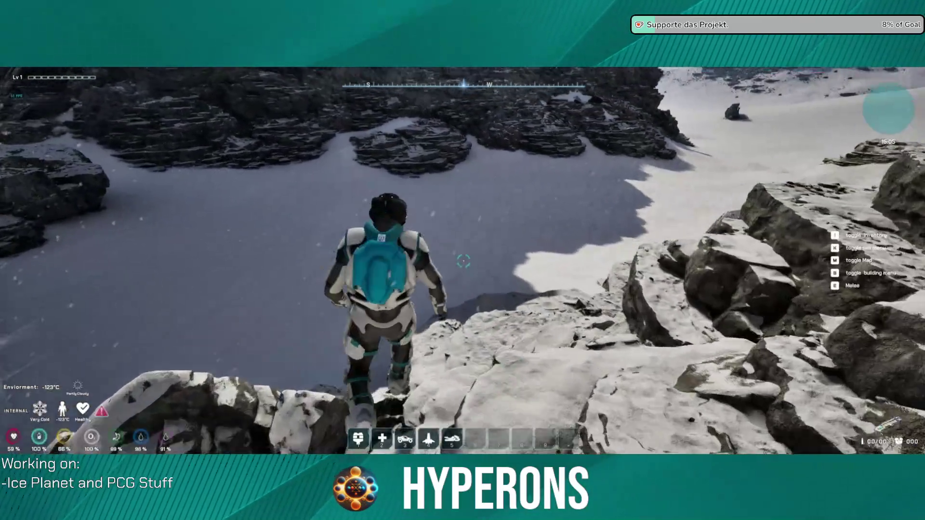
# Step: Jump down from the cliff and run up the snowy valley between the rocks
pyautogui.press('w')
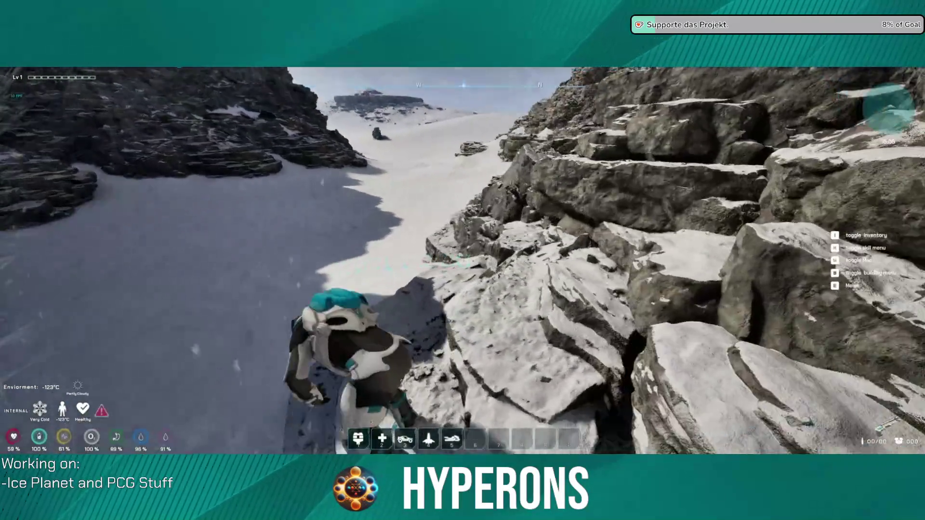
pyautogui.press('w')
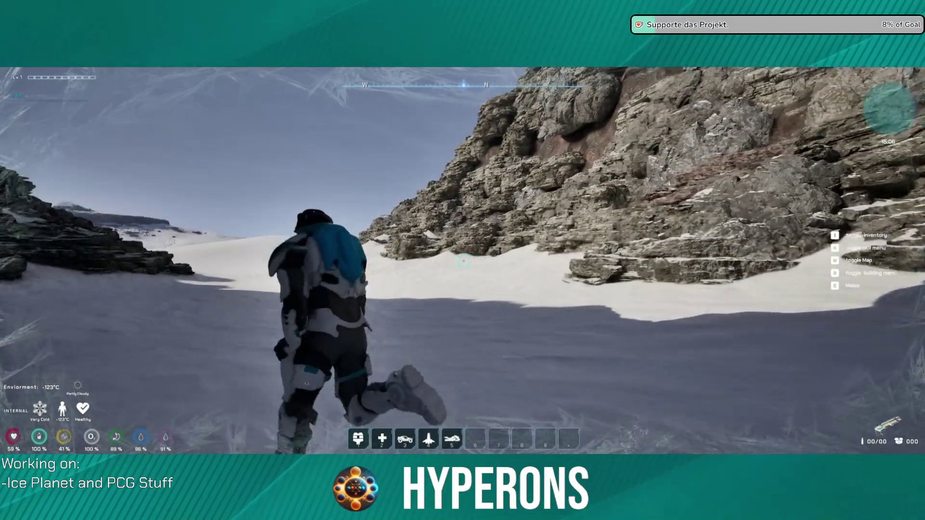
pyautogui.press('w')
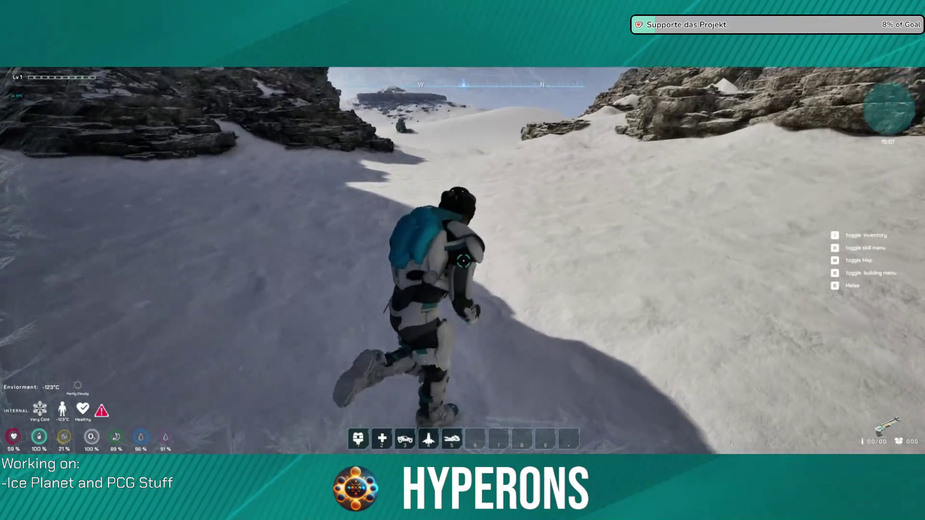
pyautogui.press('w')
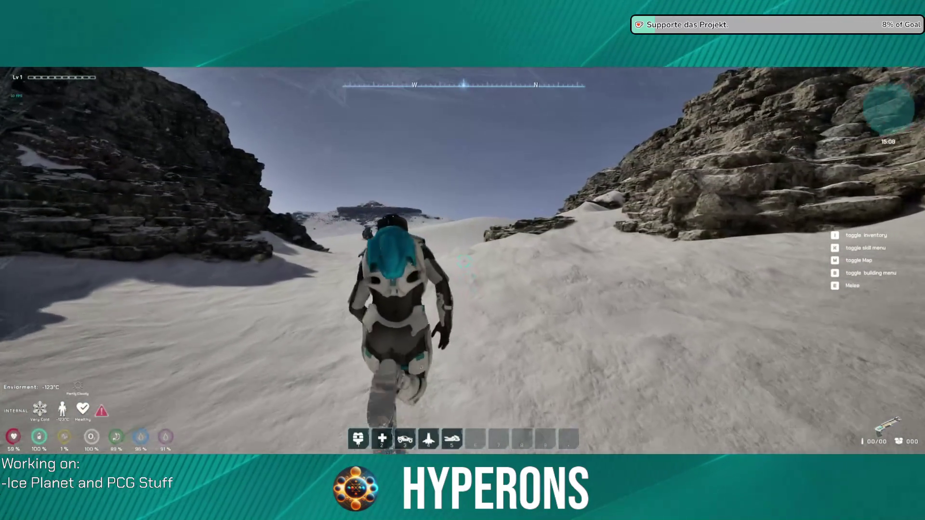
pyautogui.press('w')
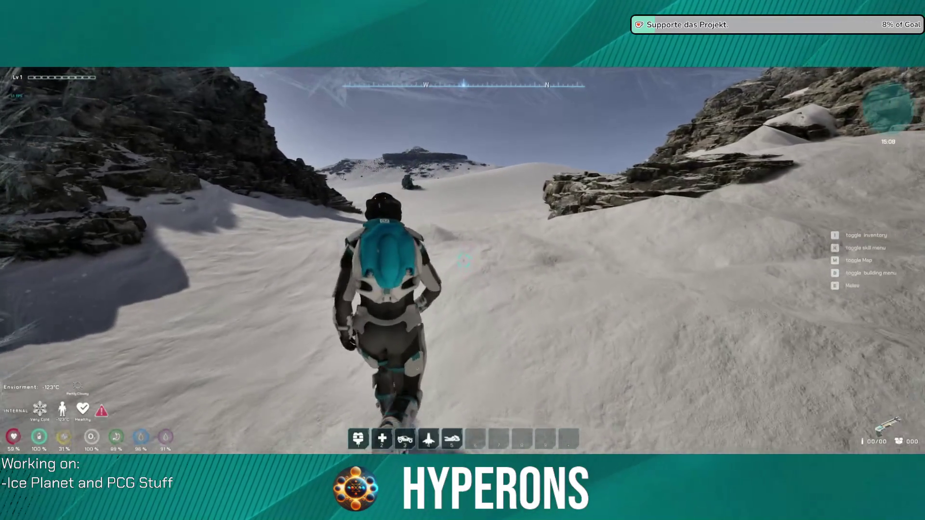
pyautogui.press('w')
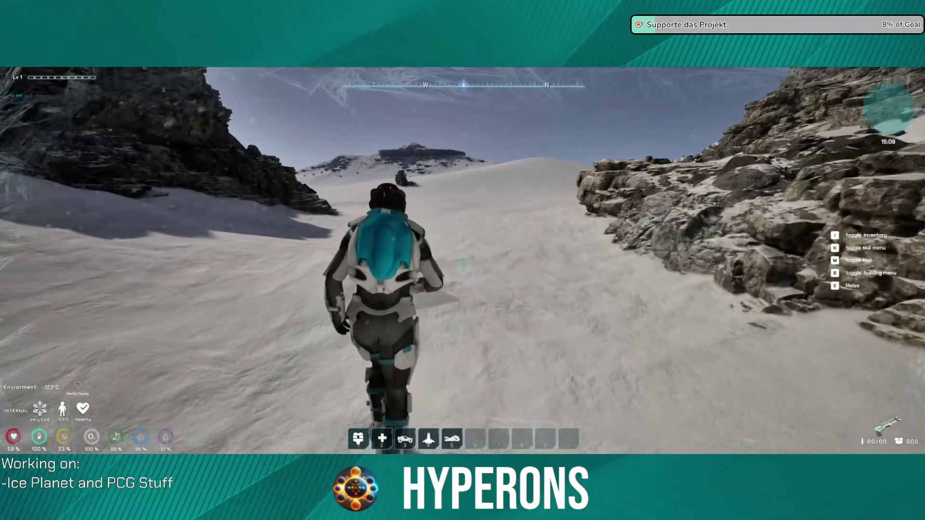
pyautogui.press('super')
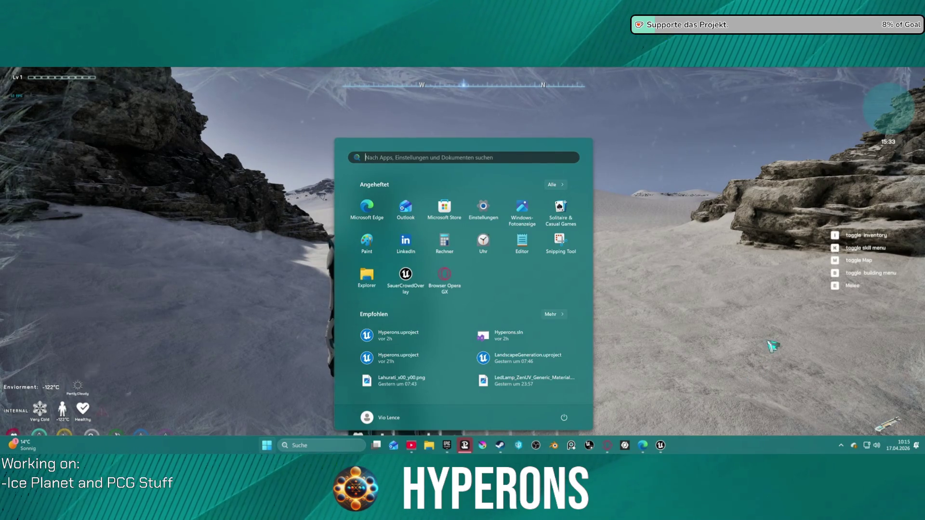
pyautogui.click(900, 331)
pyautogui.moveTo(463, 260)
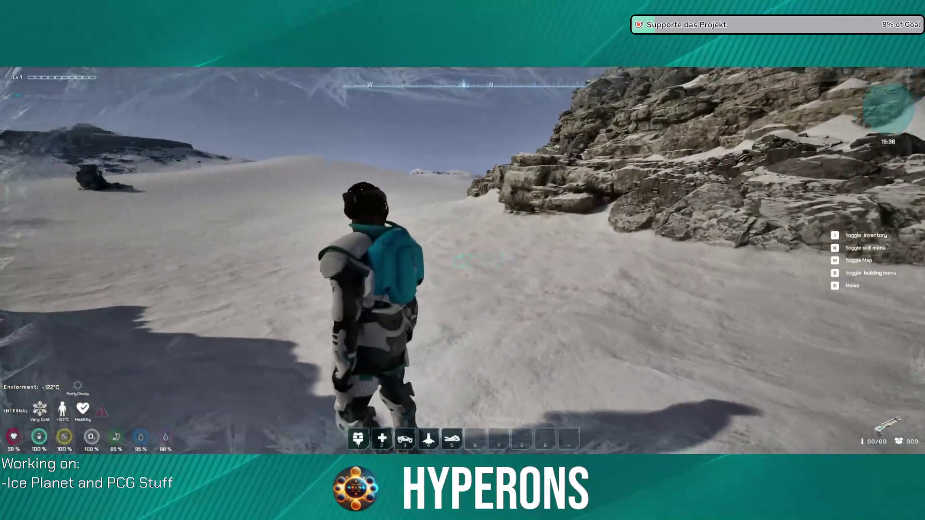
# Step: Turn around and run to the foot of the snow-dusted rock outcrop
pyautogui.press('s')
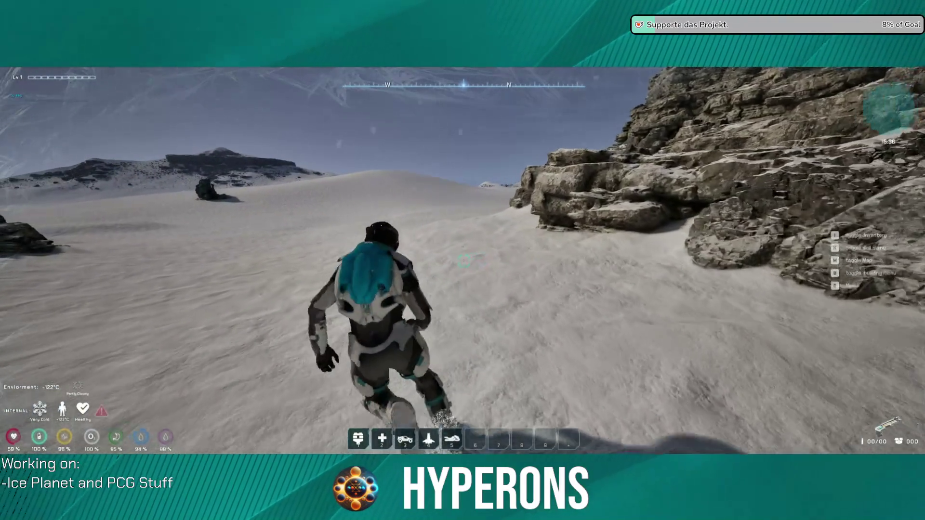
pyautogui.press('w')
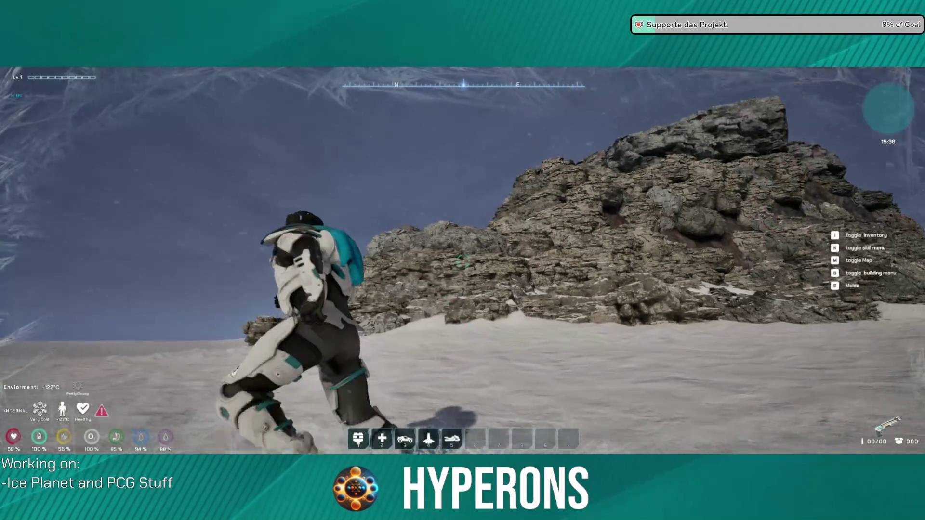
pyautogui.press('w')
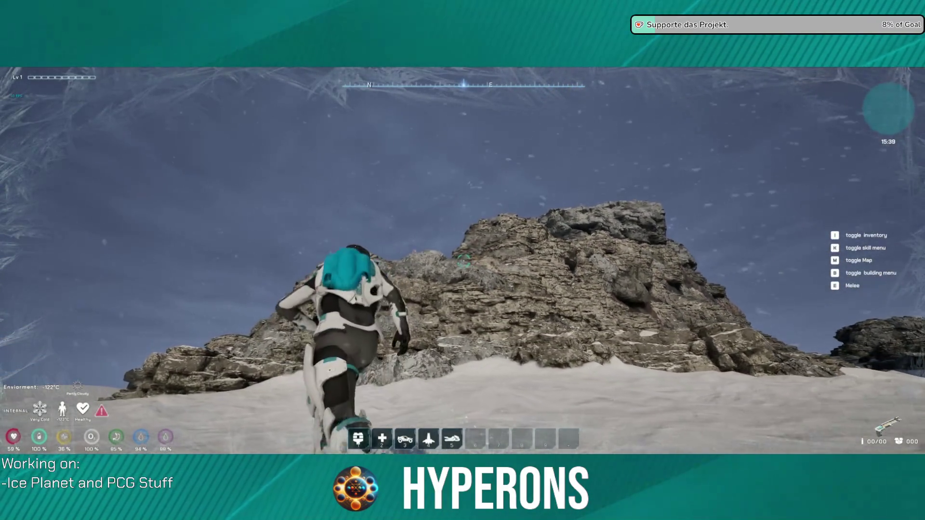
pyautogui.press('w')
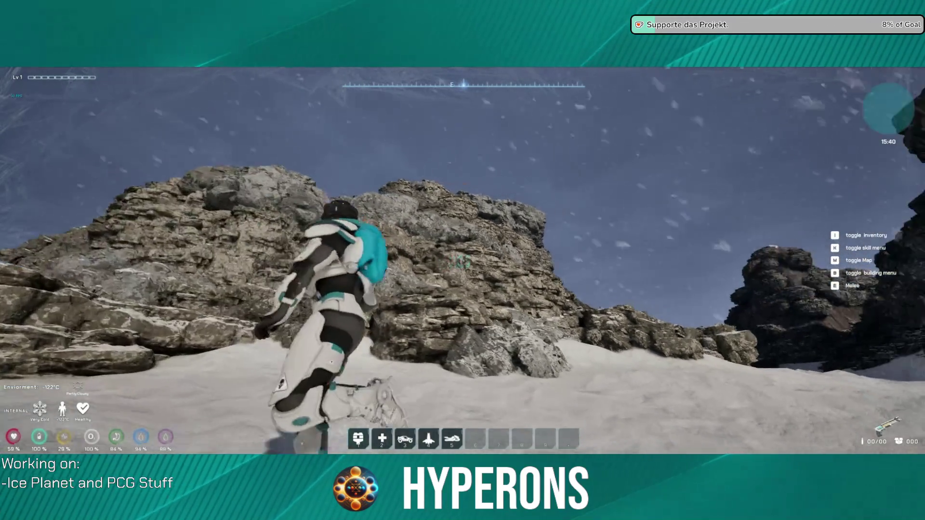
pyautogui.press('w')
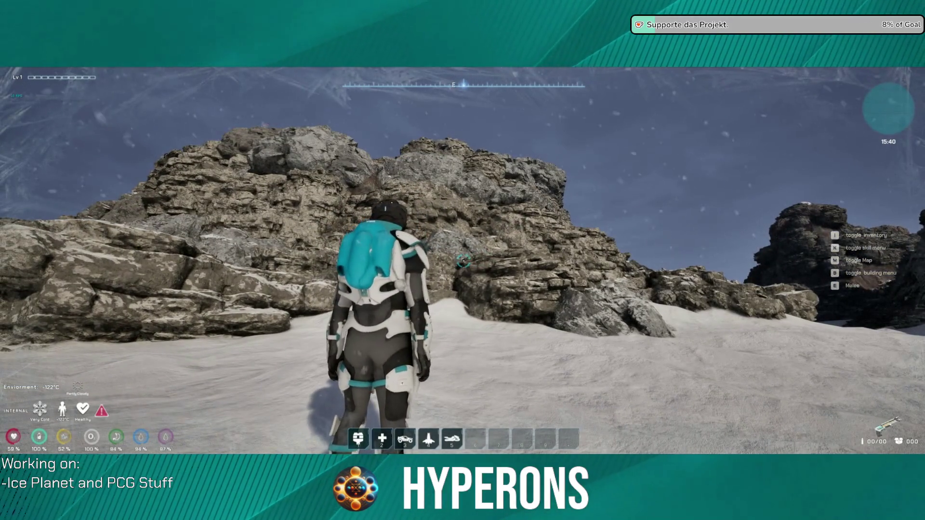
pyautogui.press('w')
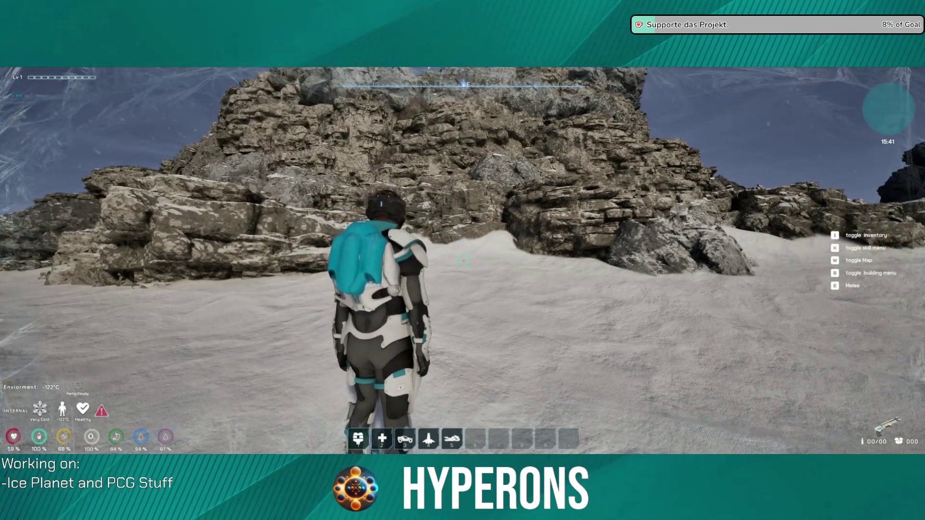
pyautogui.press('a')
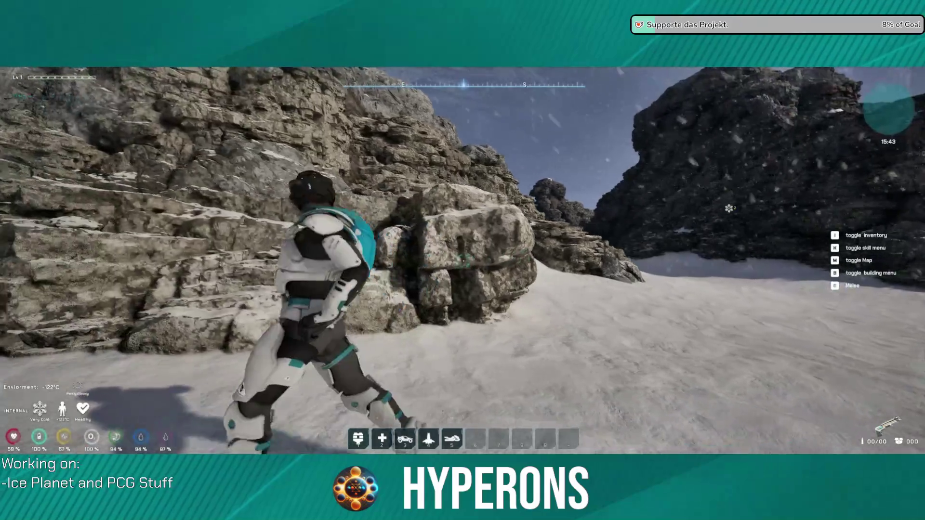
pyautogui.press('w')
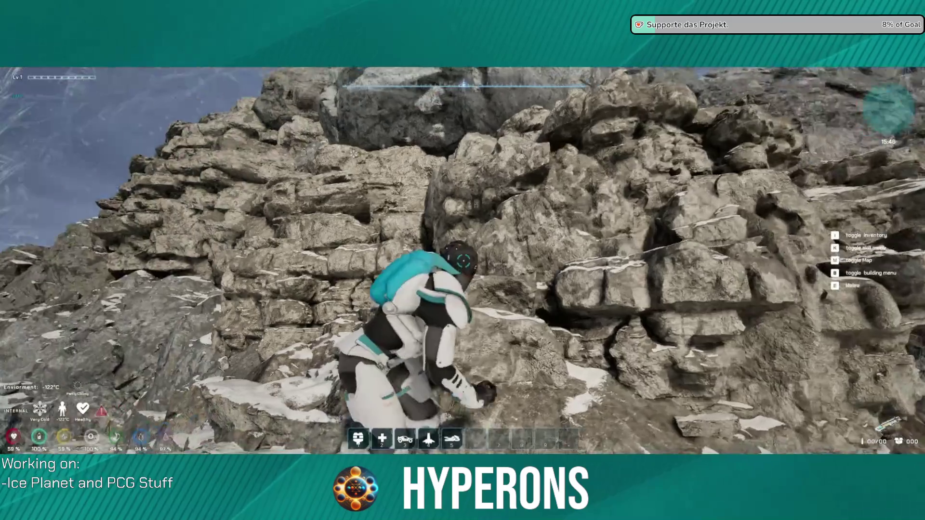
# Step: Climb the outcrop's ledges and walk the ridge to the snowfield overlook, then return to the paused game
pyautogui.press('w')
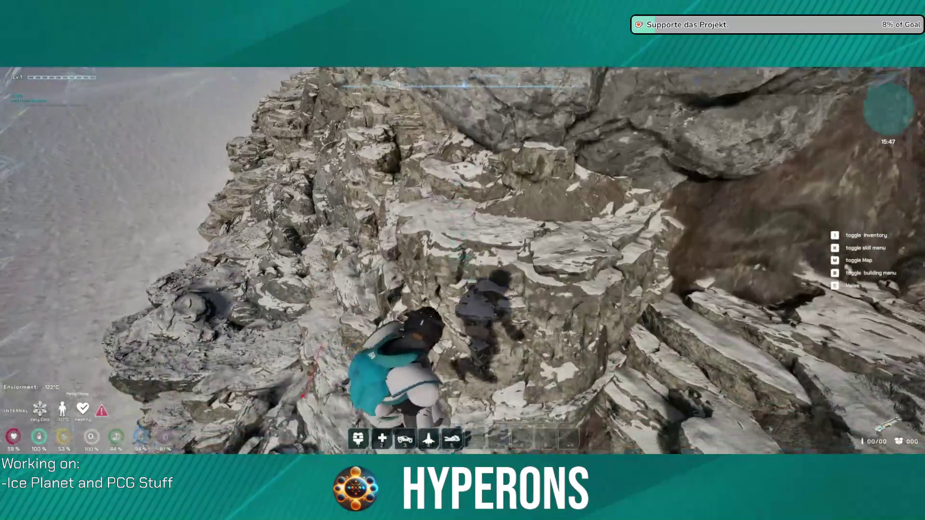
pyautogui.press('w')
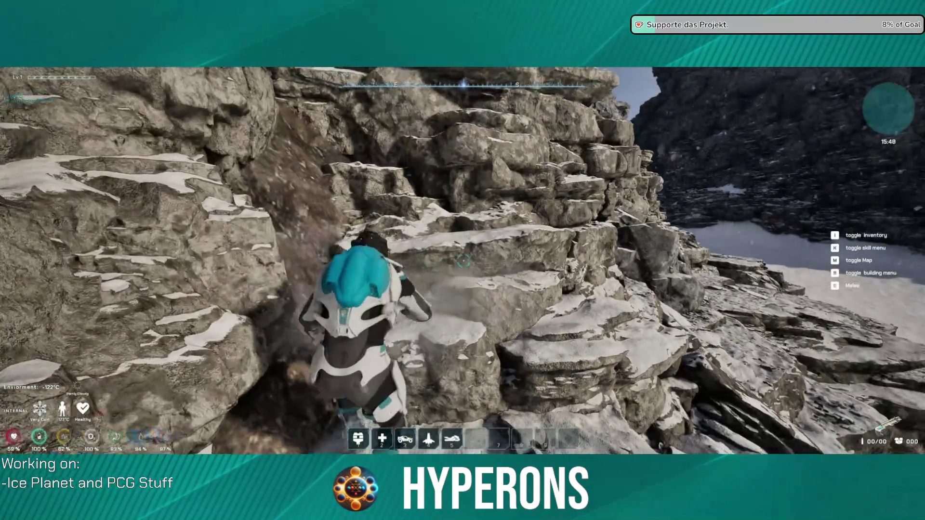
pyautogui.press('w')
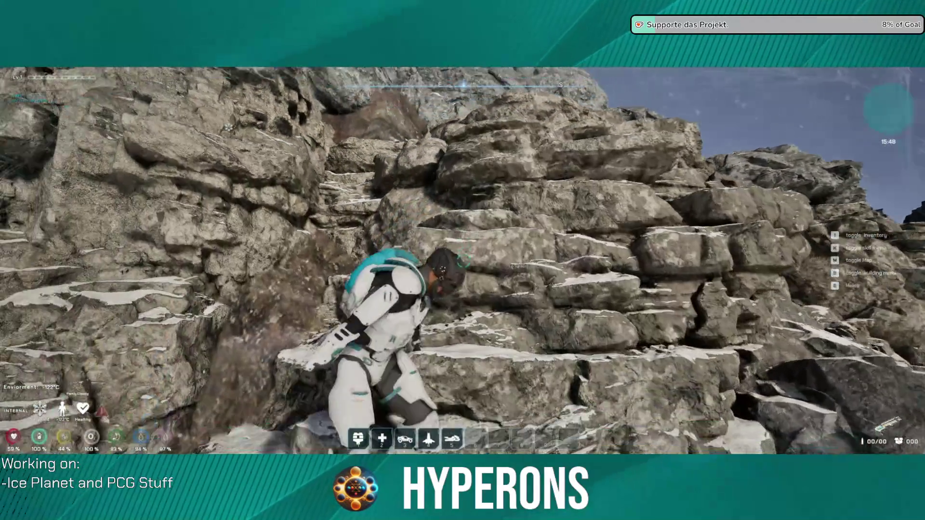
pyautogui.press('w')
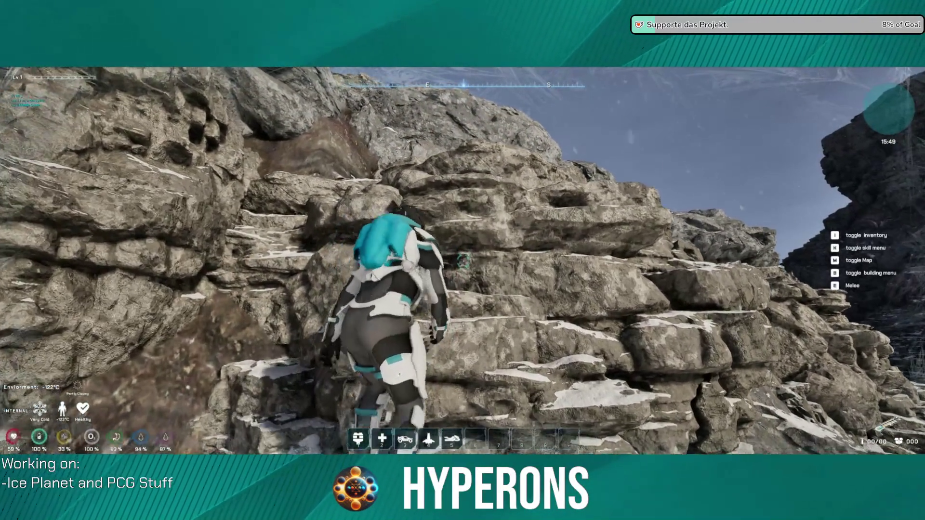
pyautogui.press('s')
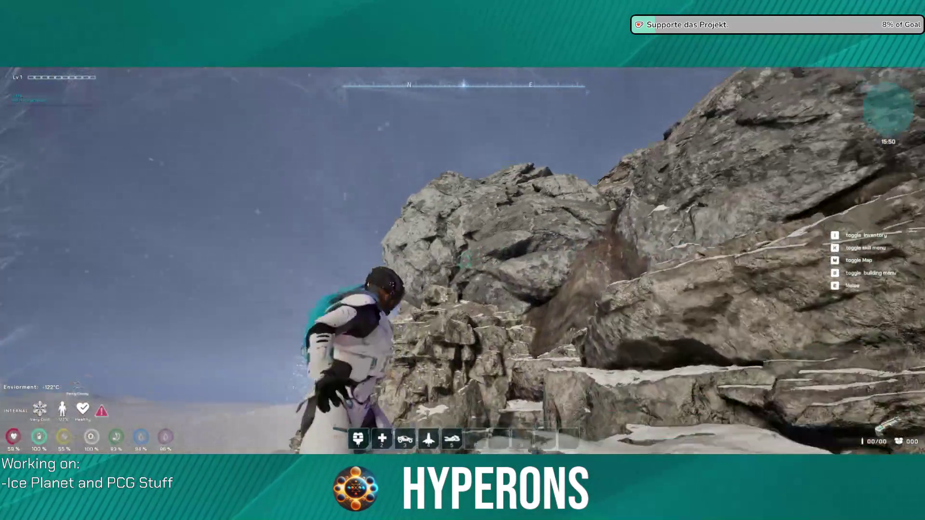
pyautogui.press('w')
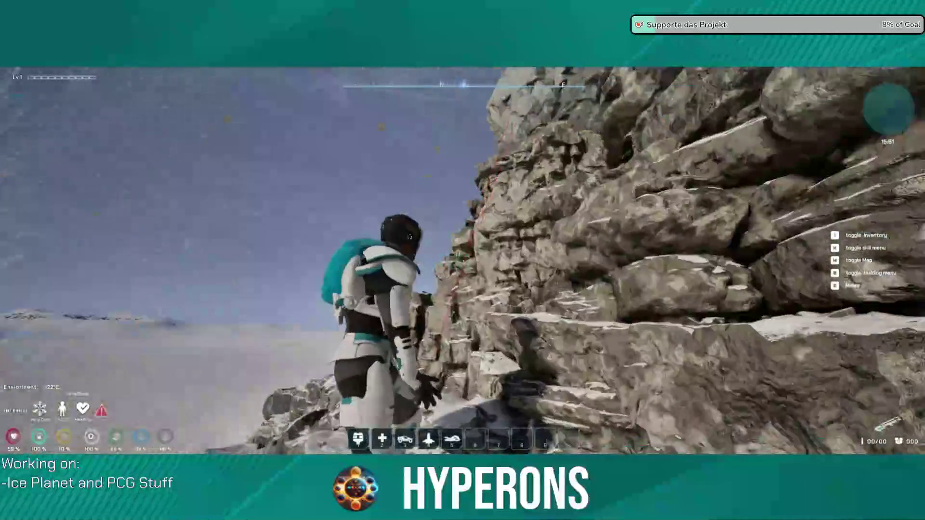
pyautogui.press('w')
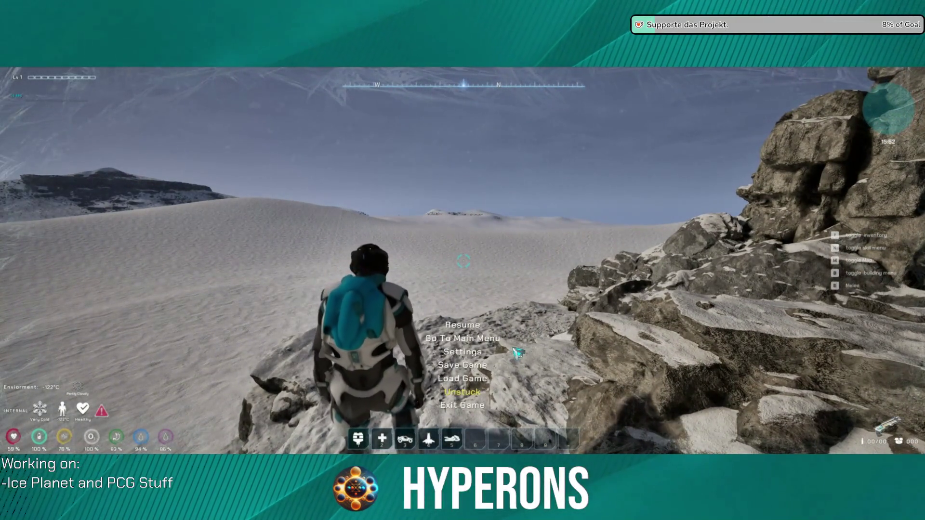
pyautogui.press('super')
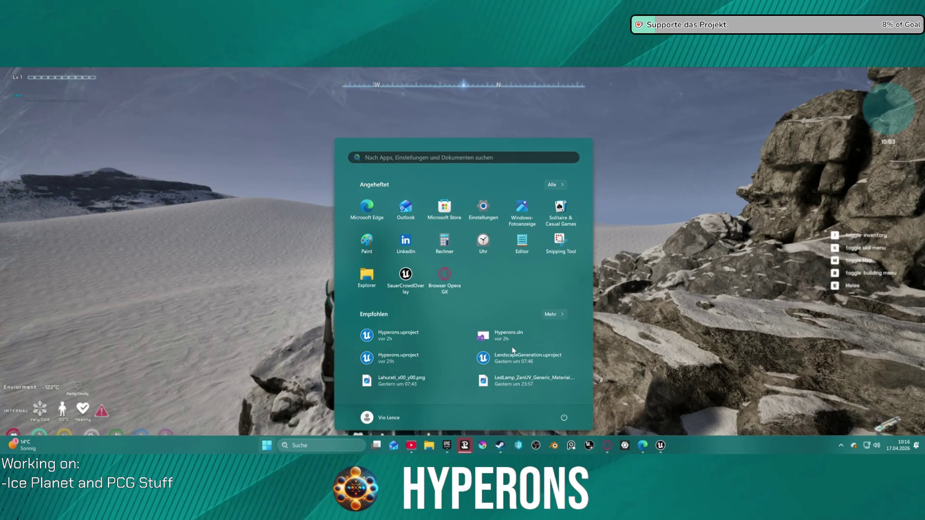
pyautogui.press('Escape')
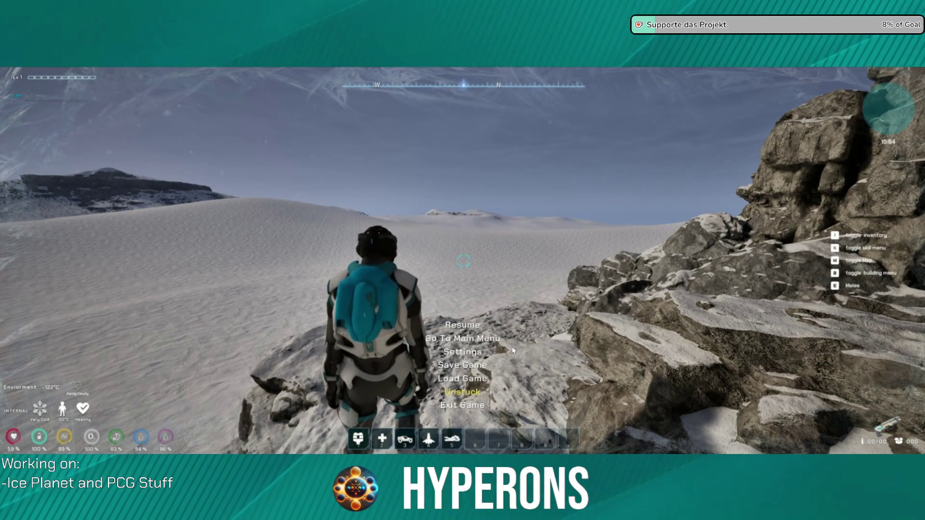
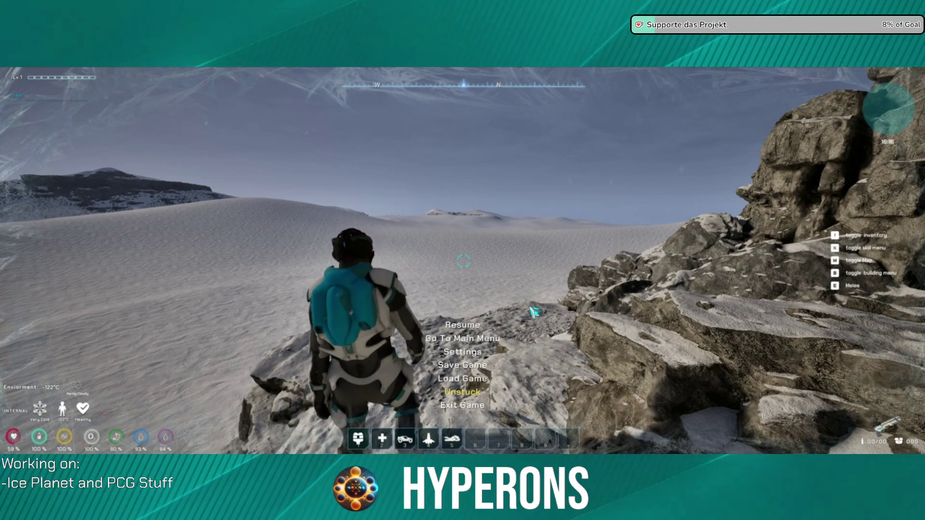
# Step: Resume play and run up the snowy slopes toward the rocks, then pause and stop the session
pyautogui.click(465, 327)
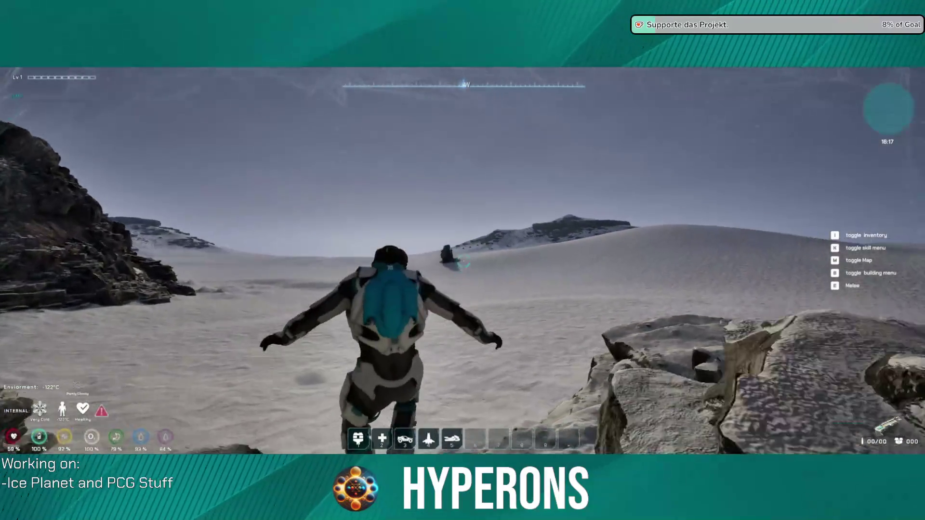
pyautogui.press('w')
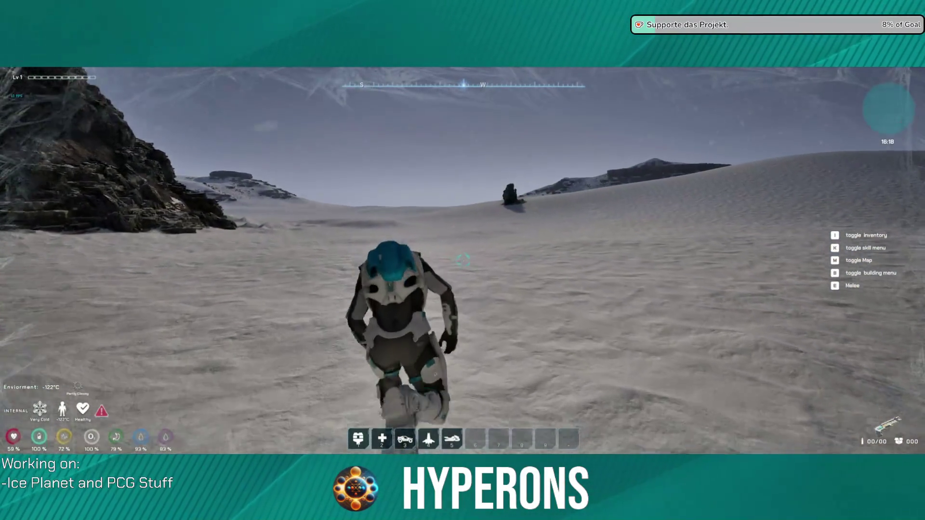
pyautogui.press('w')
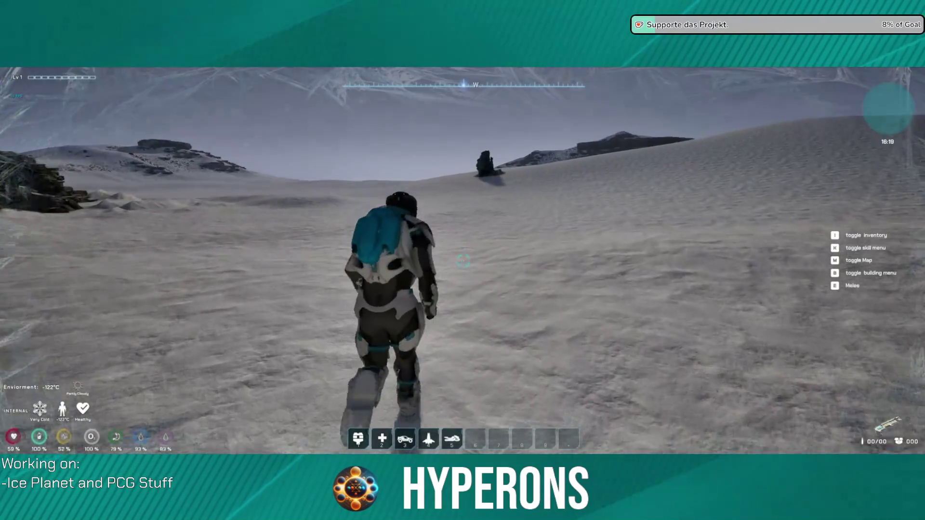
pyautogui.press('w')
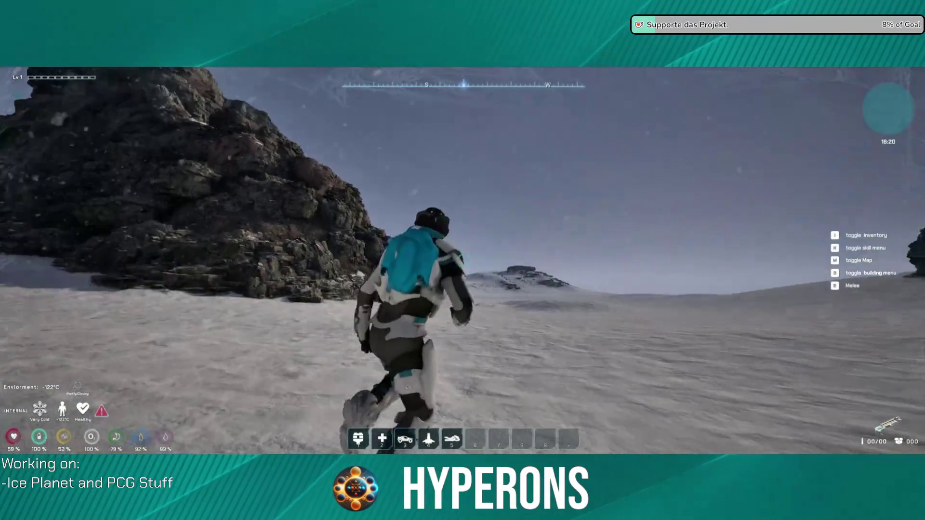
pyautogui.press('w')
pyautogui.press('w')
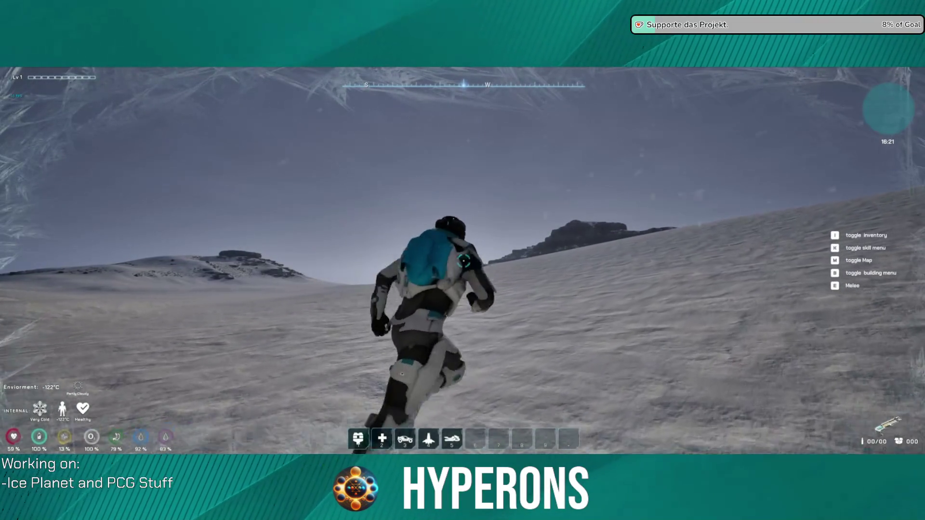
pyautogui.press('w')
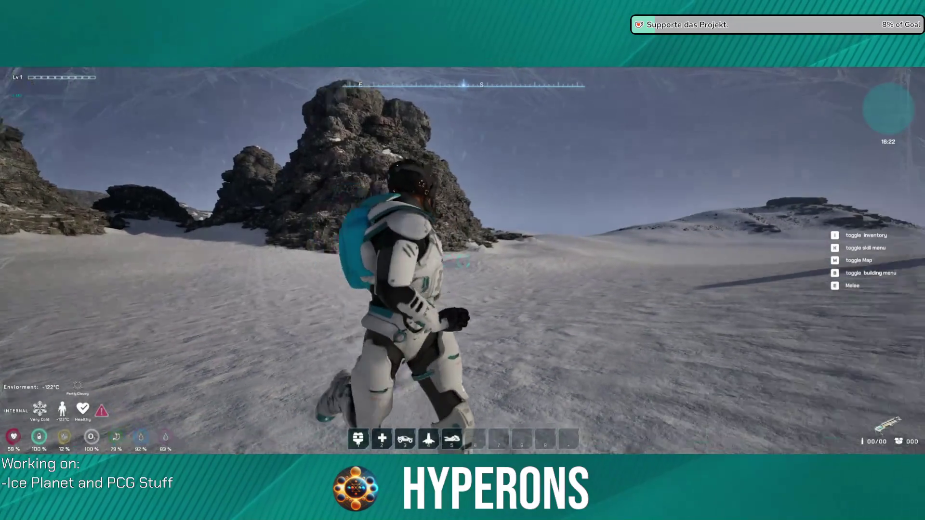
pyautogui.press('w')
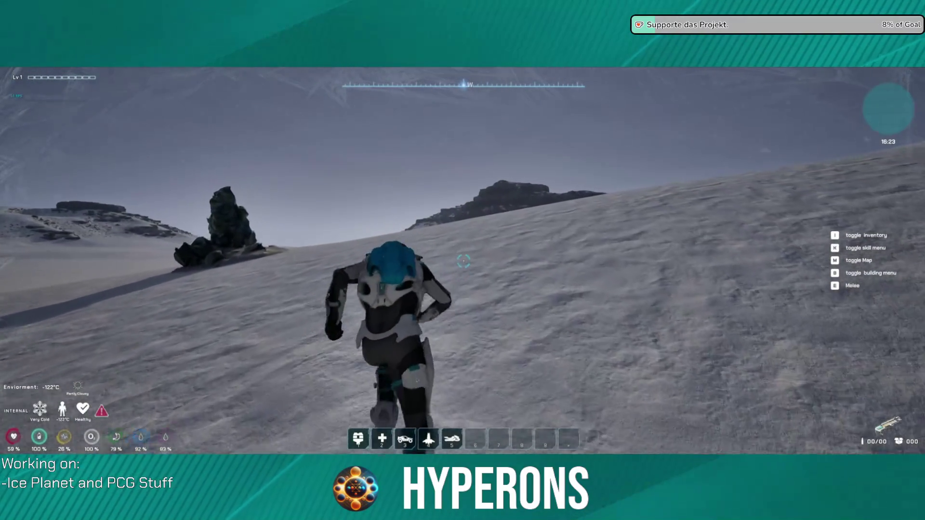
pyautogui.press('w')
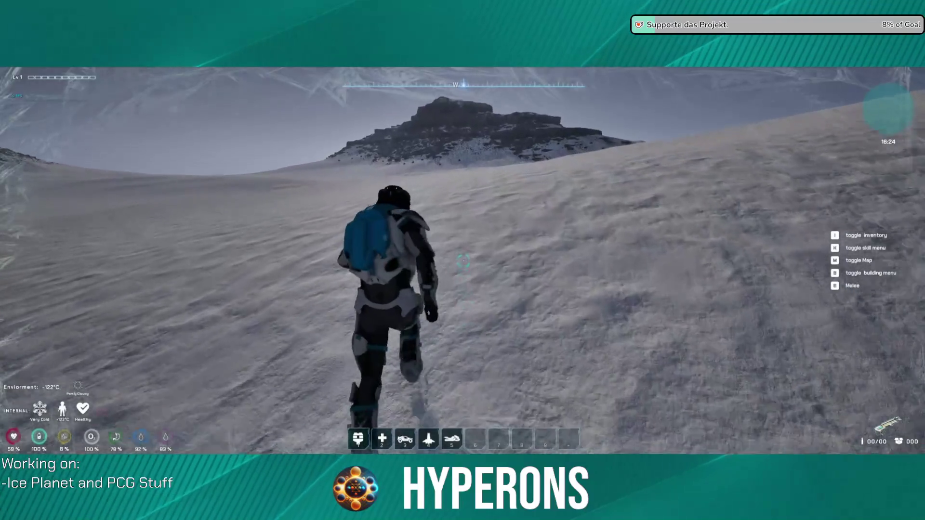
pyautogui.press('Escape')
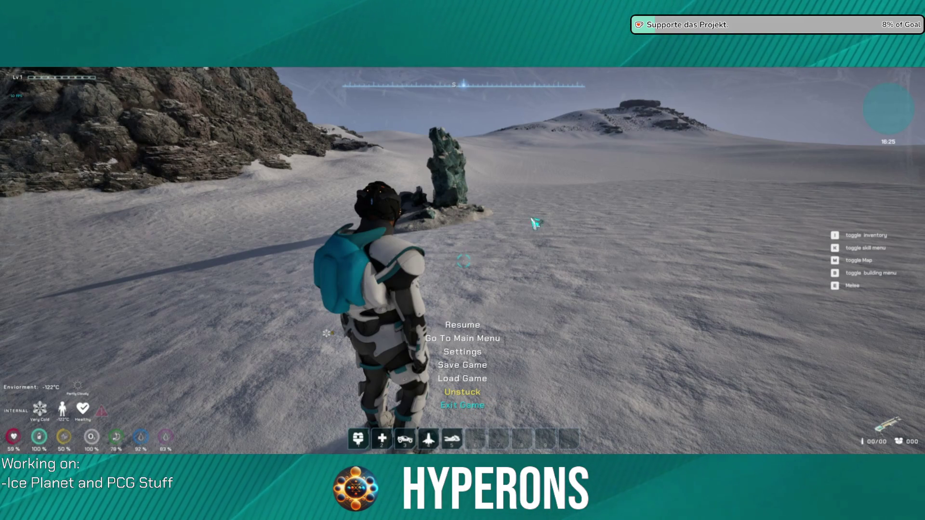
pyautogui.press('Escape')
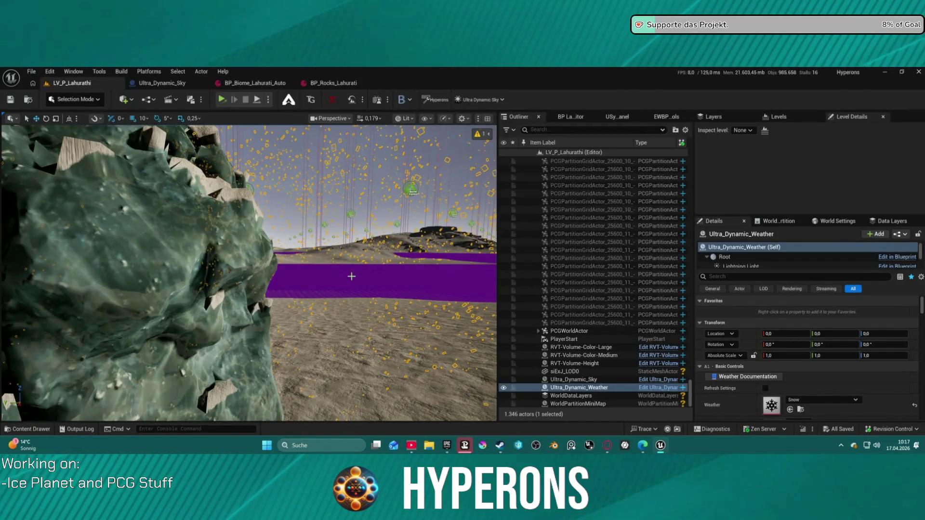
# Step: Select the green siExJ_LOD0 ice rock and open its MI_Ice_Rock01 material from Details
pyautogui.rightClick(347, 143)
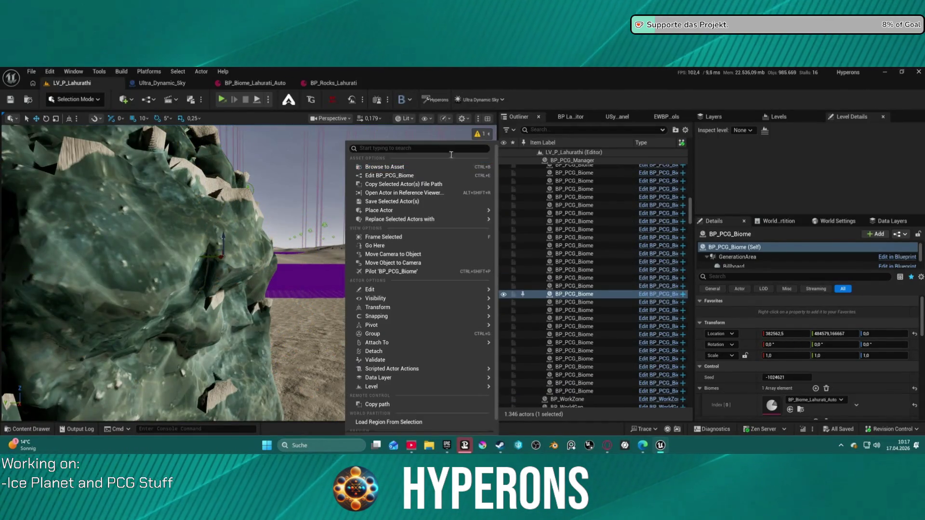
pyautogui.moveTo(381, 210)
pyautogui.press('Escape')
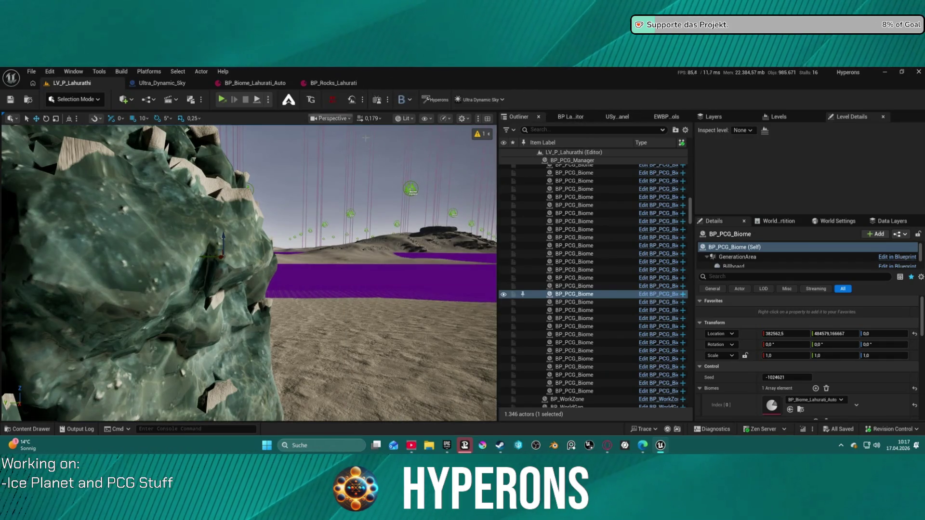
pyautogui.scroll(5, 249, 273)
pyautogui.scroll(-8, 248, 273)
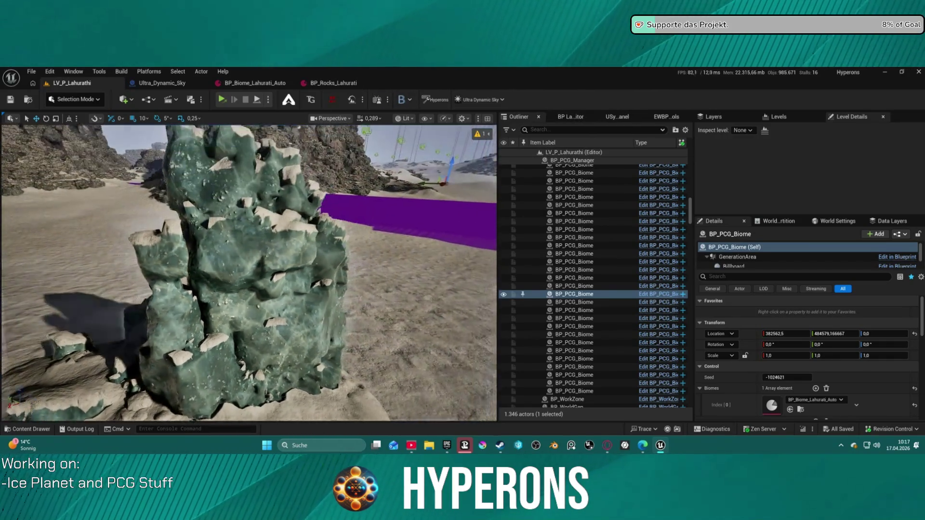
pyautogui.scroll(6, 249, 273)
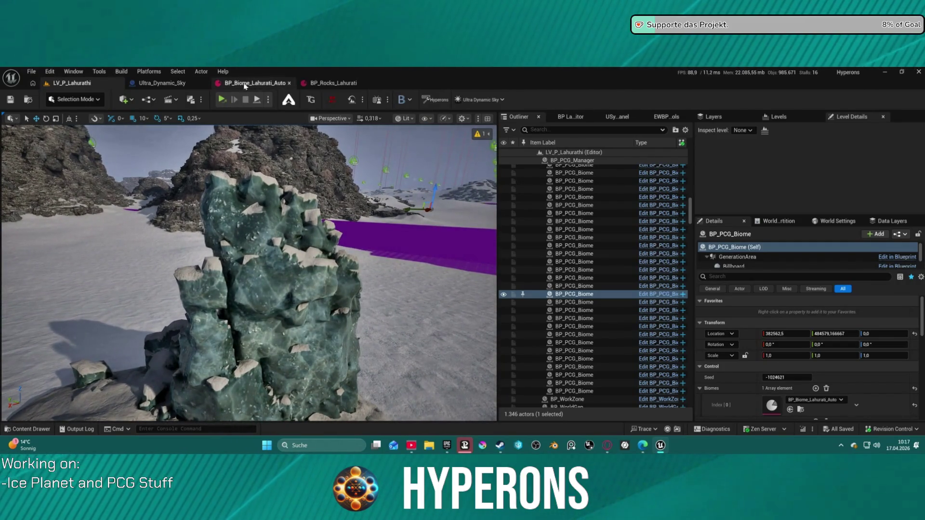
pyautogui.click(308, 270)
pyautogui.scroll(-1, 830, 387)
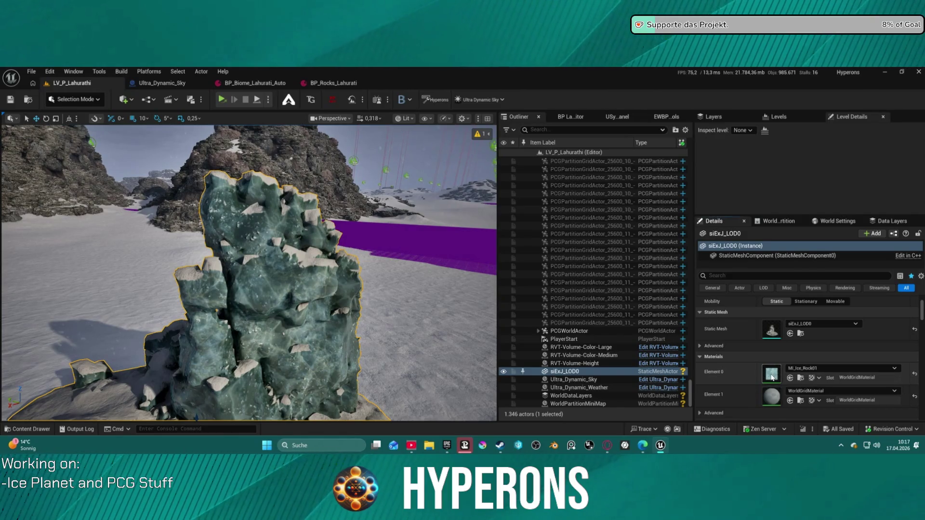
pyautogui.doubleClick(772, 377)
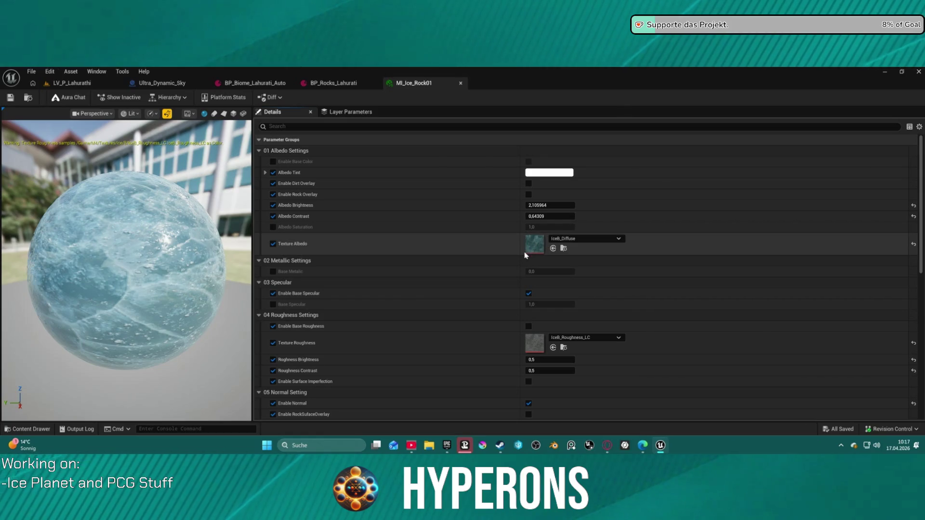
# Step: Set MI_Ice_Rock01's Albedo Brightness to 1.0 and raise Albedo Contrast to about 0.63
pyautogui.moveTo(549, 206)
pyautogui.mouseDown()
pyautogui.moveTo(518, 205)
pyautogui.moveTo(559, 205)
pyautogui.moveTo(535, 215)
pyautogui.moveTo(539, 206)
pyautogui.mouseUp()
pyautogui.click(910, 207)
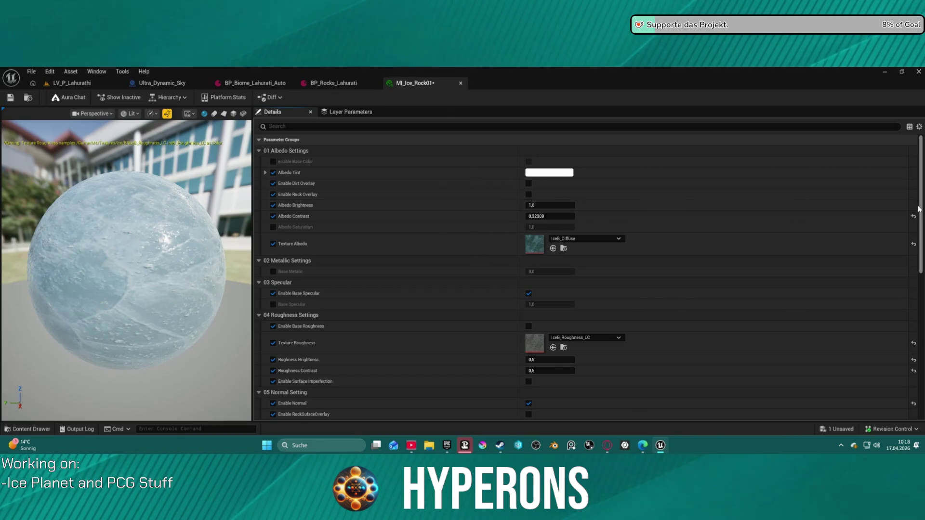
pyautogui.moveTo(549, 216); pyautogui.dragTo(566, 217)
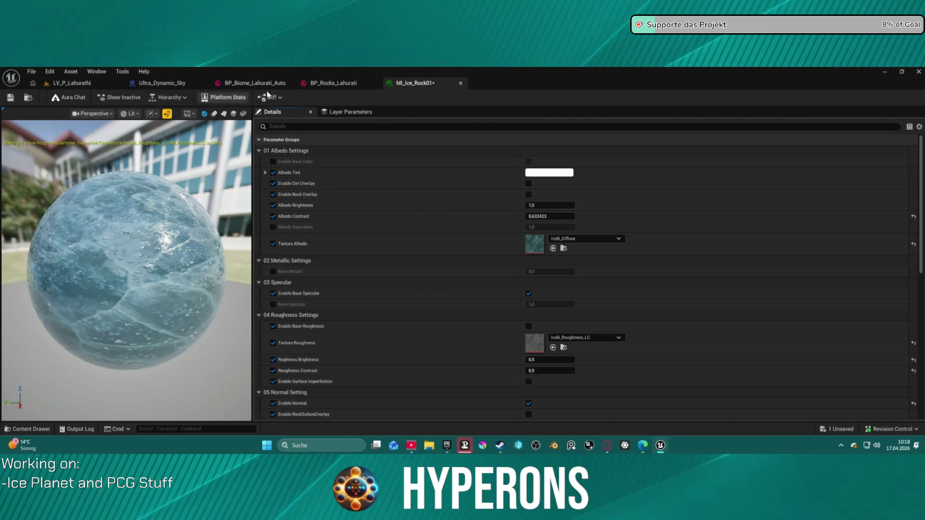
pyautogui.click(77, 83)
pyautogui.scroll(-10, 249, 273)
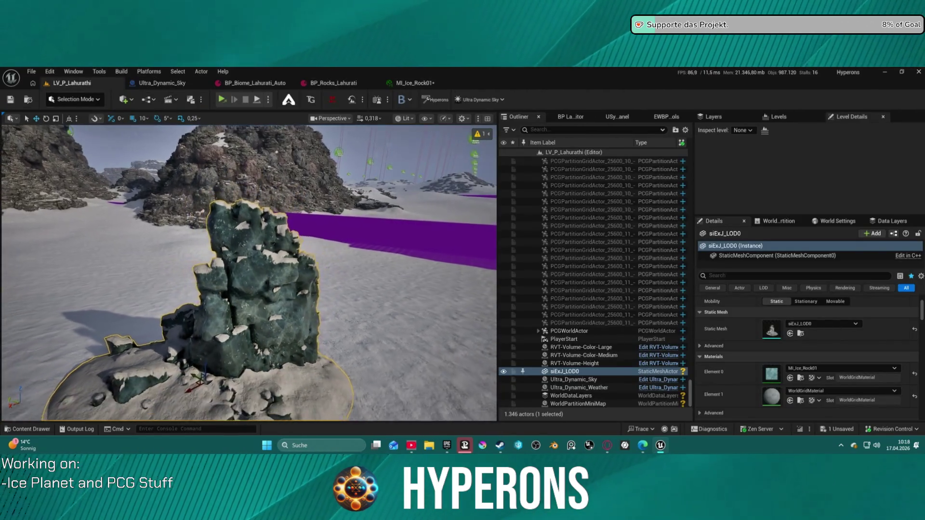
pyautogui.scroll(10, 249, 273)
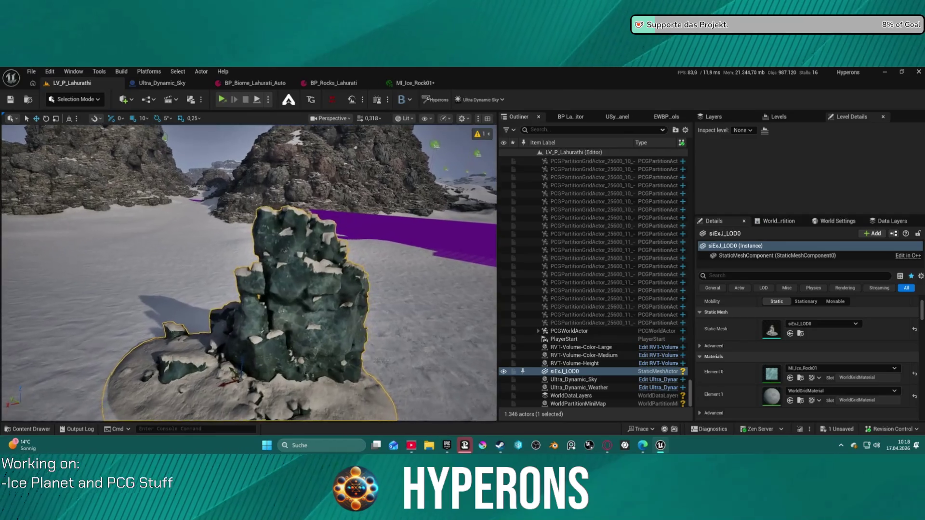
pyautogui.scroll(-10, 249, 274)
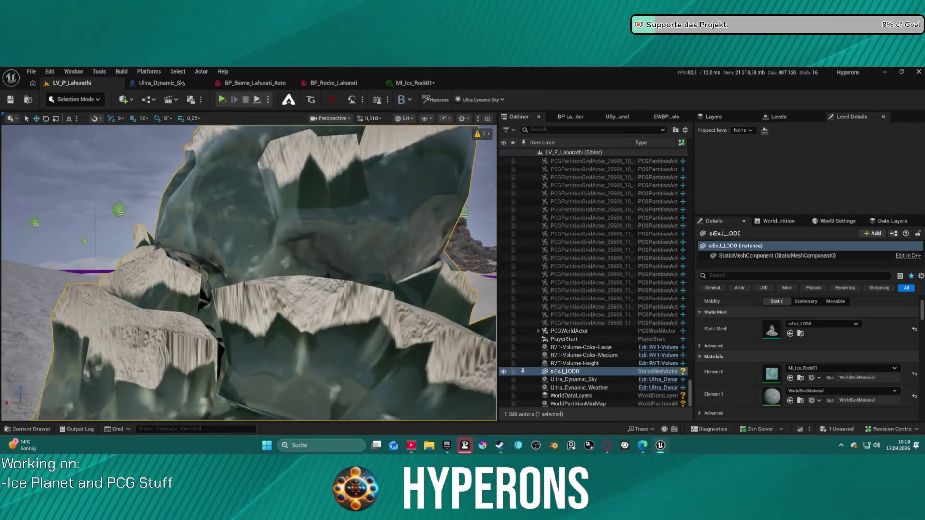
pyautogui.scroll(-10, 284, 374)
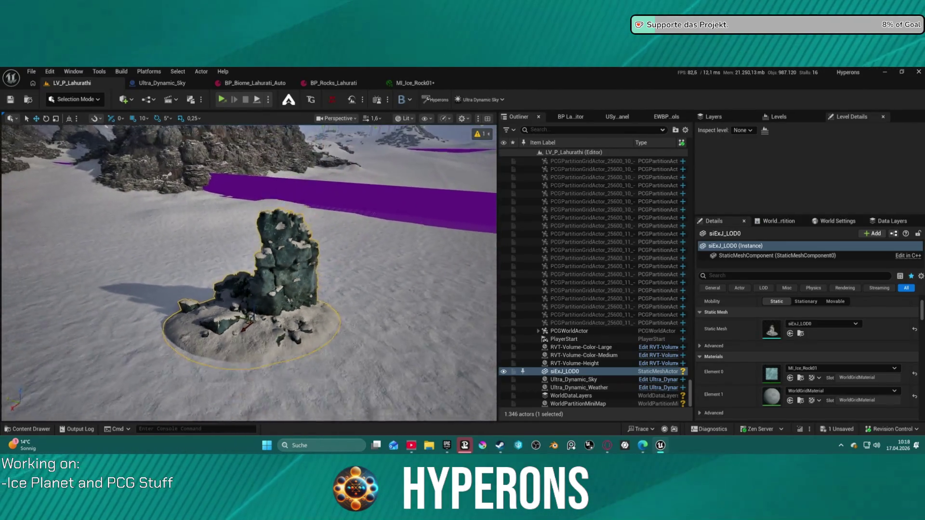
pyautogui.scroll(5, 285, 374)
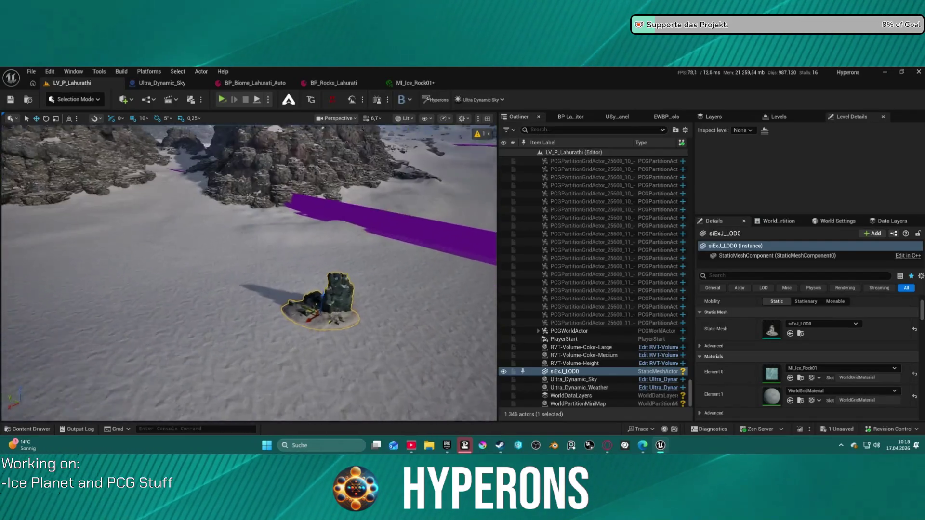
pyautogui.scroll(5, 249, 273)
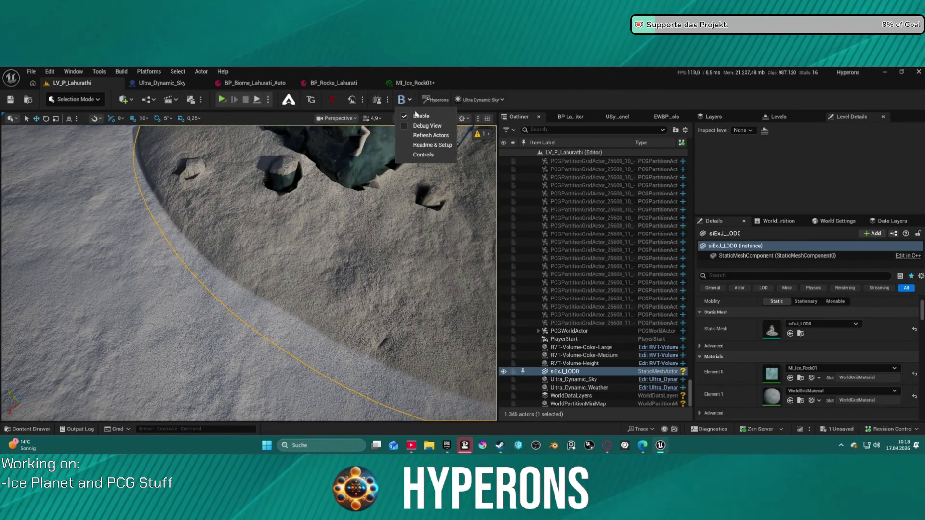
pyautogui.click(408, 116)
pyautogui.click(431, 135)
pyautogui.scroll(-5, 250, 274)
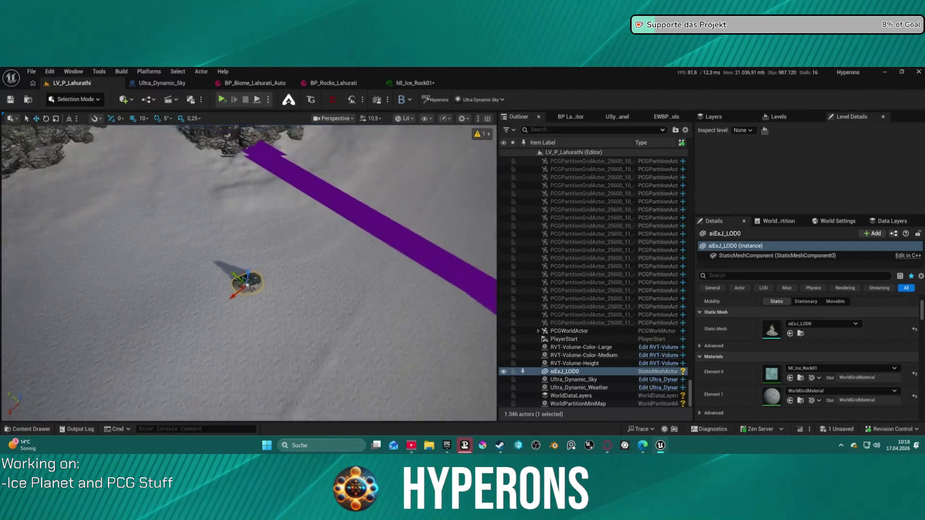
pyautogui.scroll(3, 249, 273)
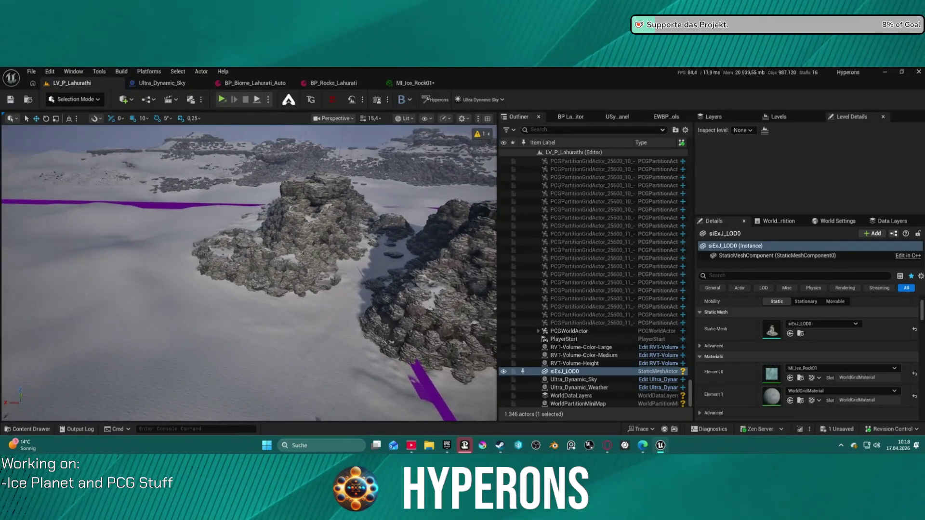
pyautogui.scroll(-3, 249, 273)
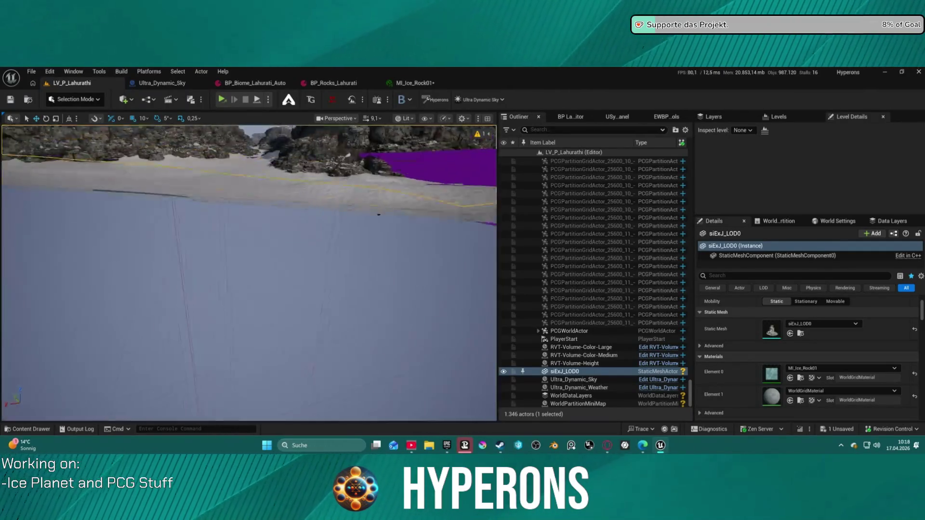
pyautogui.press('f')
pyautogui.scroll(3, 249, 273)
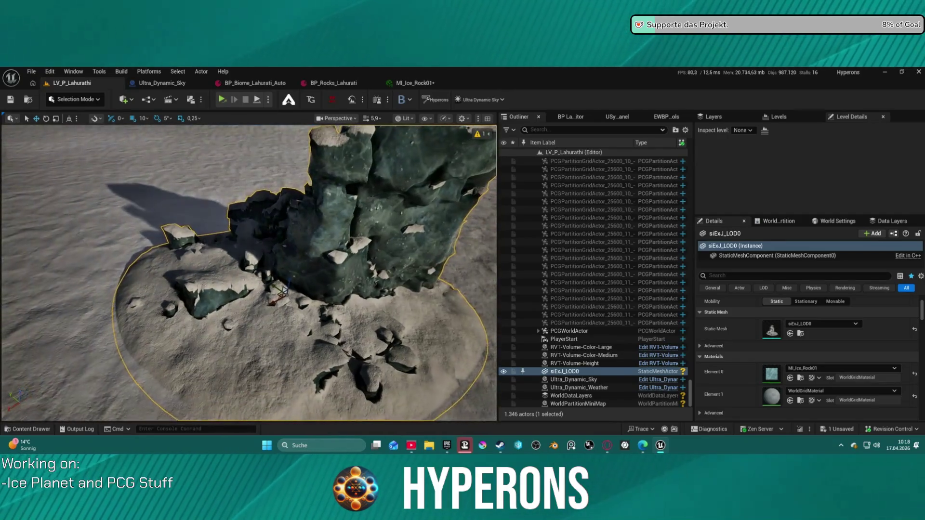
pyautogui.scroll(-2, 249, 273)
pyautogui.moveTo(249, 273); pyautogui.dragTo(308, 232)
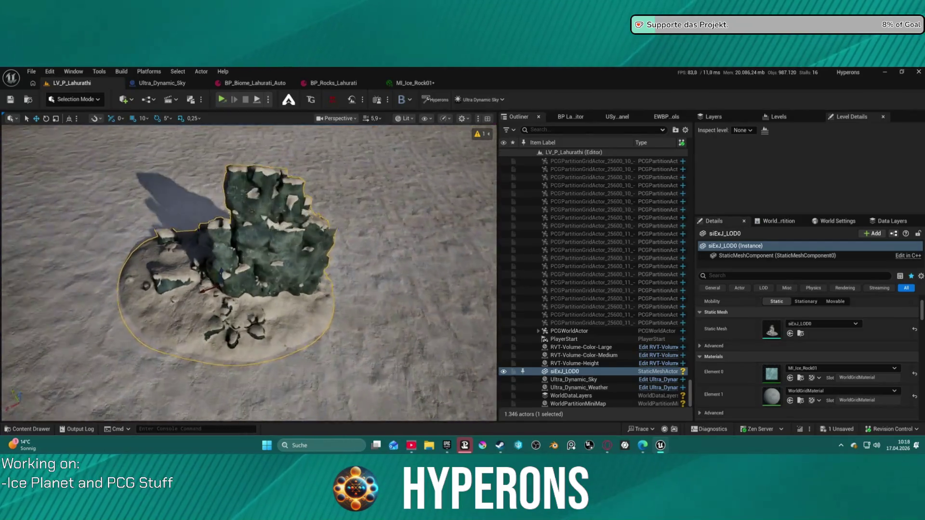
pyautogui.scroll(-2, 249, 272)
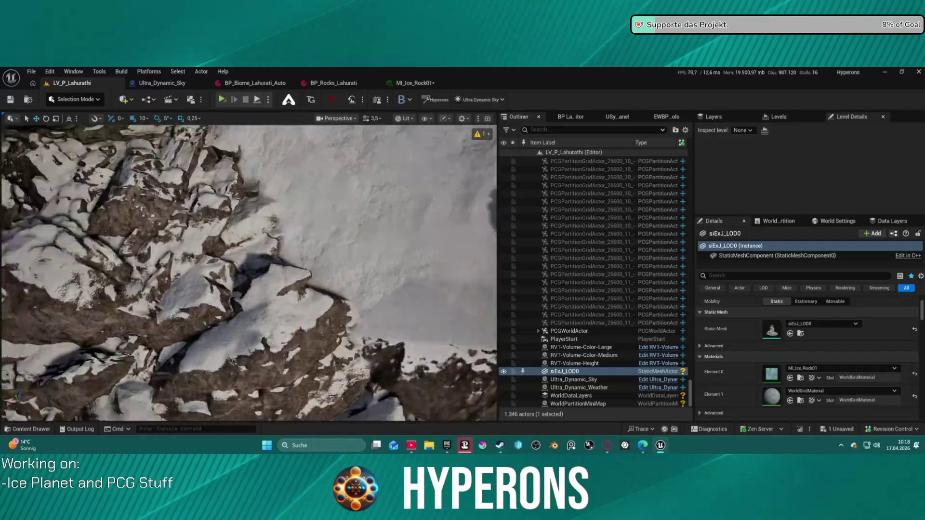
pyautogui.scroll(-1, 249, 273)
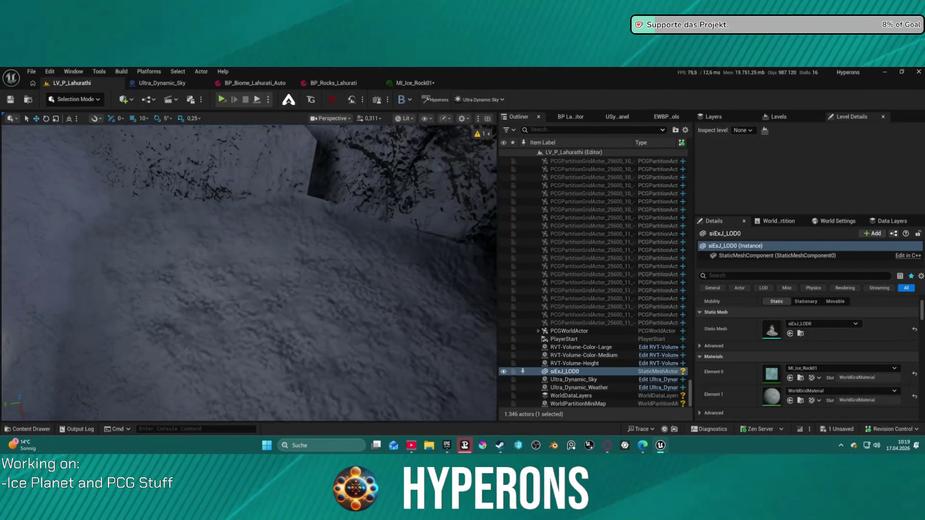
pyautogui.press('f')
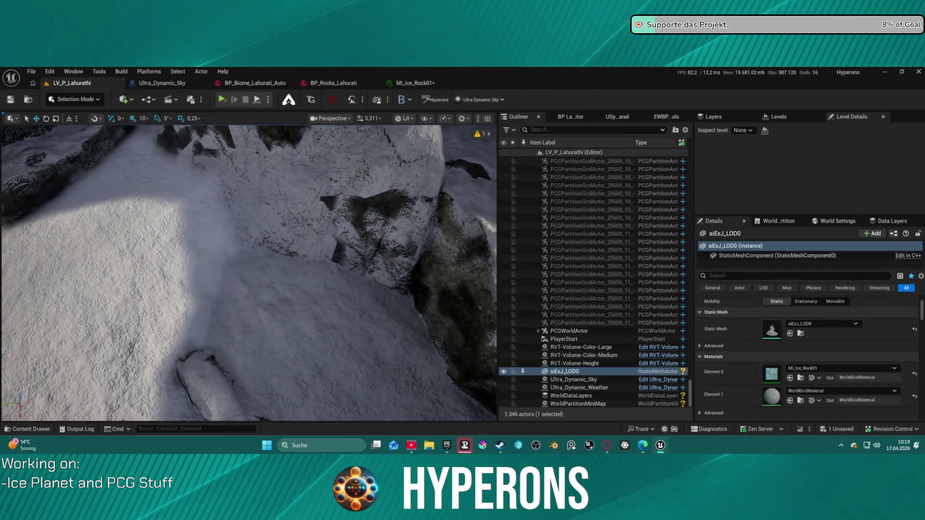
pyautogui.moveTo(243, 212); pyautogui.dragTo(244, 241)
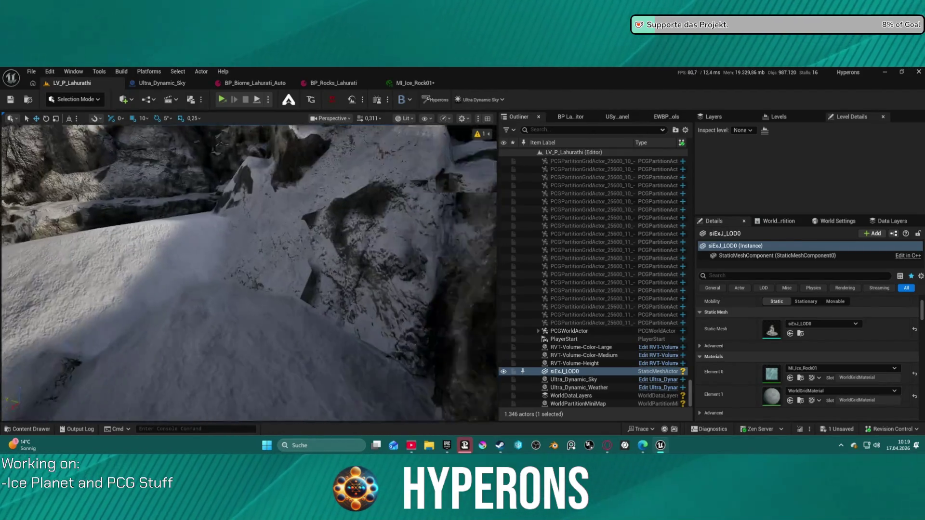
pyautogui.moveTo(244, 269); pyautogui.dragTo(244, 227)
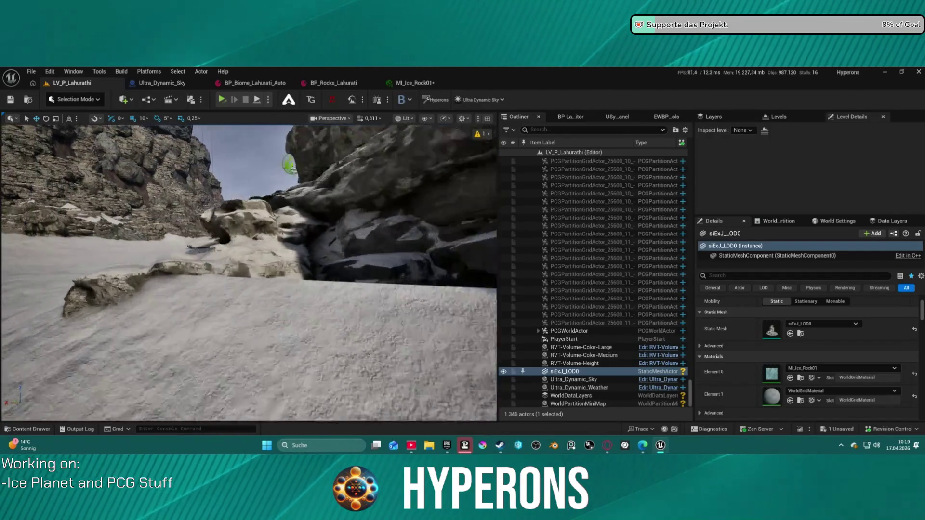
pyautogui.scroll(3, 249, 272)
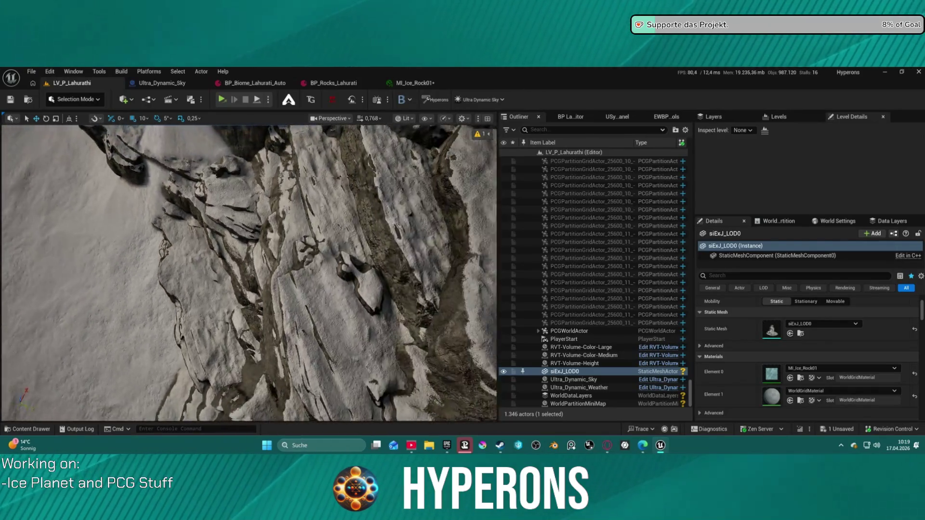
pyautogui.moveTo(249, 272); pyautogui.dragTo(248, 226)
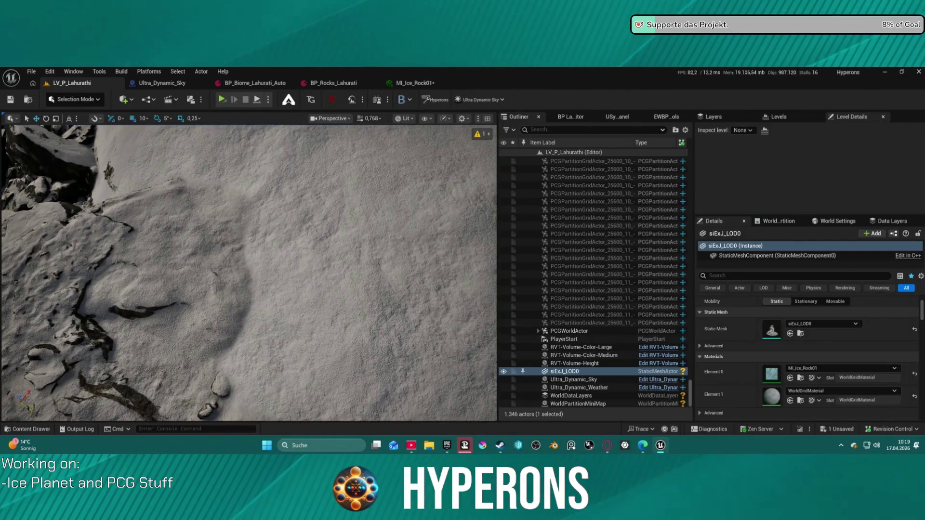
# Step: Frame the snowy test rock and nudge it slightly with the transform gizmo
pyautogui.scroll(5, 249, 273)
pyautogui.moveTo(248, 273)
pyautogui.mouseDown()
pyautogui.moveTo(249, 249)
pyautogui.moveTo(279, 240)
pyautogui.mouseUp()
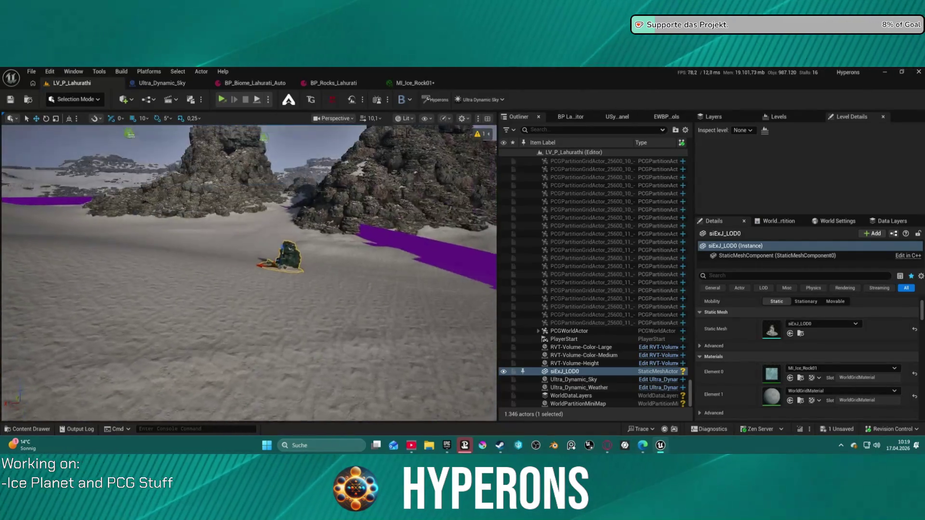
pyautogui.moveTo(249, 273); pyautogui.dragTo(249, 220)
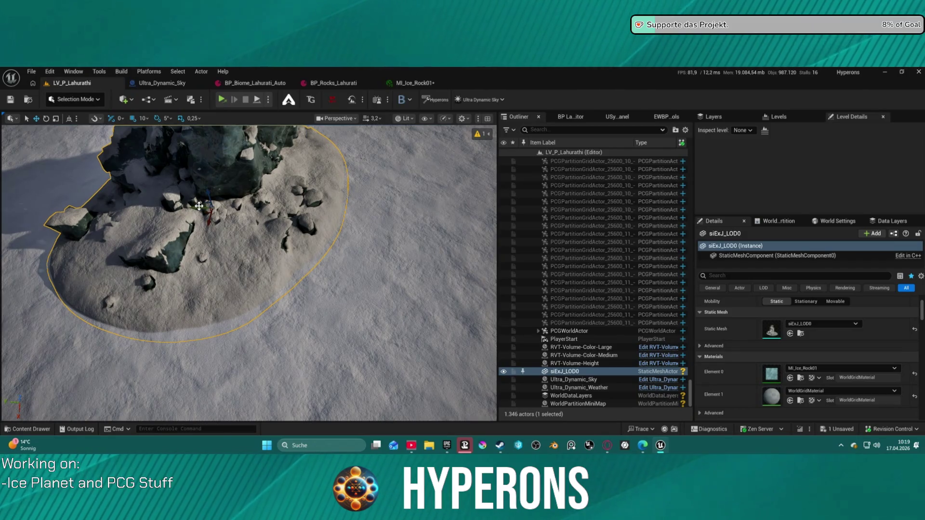
pyautogui.moveTo(209, 191); pyautogui.dragTo(207, 199)
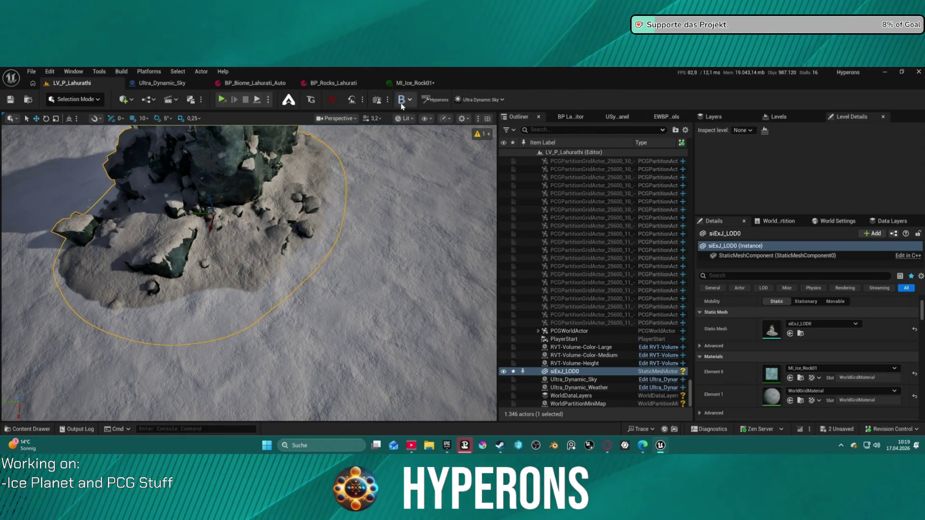
# Step: Enable MeshBlend from the B toolbar dropdown and bring up MI_Ice_Rock01
pyautogui.click(403, 99)
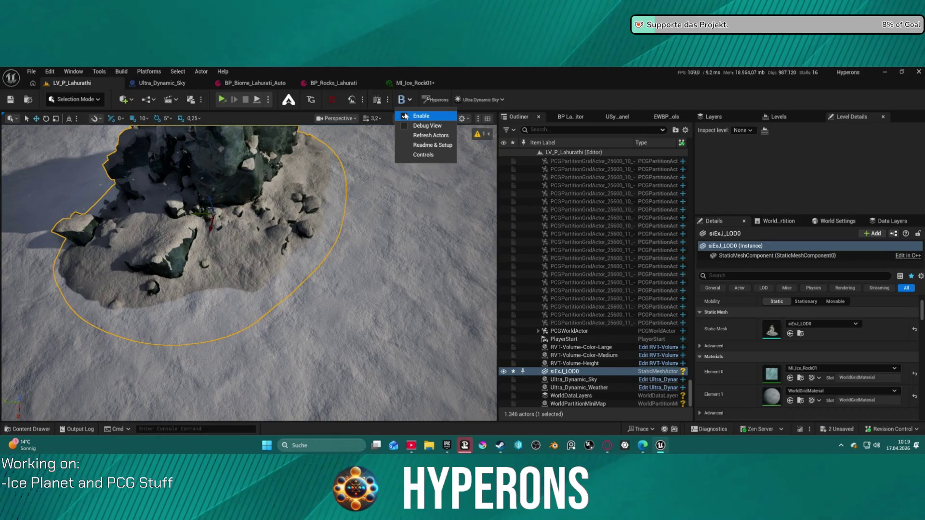
pyautogui.click(405, 116)
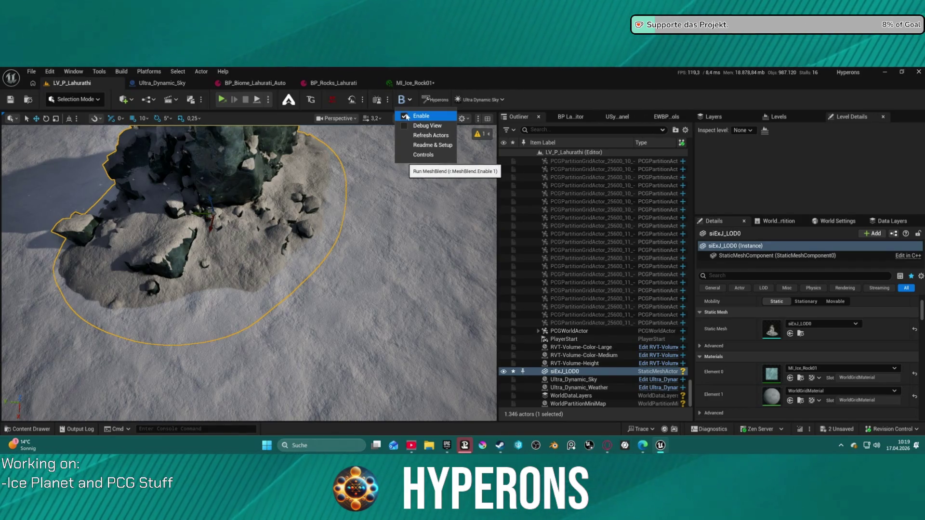
pyautogui.click(412, 83)
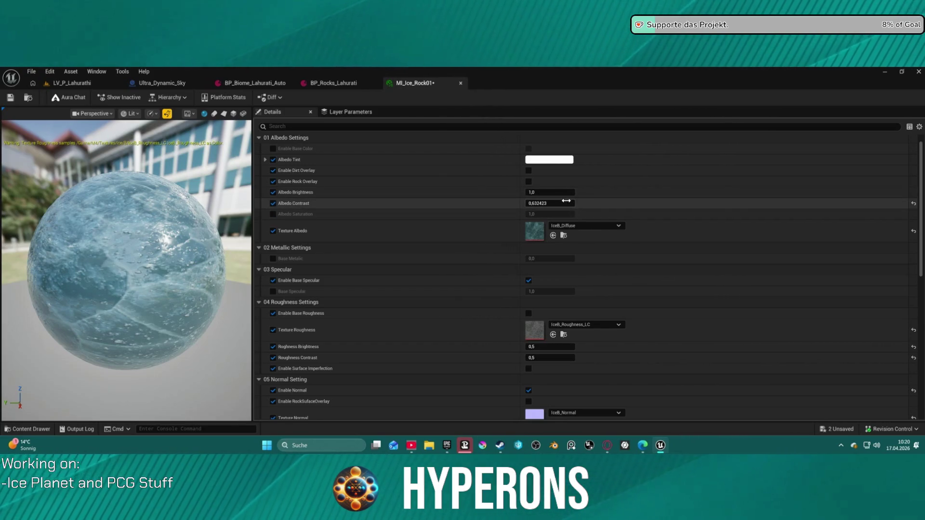
# Step: Set MI_Ice_Rock01's StaticAutoBlendID to 6/255, then focus the rock in the level
pyautogui.scroll(-15, 561, 304)
pyautogui.scroll(1, 561, 289)
pyautogui.click(549, 208)
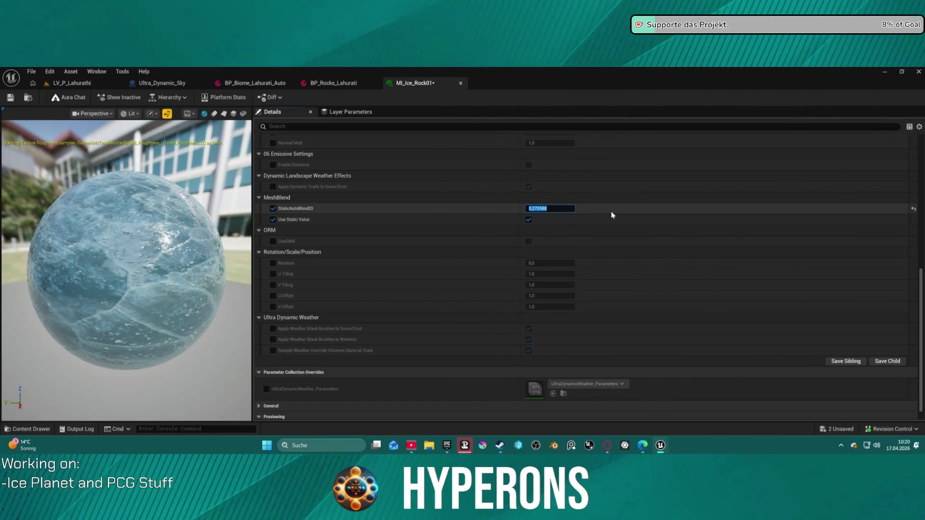
pyautogui.write('6/255')
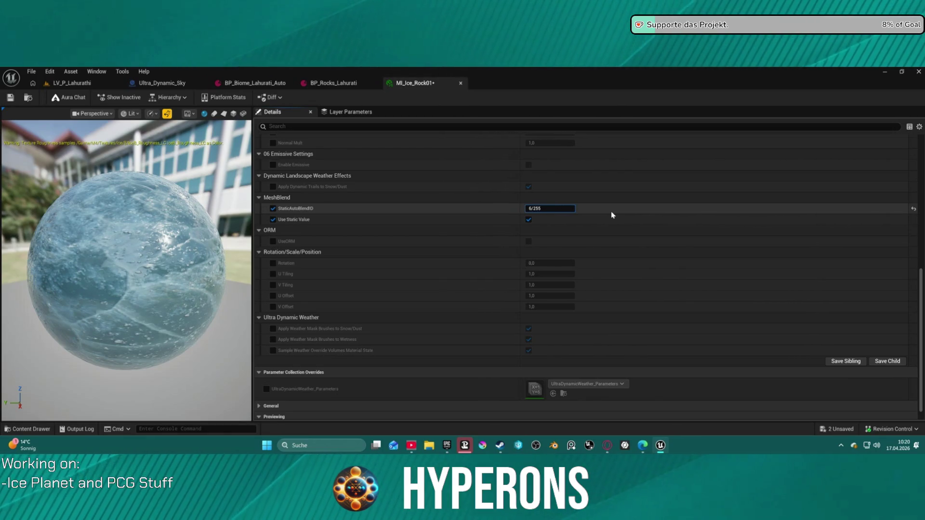
pyautogui.press('Return')
pyautogui.click(72, 83)
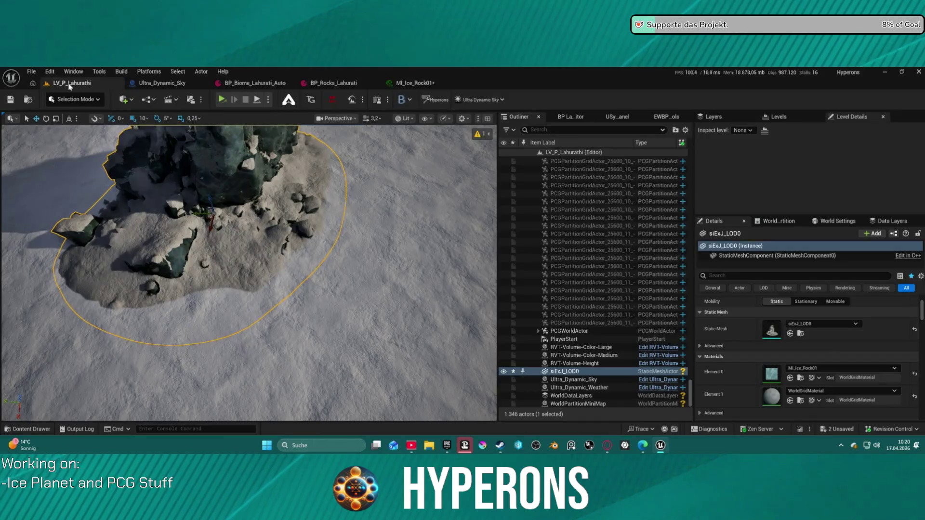
pyautogui.press('f')
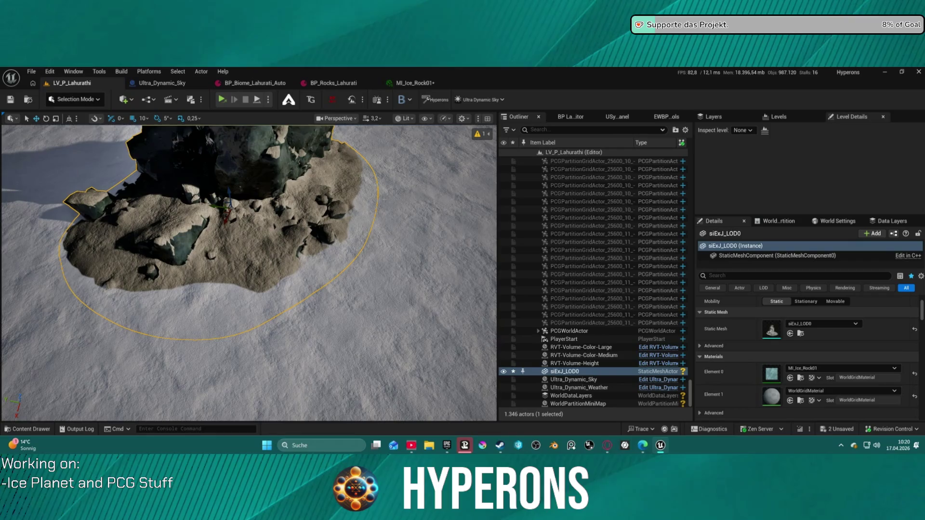
# Step: Check the MeshBlend options, then re-edit StaticAutoBlendID with the value 1
pyautogui.click(410, 99)
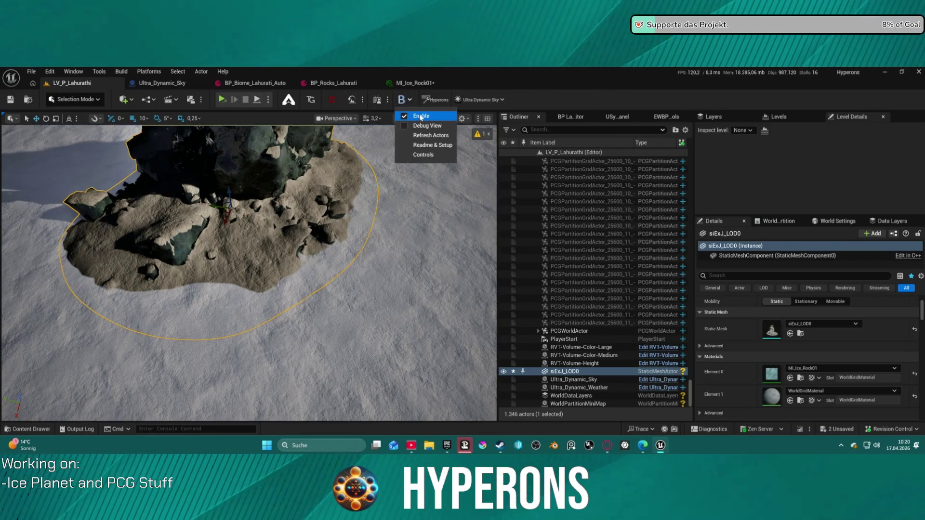
pyautogui.click(419, 115)
pyautogui.click(399, 101)
pyautogui.click(414, 115)
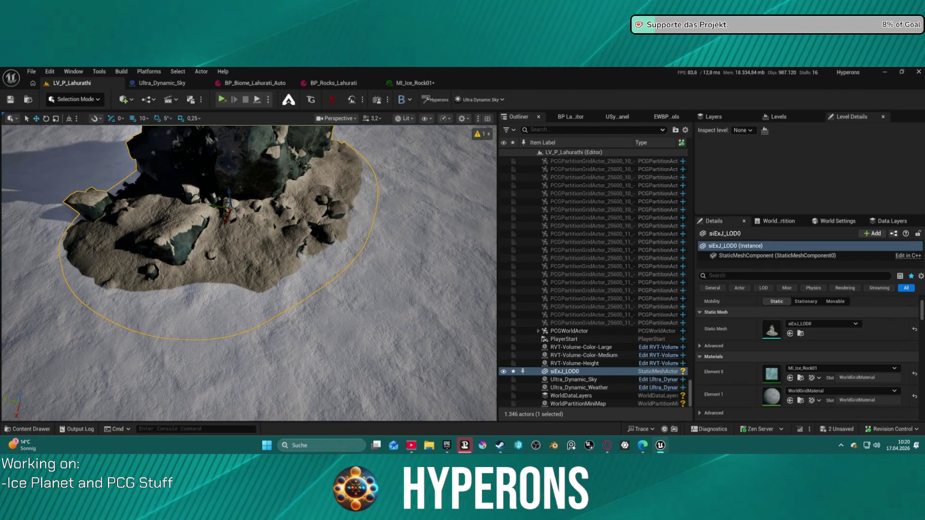
pyautogui.click(414, 83)
pyautogui.click(562, 209)
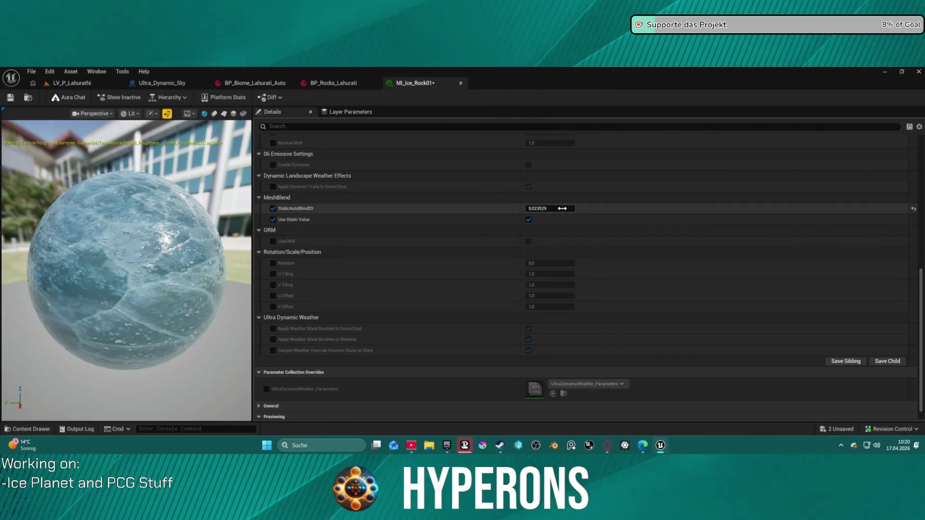
pyautogui.write('1')
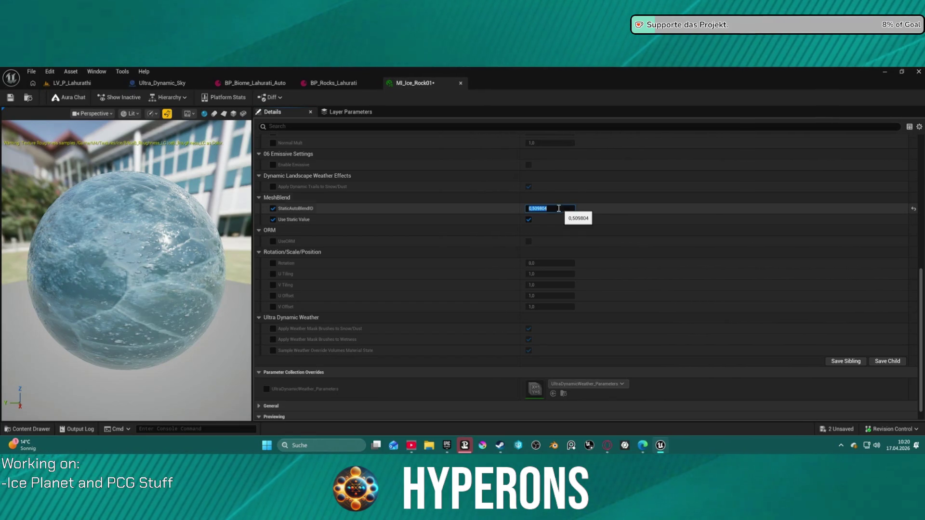
pyautogui.click(71, 83)
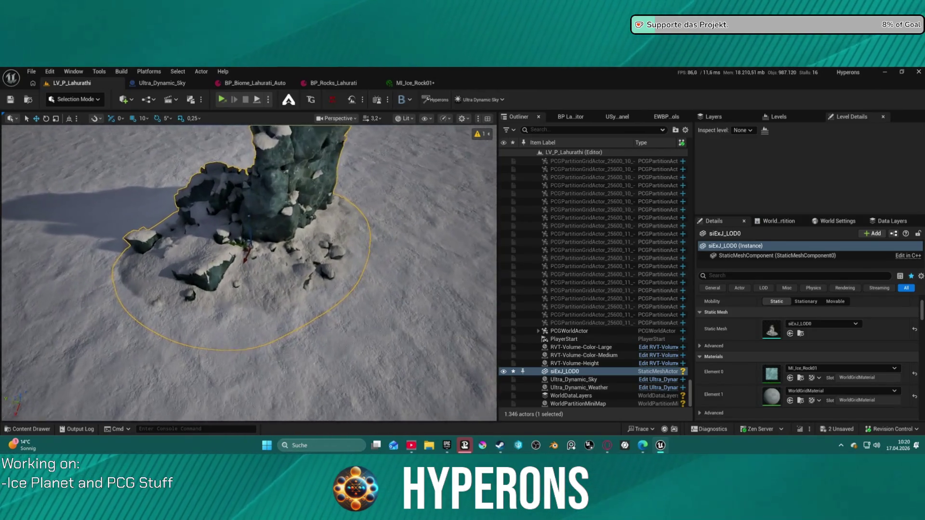
# Step: Re-run MeshBlend, delete and restore the rock, then close Ultra_Dynamic_Sky for BP_Biome_Lahurati_Auto
pyautogui.click(401, 100)
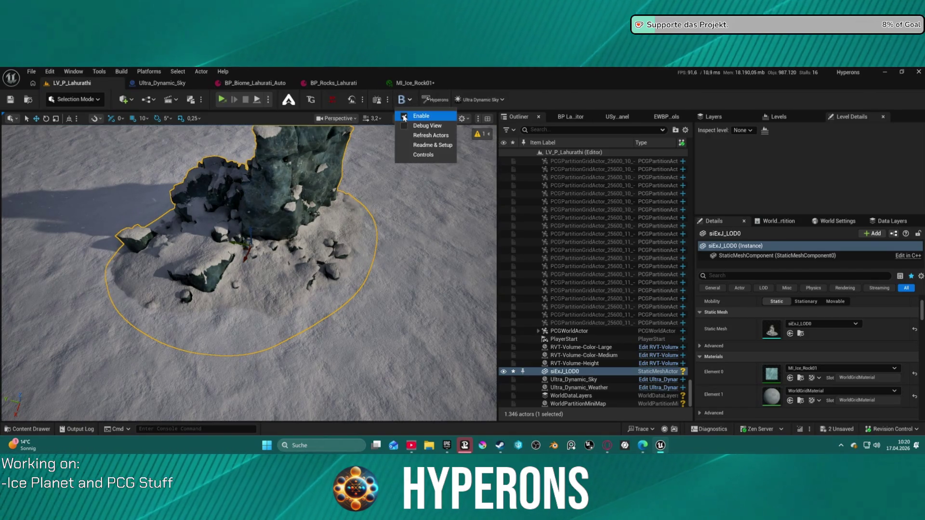
pyautogui.click(404, 117)
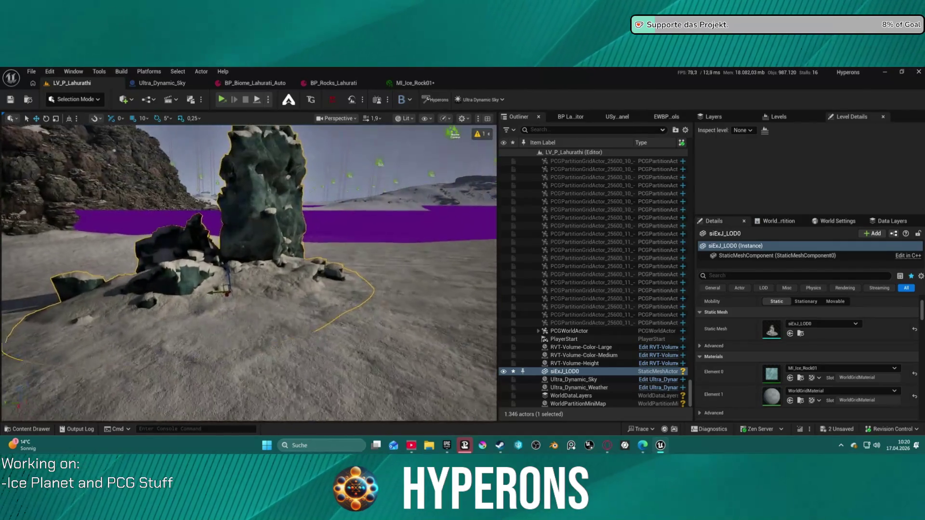
pyautogui.moveTo(248, 269)
pyautogui.mouseDown()
pyautogui.moveTo(256, 318)
pyautogui.moveTo(251, 280)
pyautogui.moveTo(231, 261)
pyautogui.mouseUp()
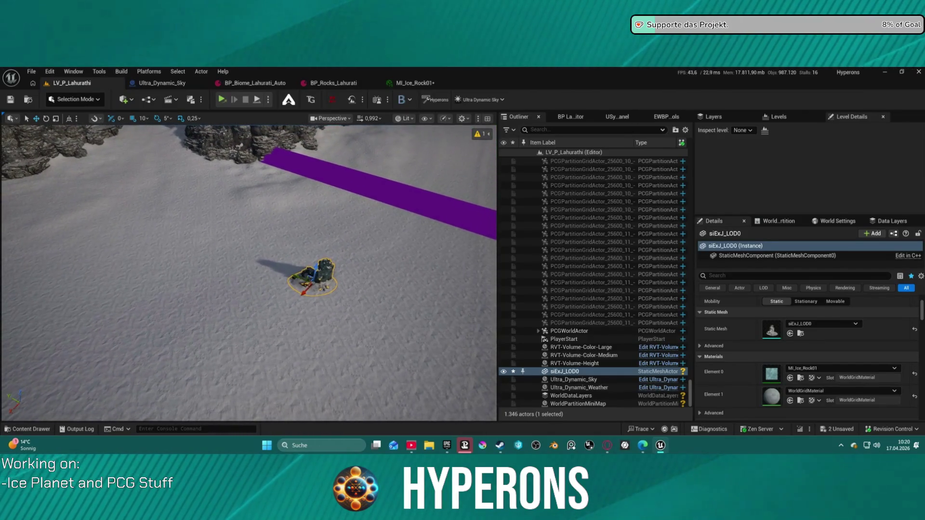
pyautogui.press('Delete')
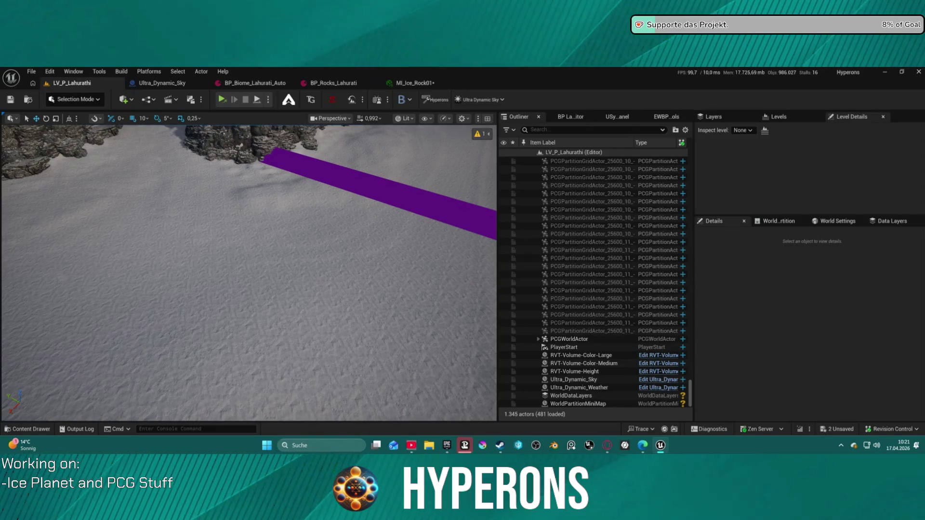
pyautogui.hotkey('ctrl', 'z')
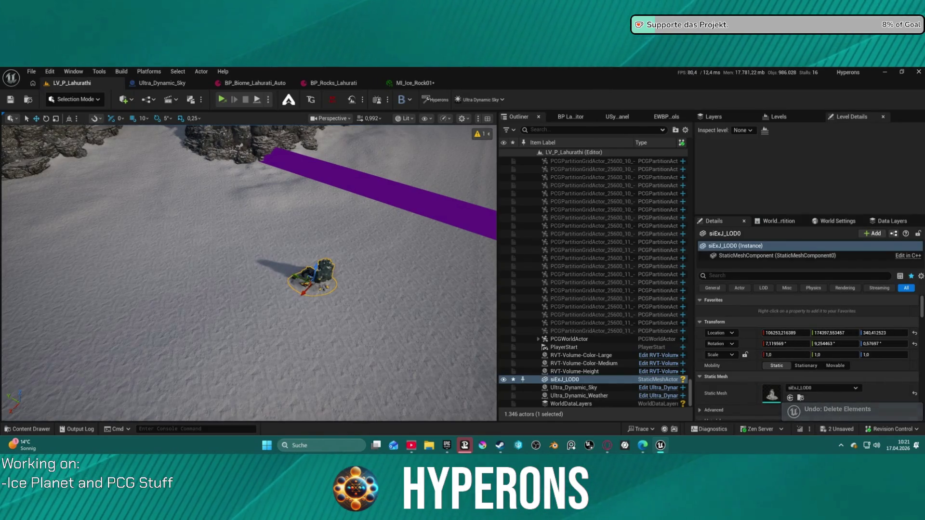
pyautogui.middleClick(175, 86)
pyautogui.click(167, 86)
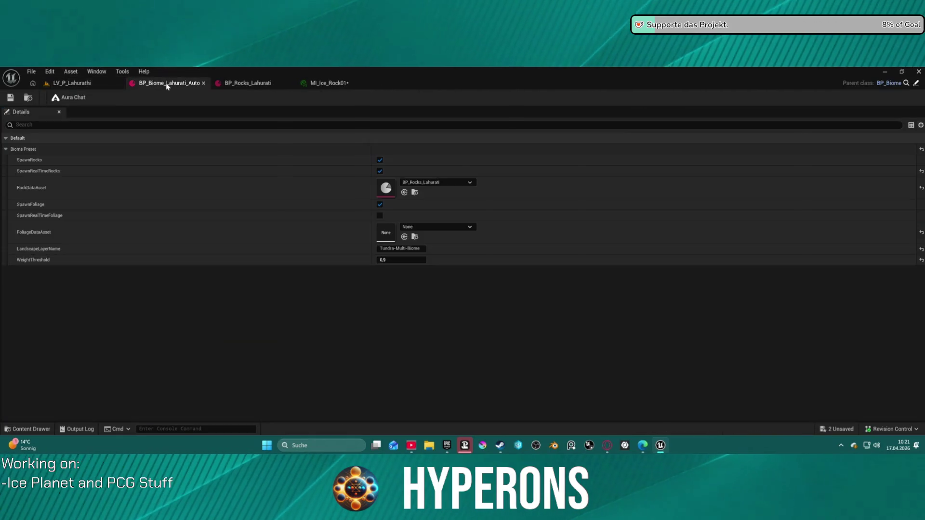
# Step: Duplicate BP_Biome_Lahurati_Auto as BP_Biome_Lahurati_Auto1 and save all assets
pyautogui.click(28, 98)
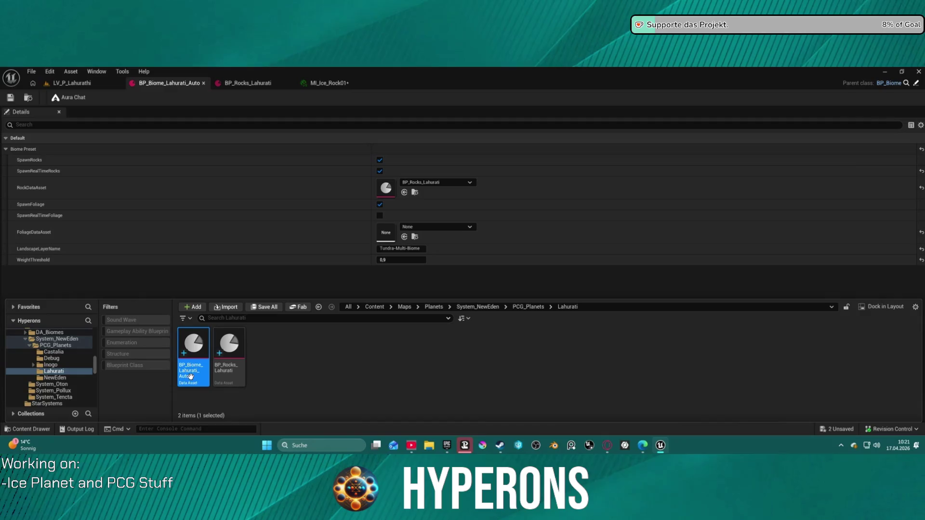
pyautogui.hotkey('ctrl', 'd')
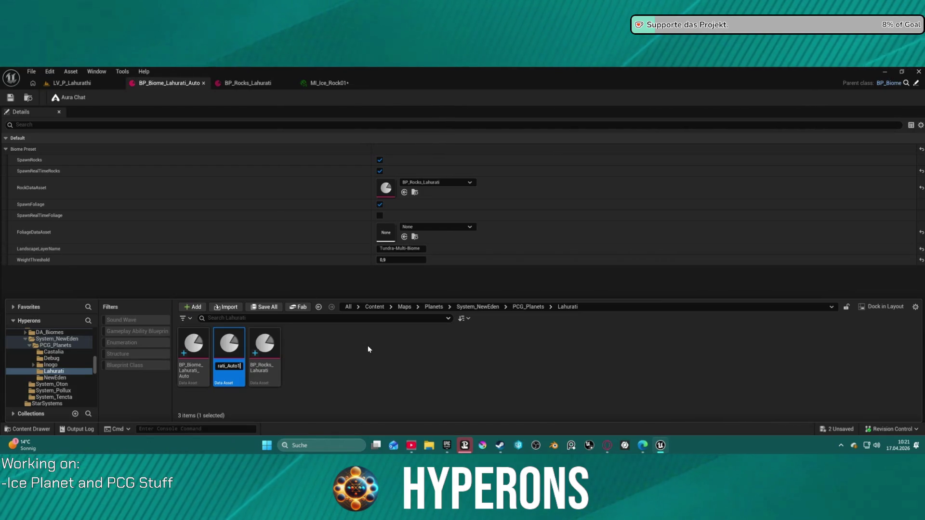
pyautogui.hotkey('ctrl', 's')
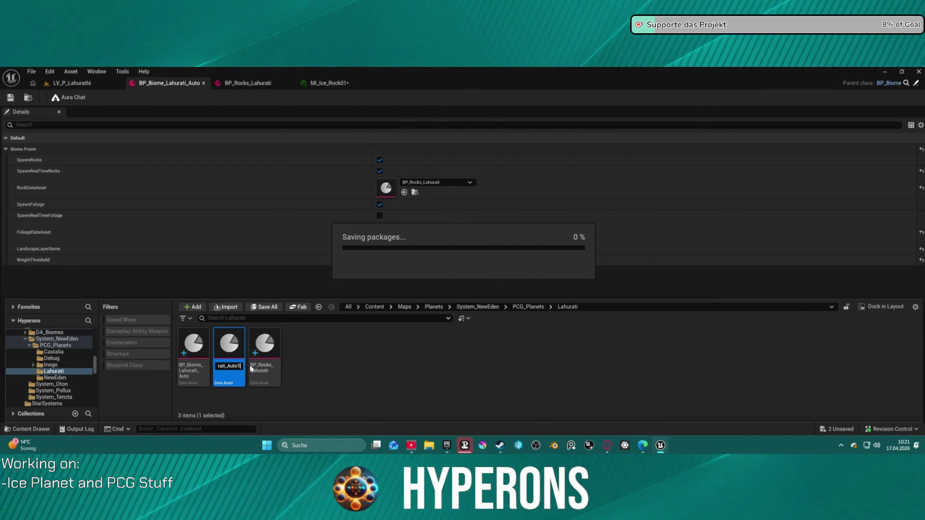
# Step: Open the original BP_Biome_Lahurati_Auto preset and close the Content Drawer
pyautogui.doubleClick(195, 350)
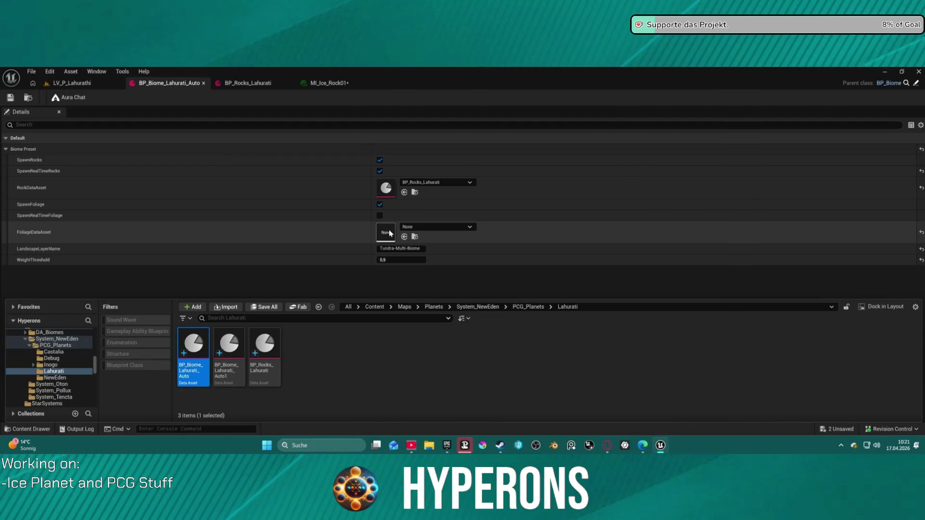
pyautogui.click(415, 237)
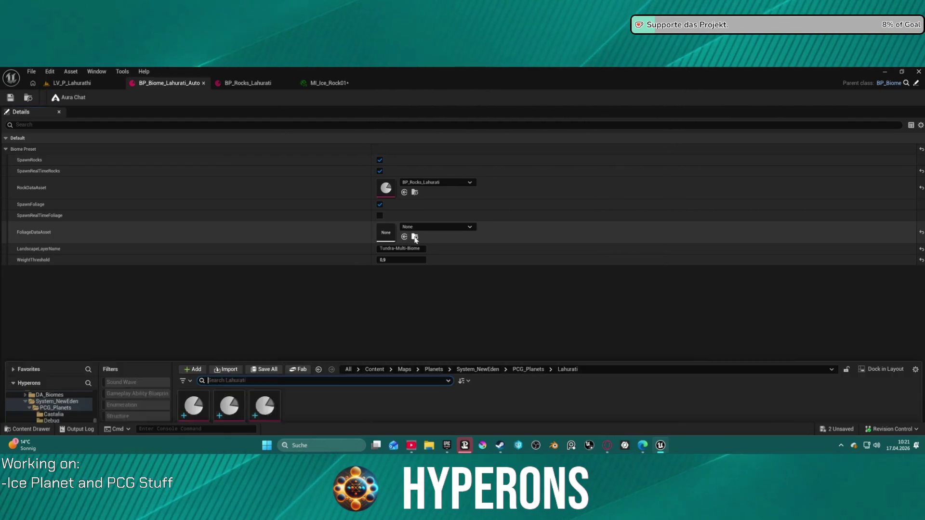
pyautogui.click(415, 238)
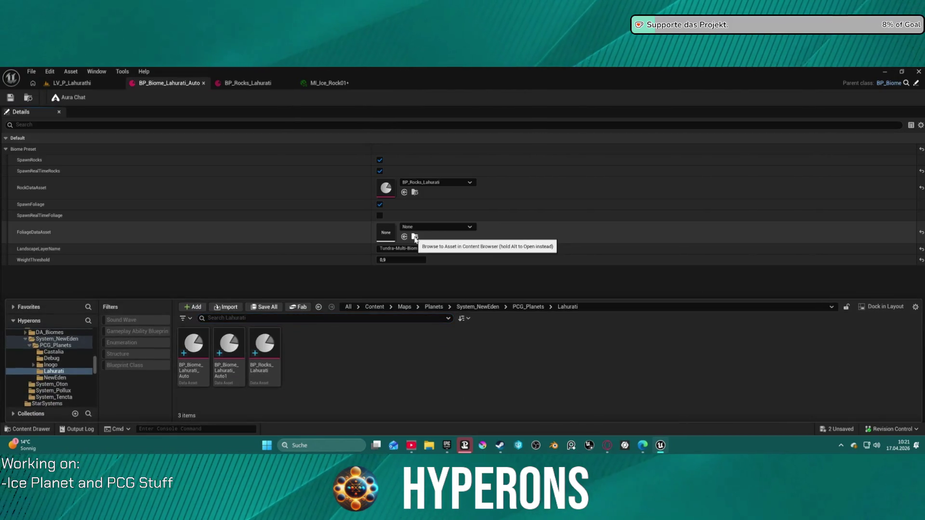
pyautogui.click(384, 193)
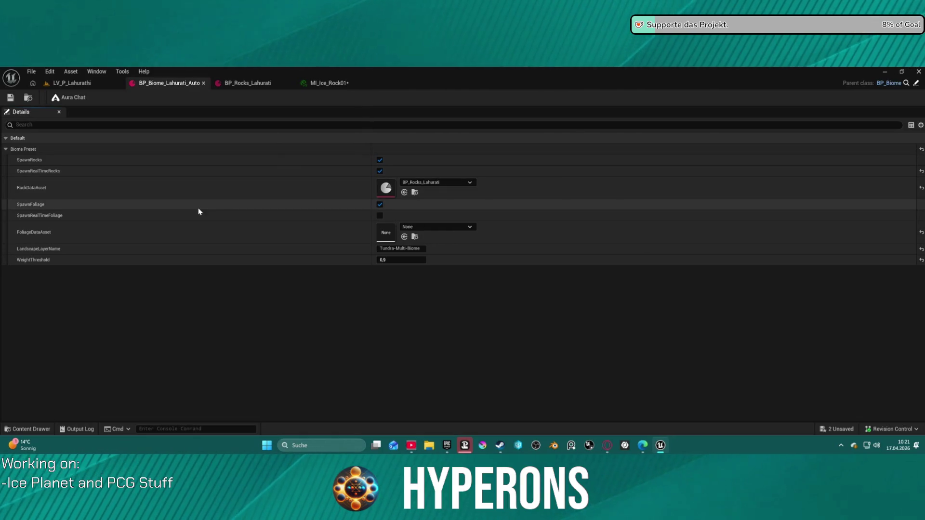
# Step: Duplicate DA_Foliage_Inogo1 from the Inogo folder and name it DA_Foliage_Lahurati
pyautogui.hotkey('ctrl', 'space')
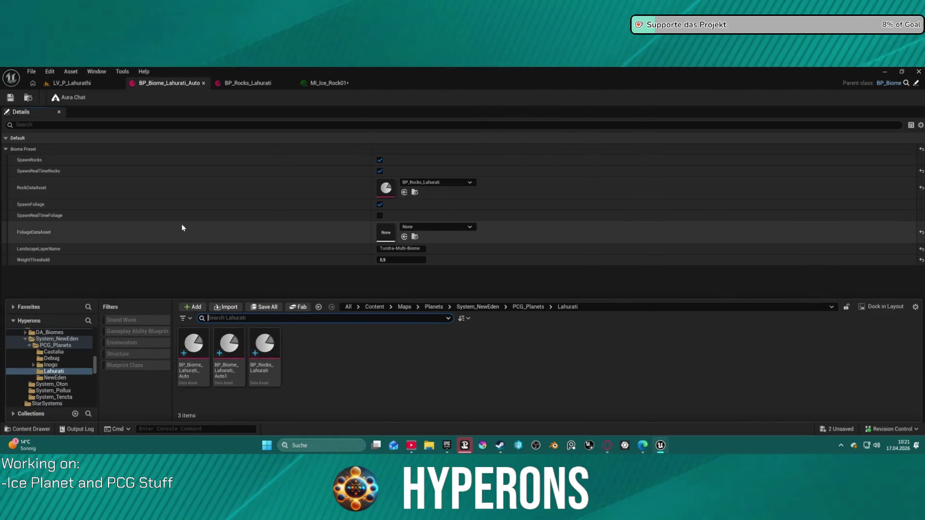
pyautogui.click(61, 354)
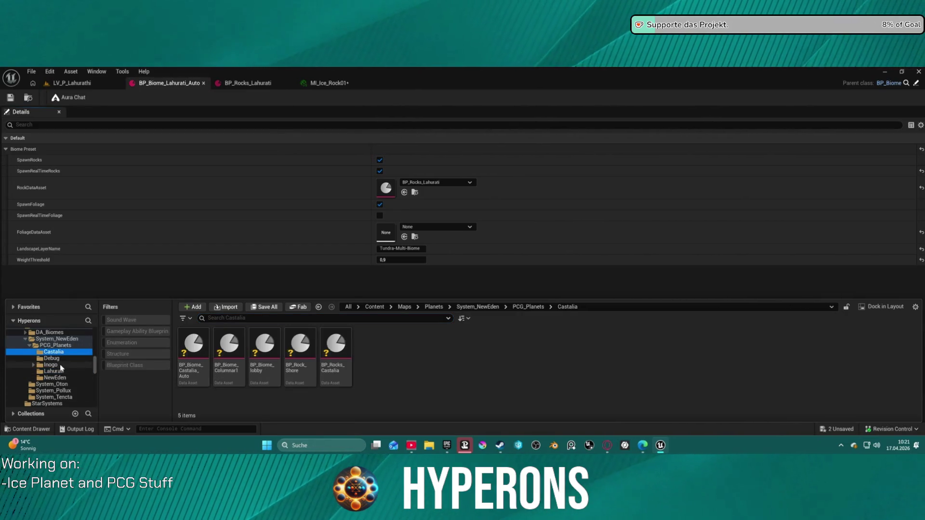
pyautogui.click(54, 365)
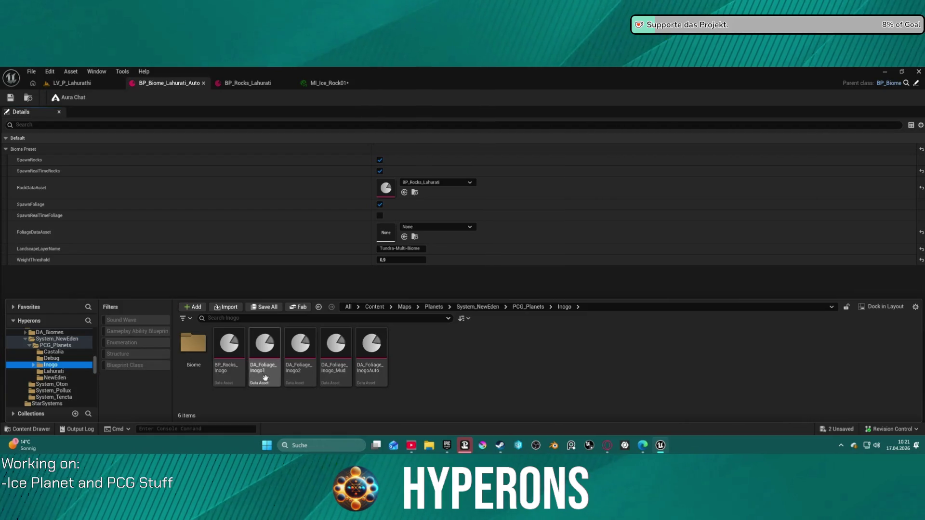
pyautogui.click(265, 350)
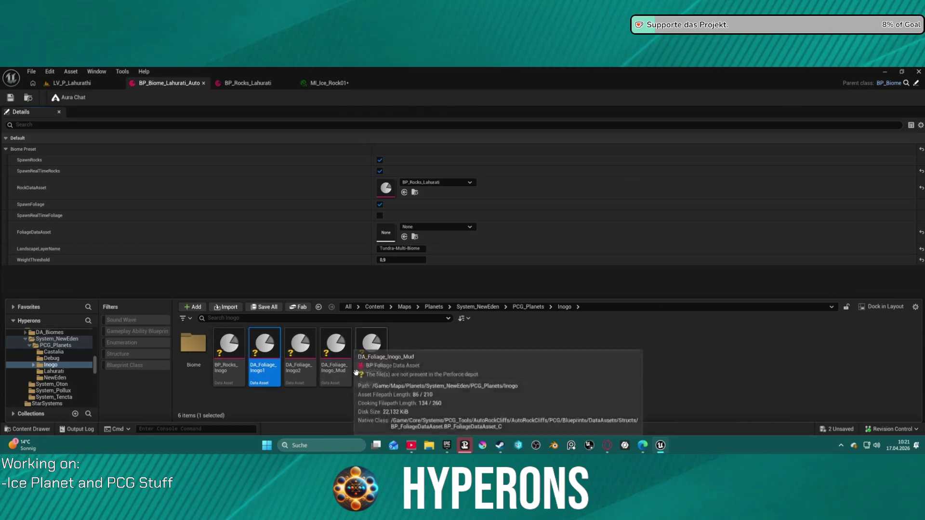
pyautogui.hotkey('ctrl', 'd')
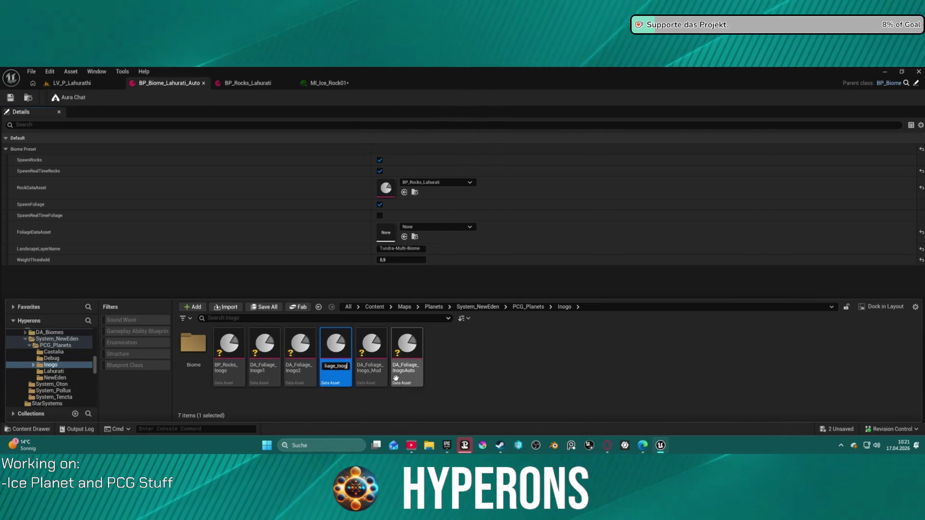
pyautogui.write('e_Lahurati')
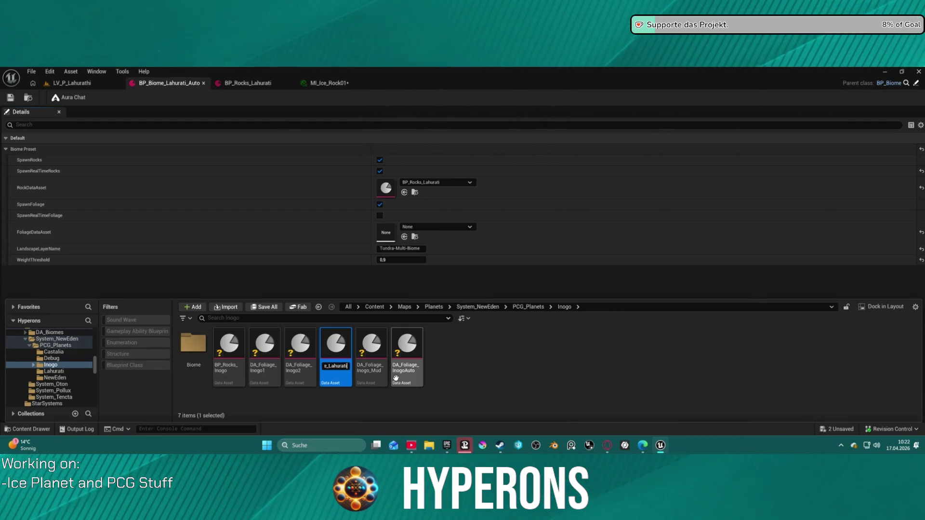
pyautogui.press('Return')
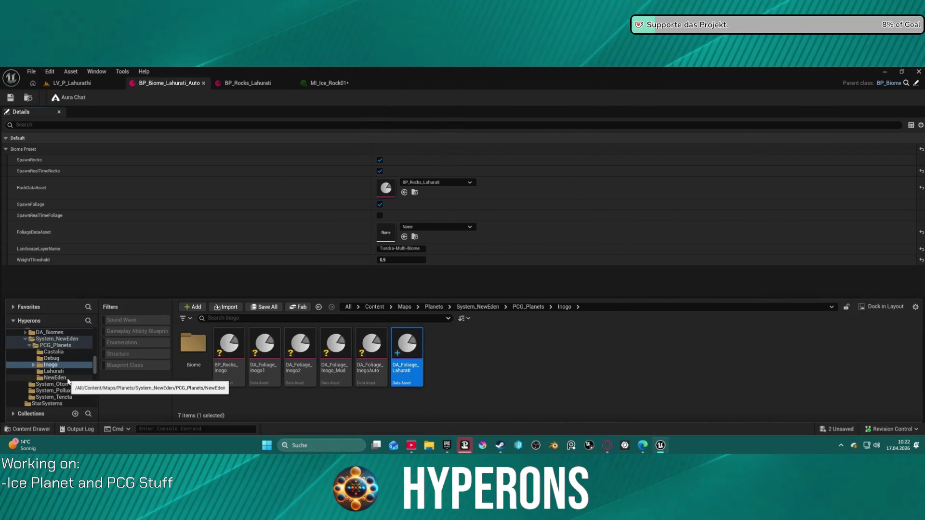
# Step: Move DA_Foliage_Lahurati into the Lahurati folder
pyautogui.moveTo(407, 349); pyautogui.dragTo(59, 373)
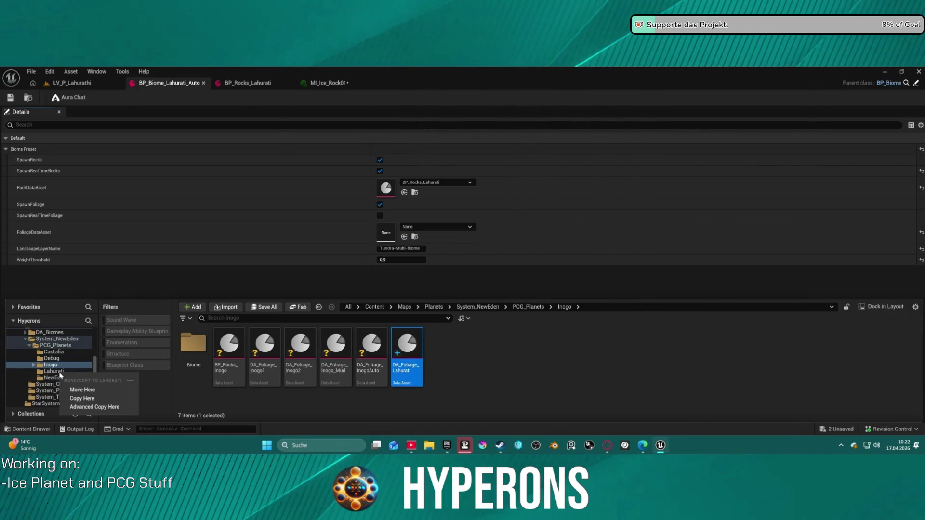
pyautogui.click(82, 391)
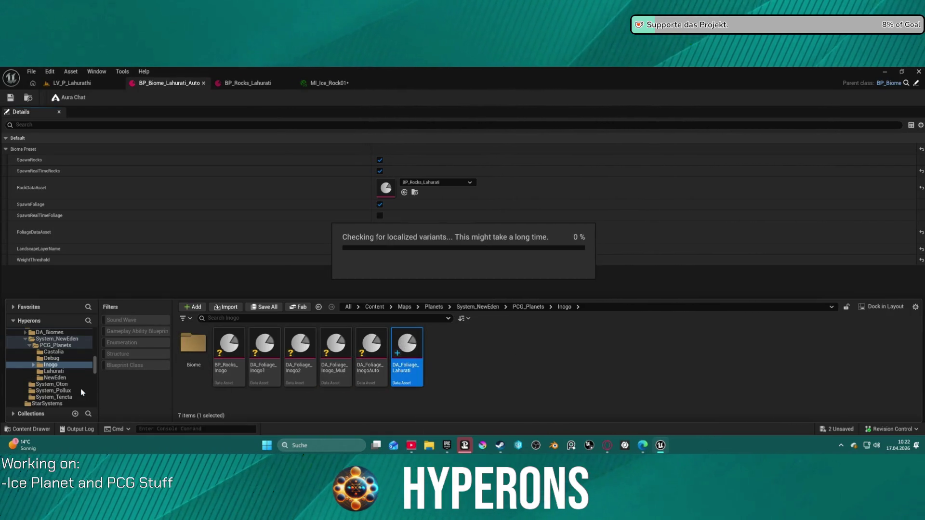
pyautogui.click(59, 373)
pyautogui.moveTo(192, 351)
pyautogui.mouseDown()
pyautogui.moveTo(267, 348)
pyautogui.moveTo(304, 374)
pyautogui.moveTo(231, 373)
pyautogui.moveTo(208, 362)
pyautogui.mouseUp()
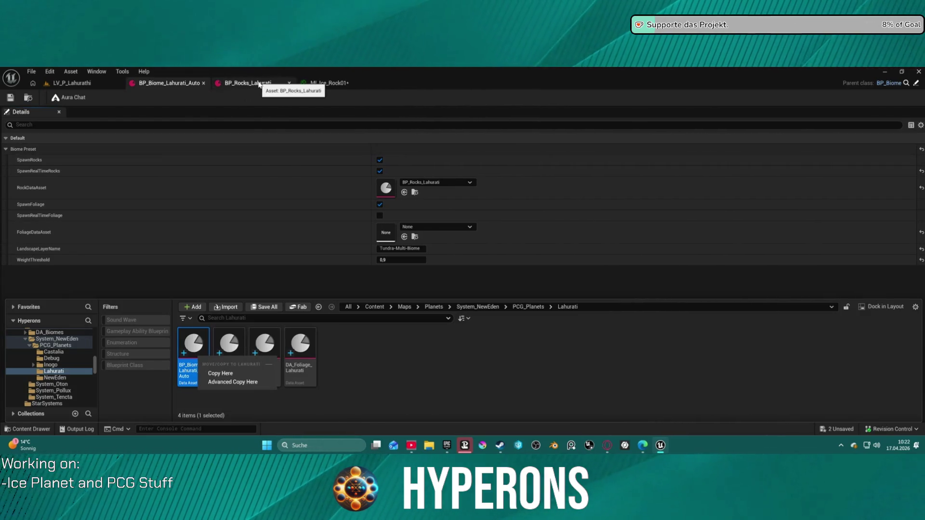
# Step: Assign DA_Foliage_Lahurati as the biome preset's FoliageDataAsset and save it
pyautogui.click(260, 84)
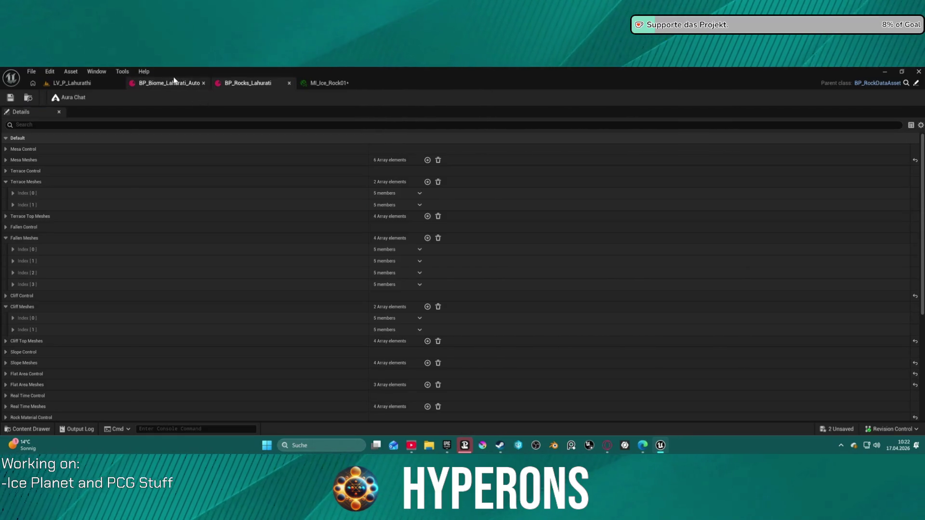
pyautogui.click(174, 82)
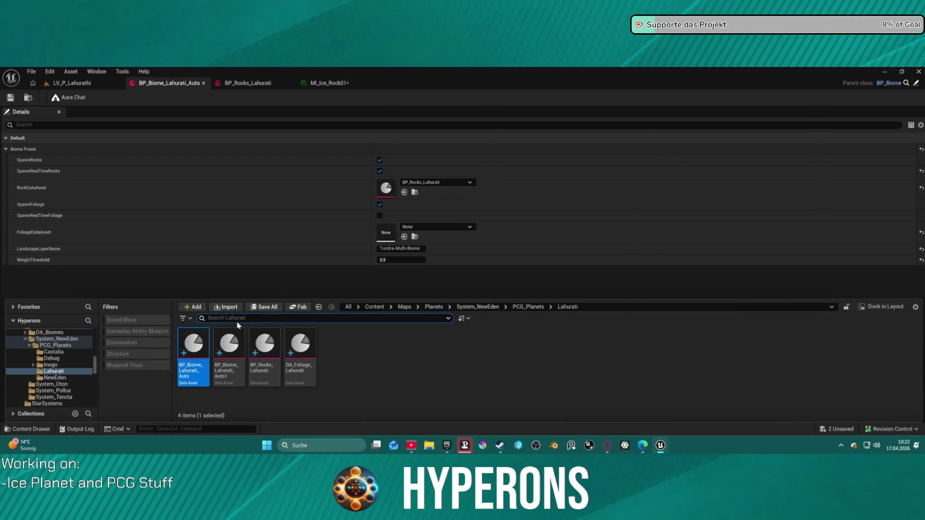
pyautogui.click(405, 238)
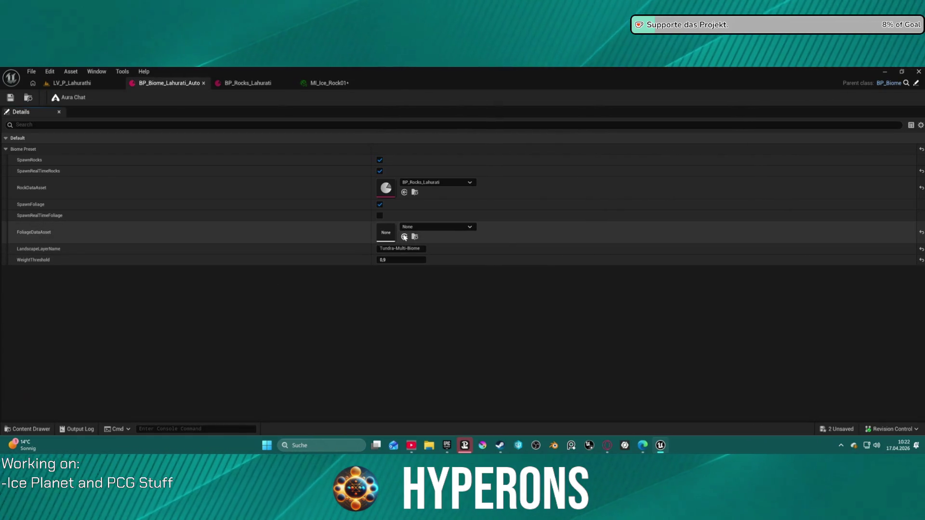
pyautogui.hotkey('ctrl', 'space')
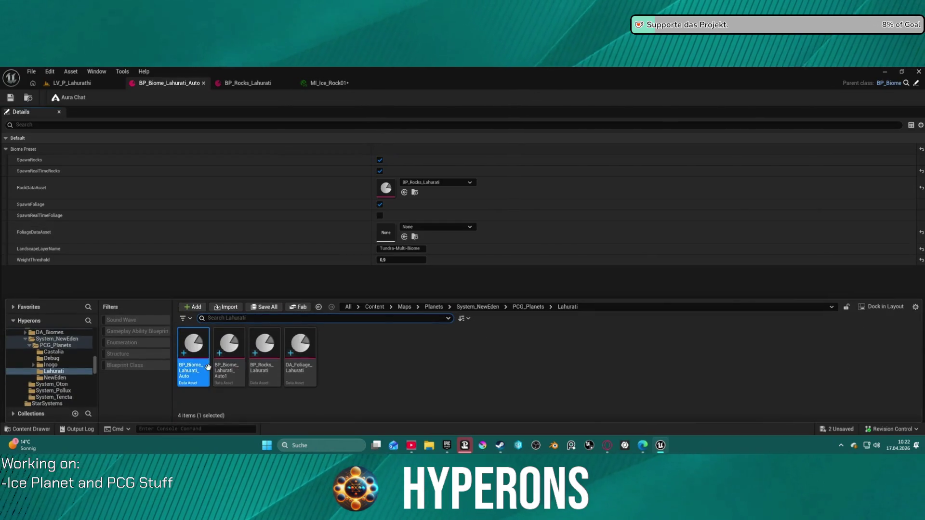
pyautogui.moveTo(309, 352)
pyautogui.mouseDown()
pyautogui.moveTo(352, 327)
pyautogui.moveTo(386, 233)
pyautogui.mouseUp()
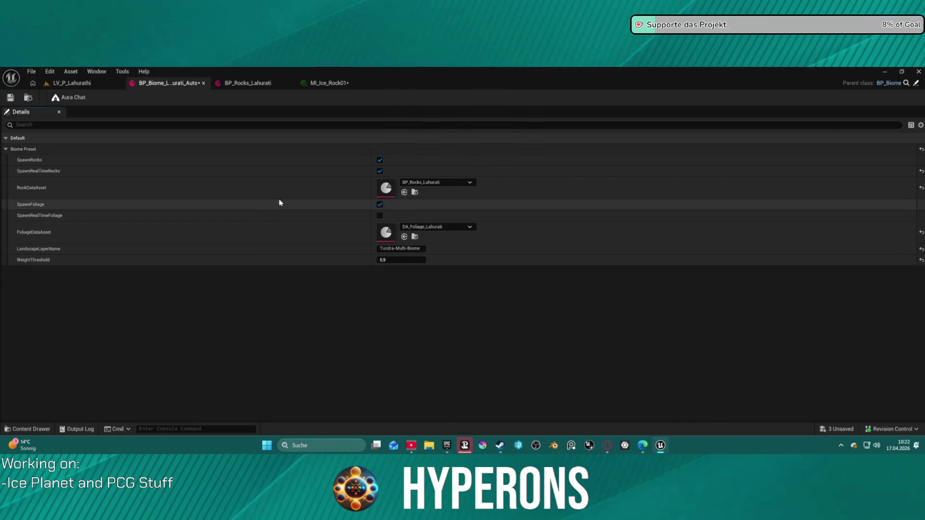
pyautogui.click(16, 99)
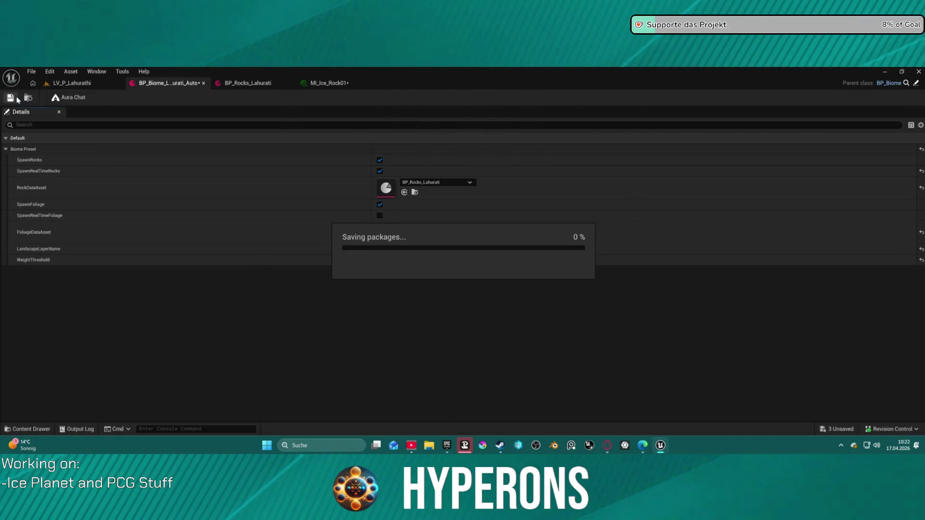
pyautogui.click(73, 84)
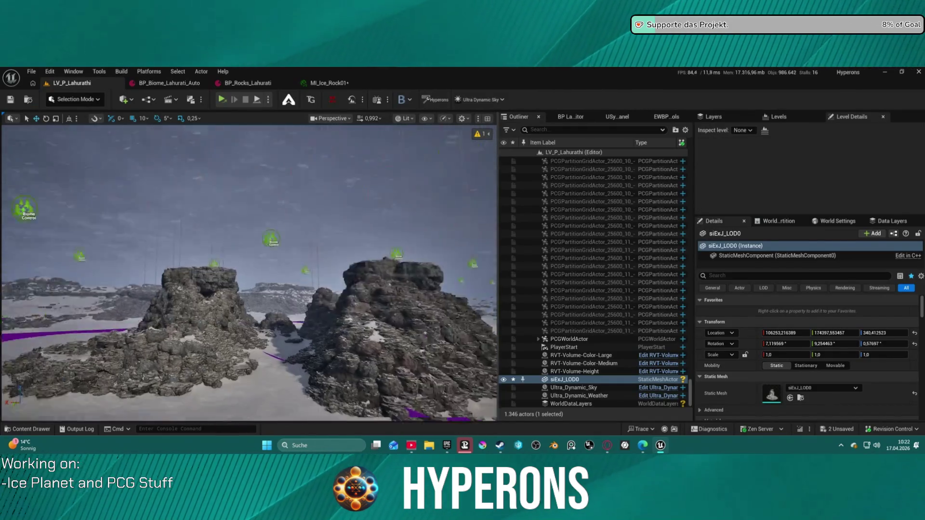
# Step: Select a BP_PCG_Biome actor and generate its biome content, growing glowing foliage trees
pyautogui.scroll(-5, 249, 273)
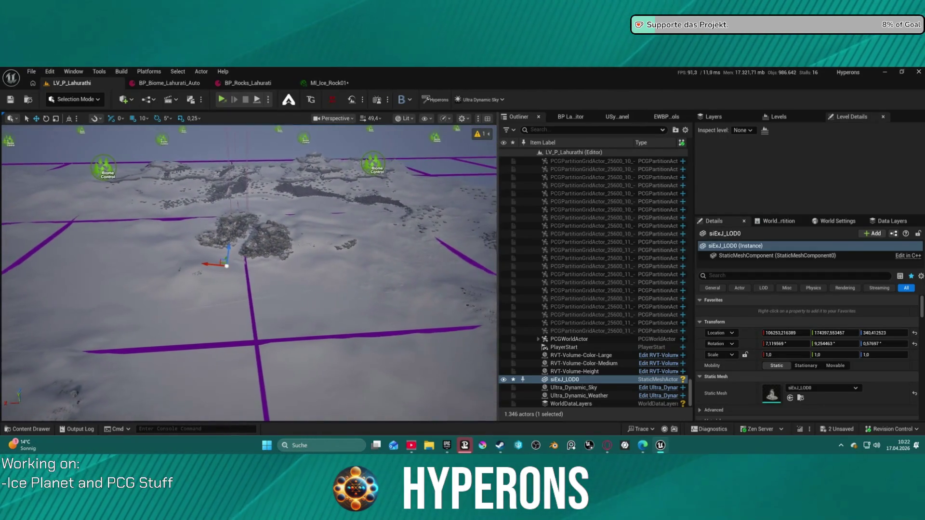
pyautogui.click(217, 345)
pyautogui.press('f')
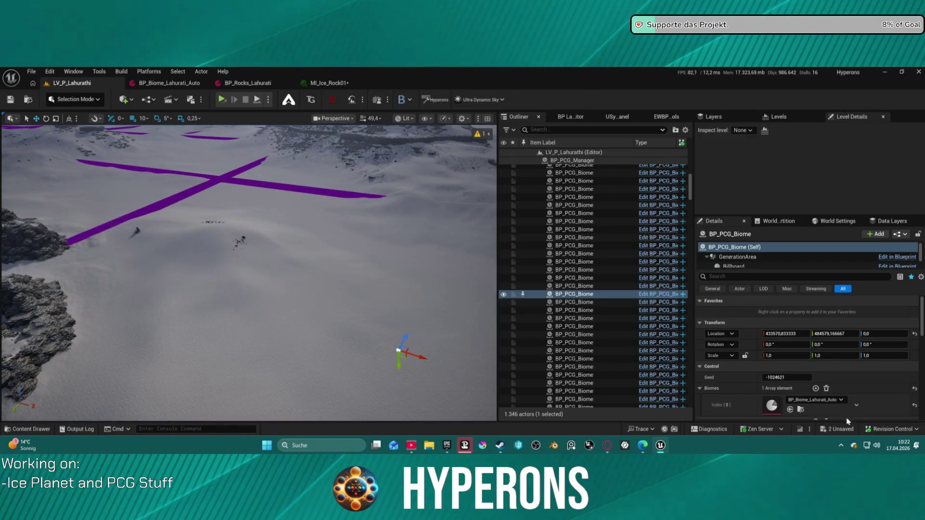
pyautogui.scroll(-10, 824, 378)
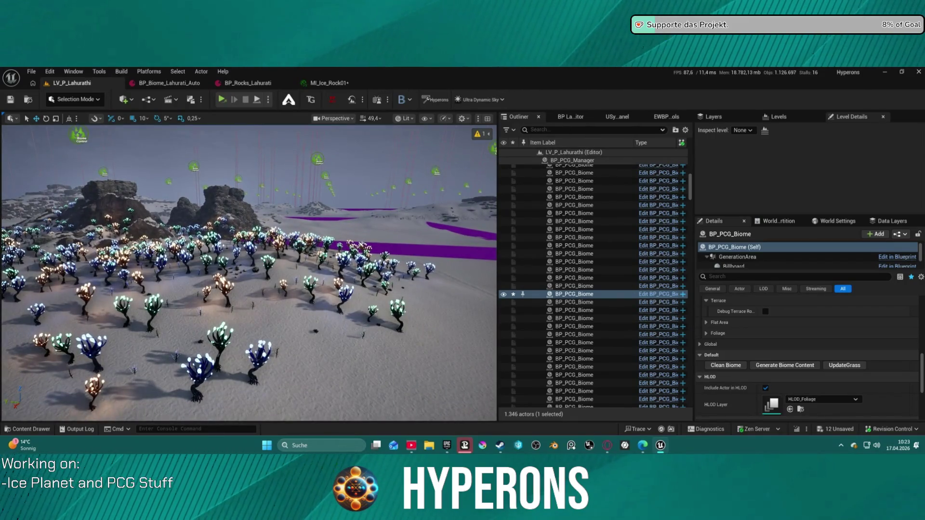
pyautogui.click(255, 83)
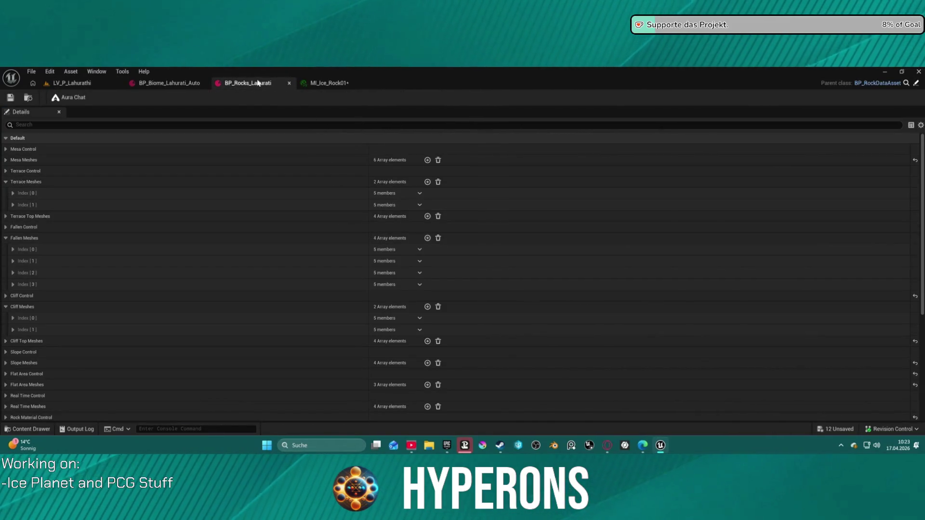
# Step: Open DA_Foliage_Lahurati in its own window beside the level viewport
pyautogui.hotkey('ctrl', 'space')
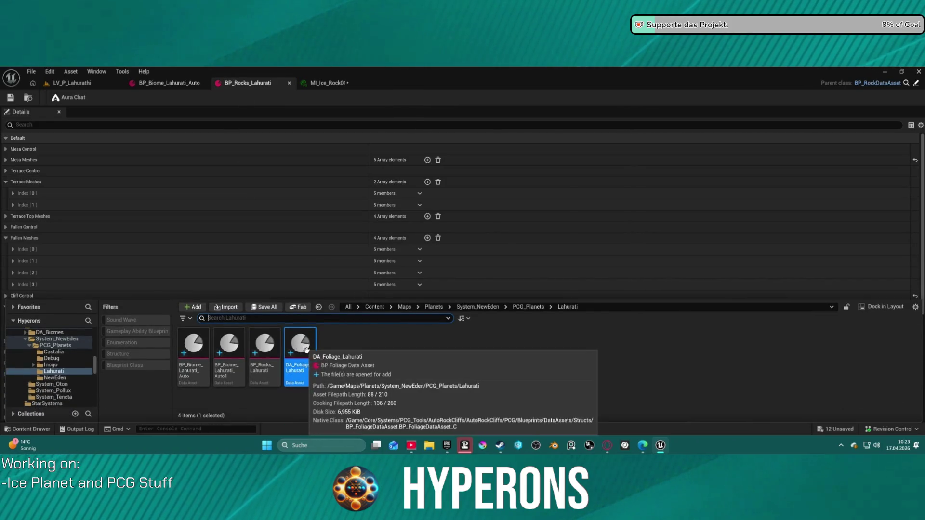
pyautogui.doubleClick(307, 350)
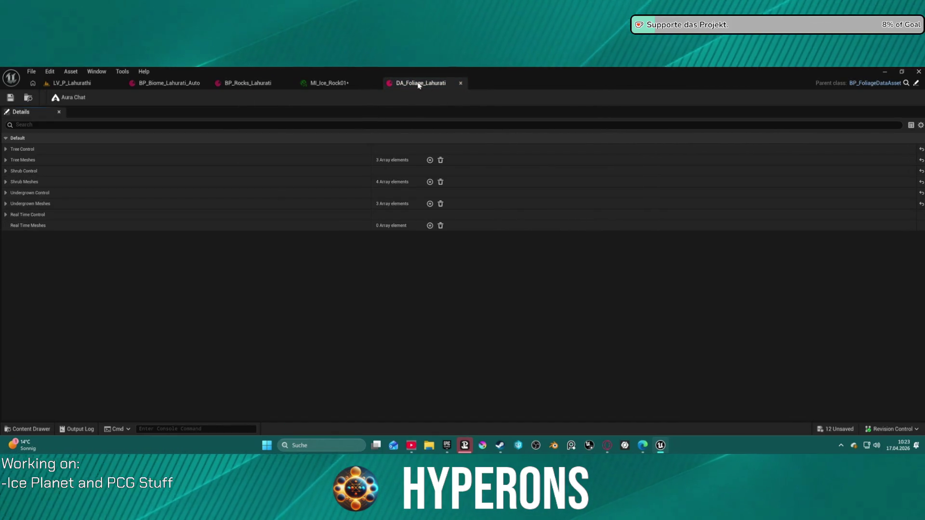
pyautogui.moveTo(584, 93); pyautogui.dragTo(554, 208)
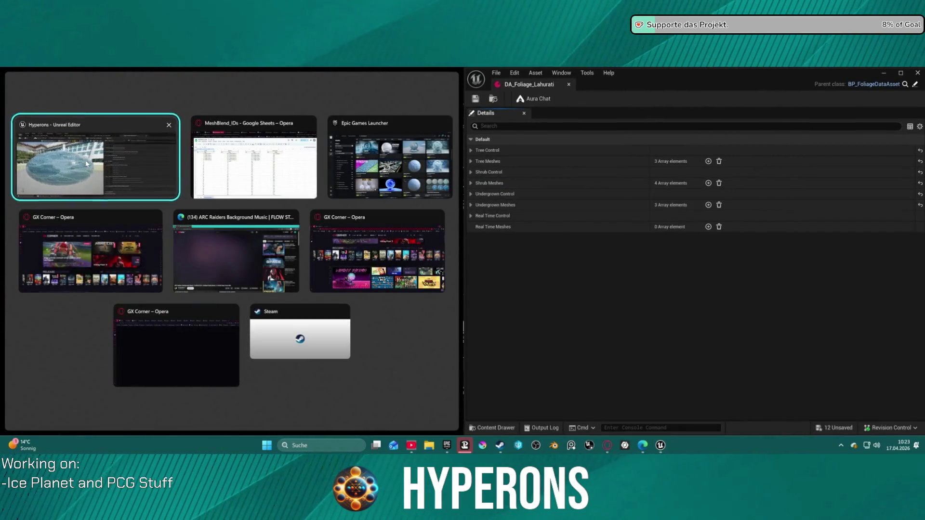
pyautogui.click(86, 161)
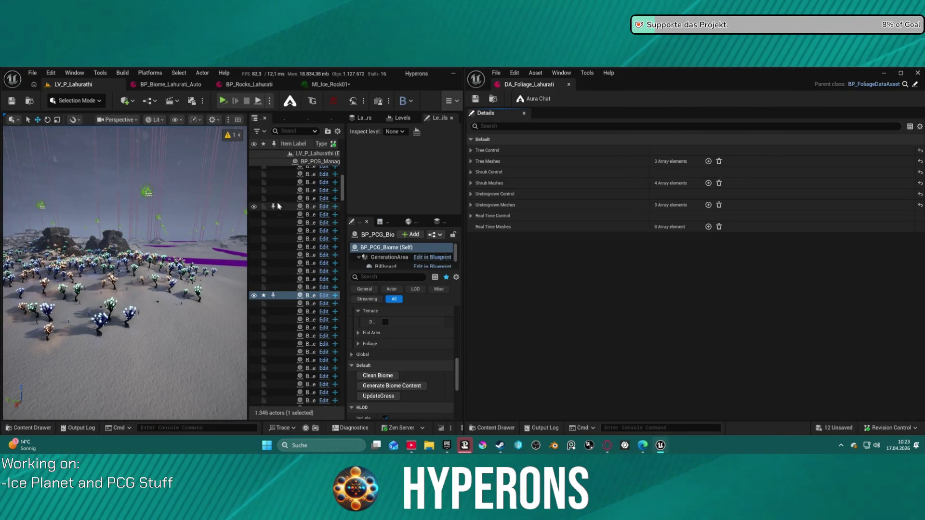
pyautogui.moveTo(196, 200)
pyautogui.mouseDown()
pyautogui.moveTo(179, 174)
pyautogui.moveTo(176, 185)
pyautogui.mouseUp()
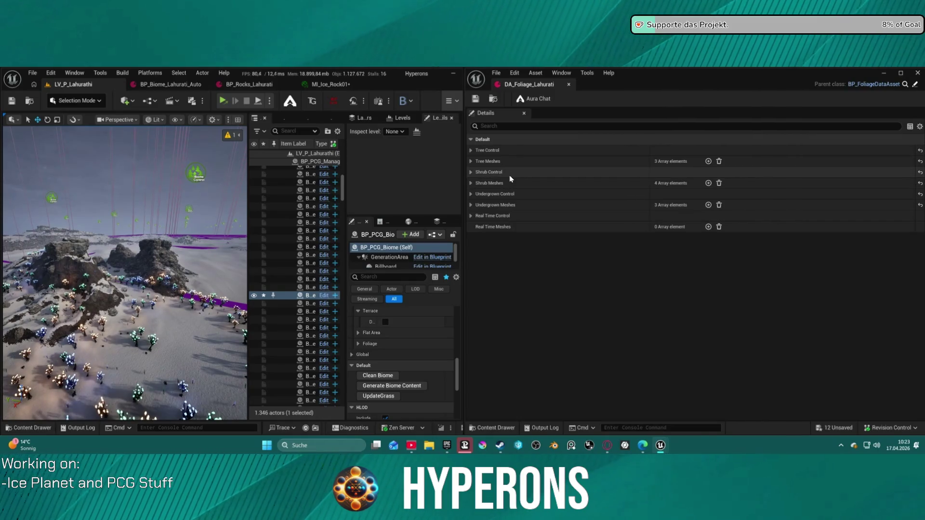
# Step: Clear all Undergrown Meshes and Shrub Meshes entries
pyautogui.click(471, 205)
pyautogui.click(471, 194)
pyautogui.click(470, 194)
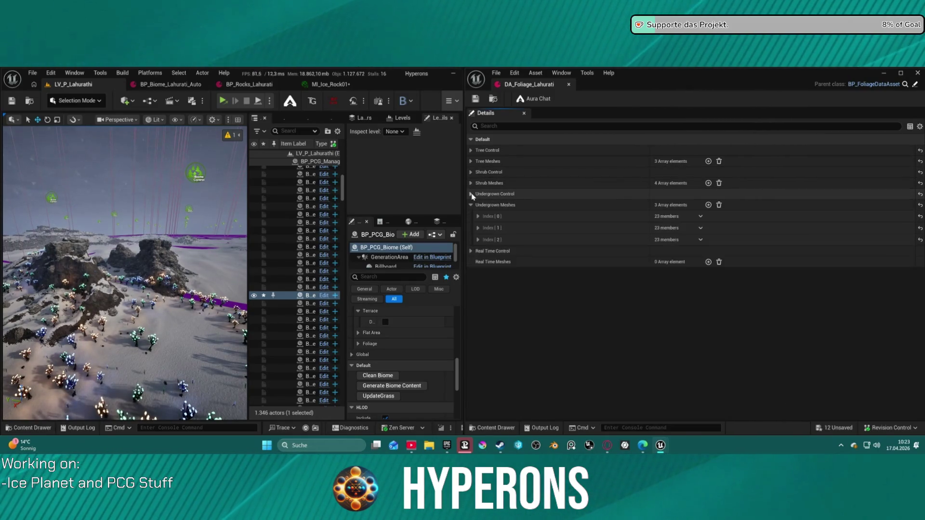
pyautogui.click(719, 206)
pyautogui.click(719, 183)
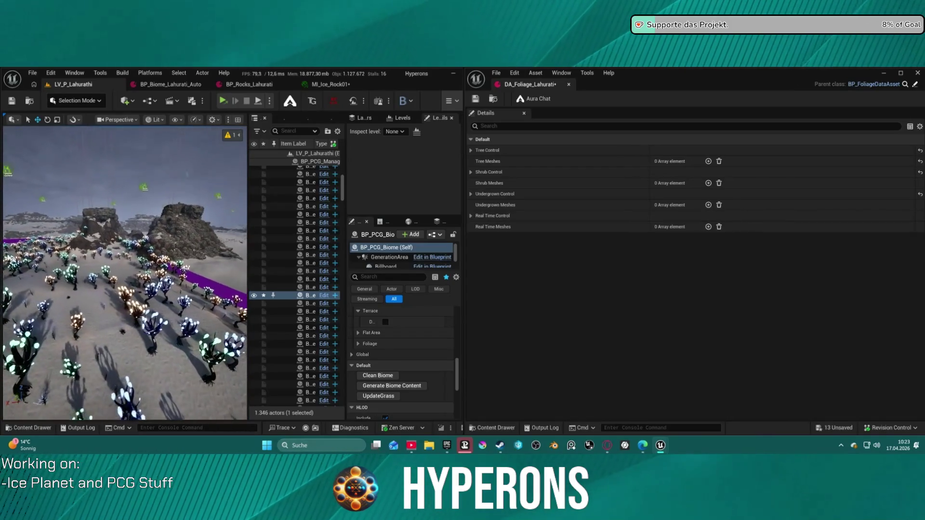
# Step: Trim the Tree Meshes array down to a single entry
pyautogui.click(122, 315)
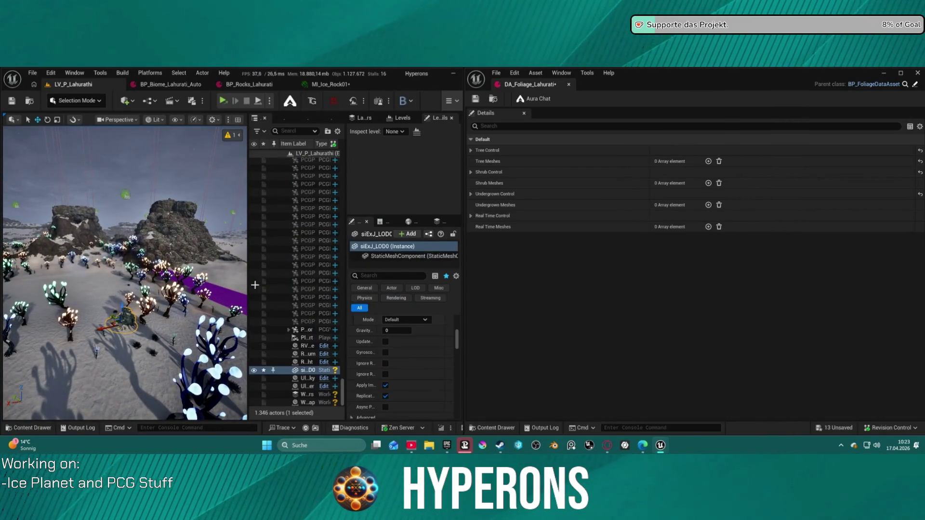
pyautogui.click(708, 160)
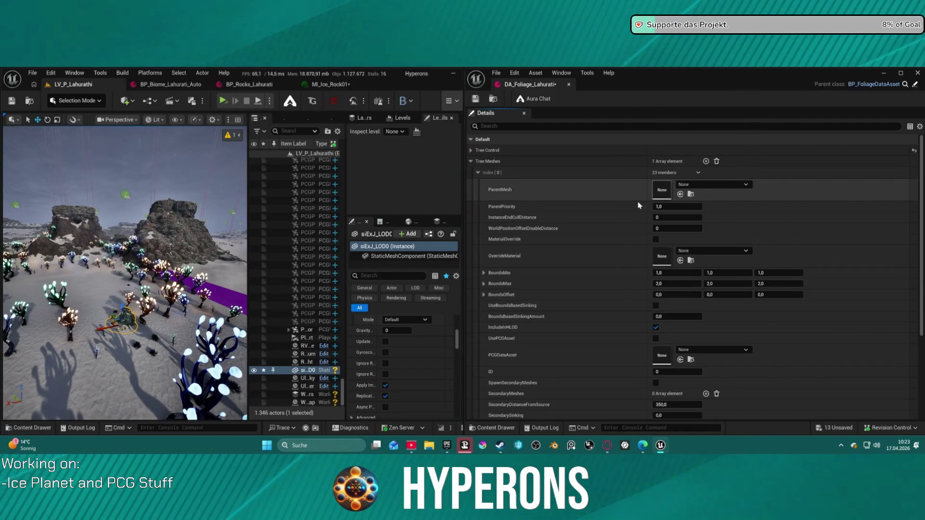
pyautogui.hotkey('ctrl', 'z')
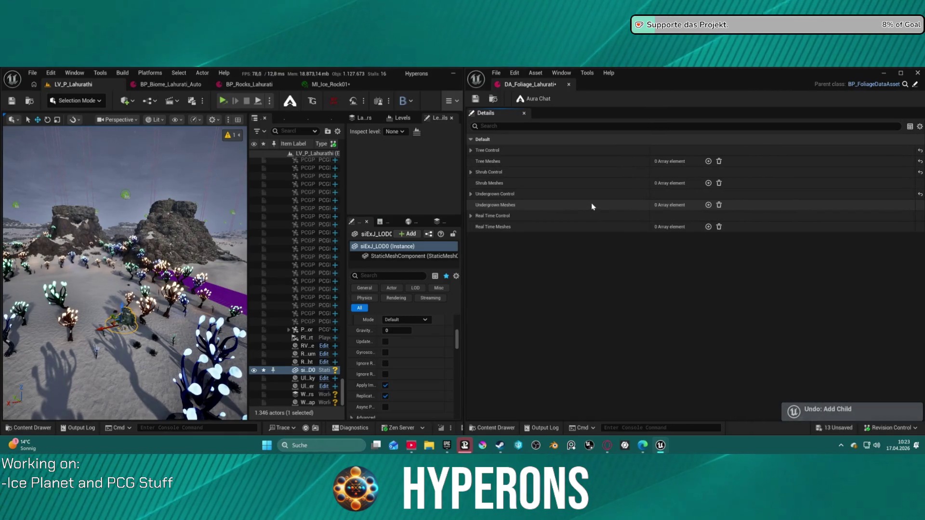
pyautogui.hotkey('ctrl', 'z')
pyautogui.hotkey('ctrl', 'z')
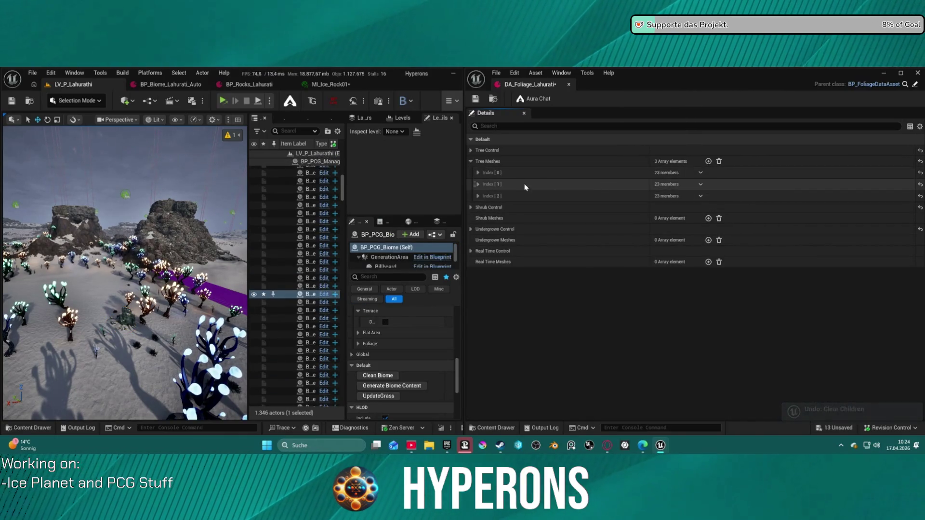
pyautogui.click(700, 184)
pyautogui.click(712, 206)
pyautogui.click(701, 184)
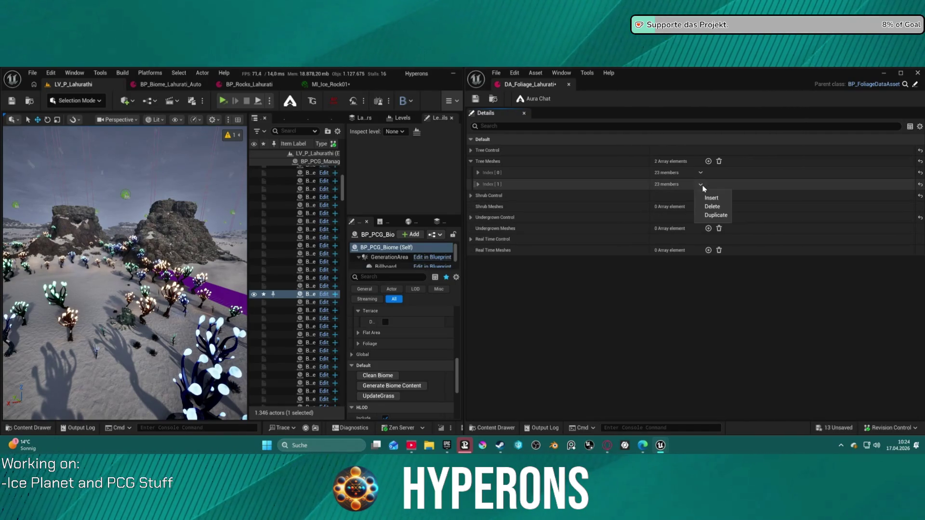
pyautogui.click(713, 206)
# Step: Set Tree Meshes Index[0]'s ParentMesh to siExJ_LOD0, replacing SM_AlienHandTreeBlue
pyautogui.click(479, 173)
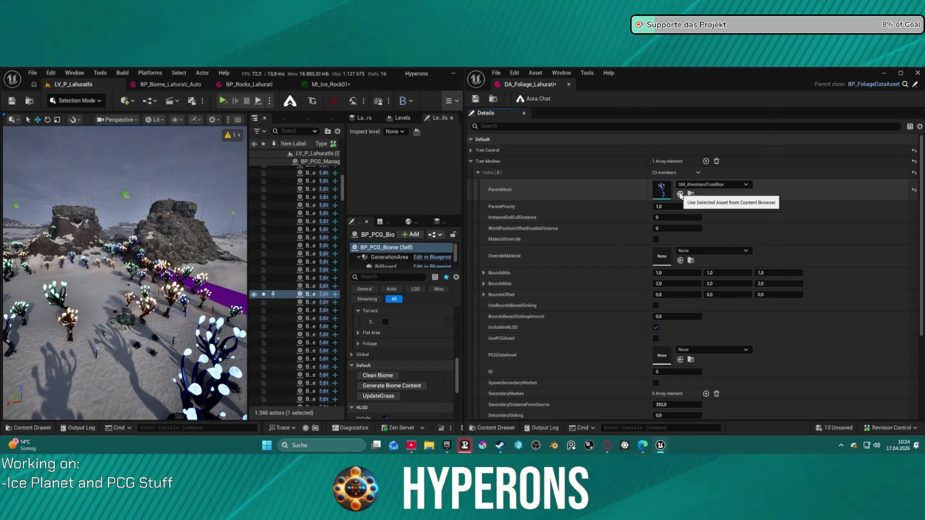
pyautogui.click(129, 318)
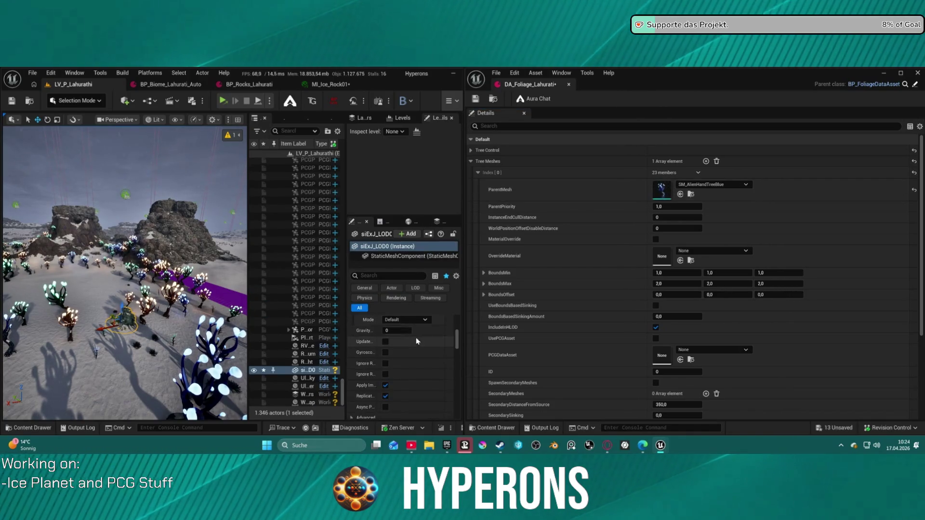
pyautogui.scroll(10, 418, 341)
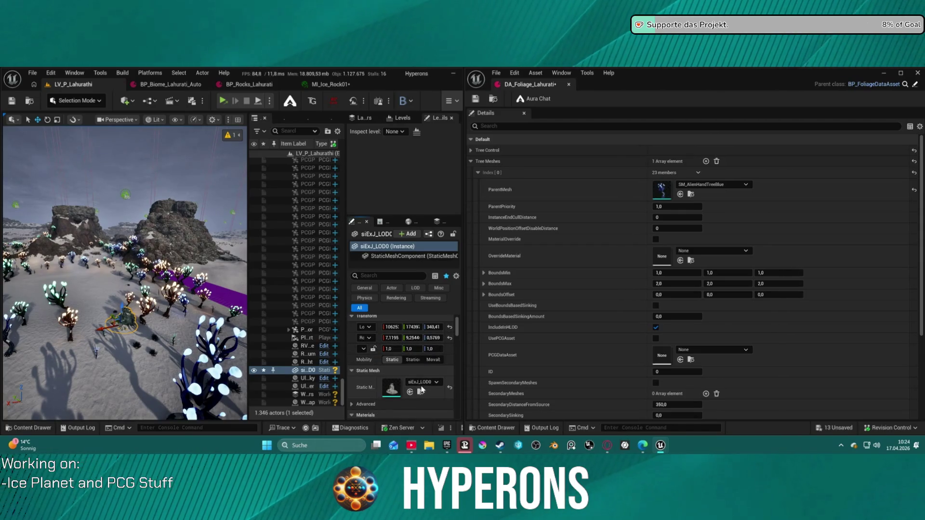
pyautogui.click(422, 393)
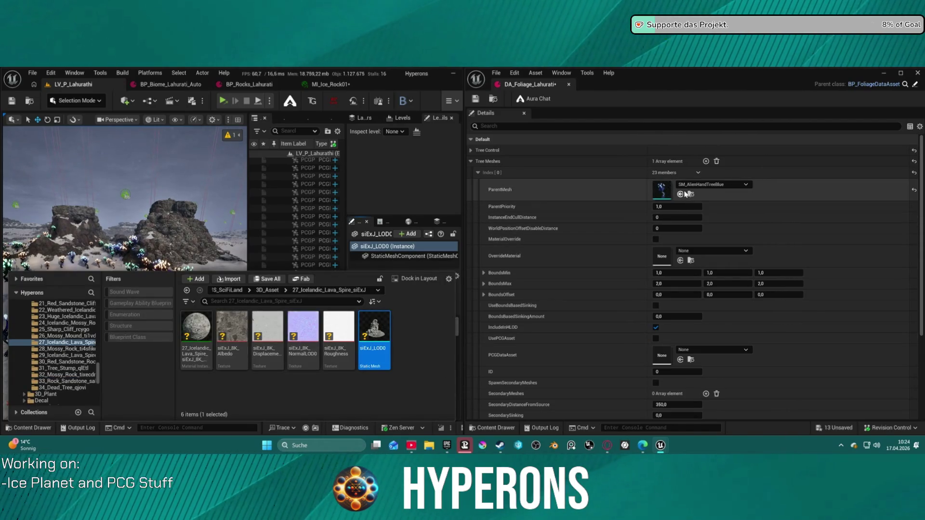
pyautogui.click(681, 195)
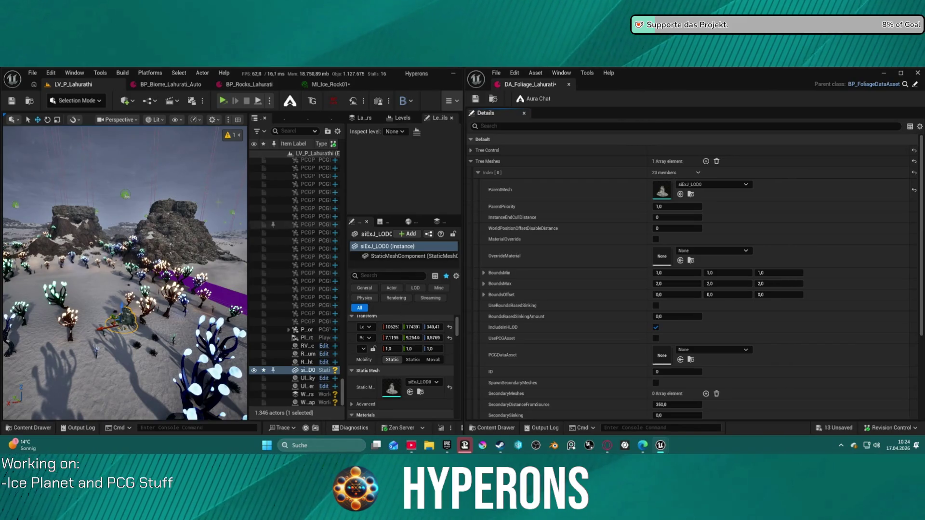
pyautogui.moveTo(152, 276); pyautogui.dragTo(147, 232)
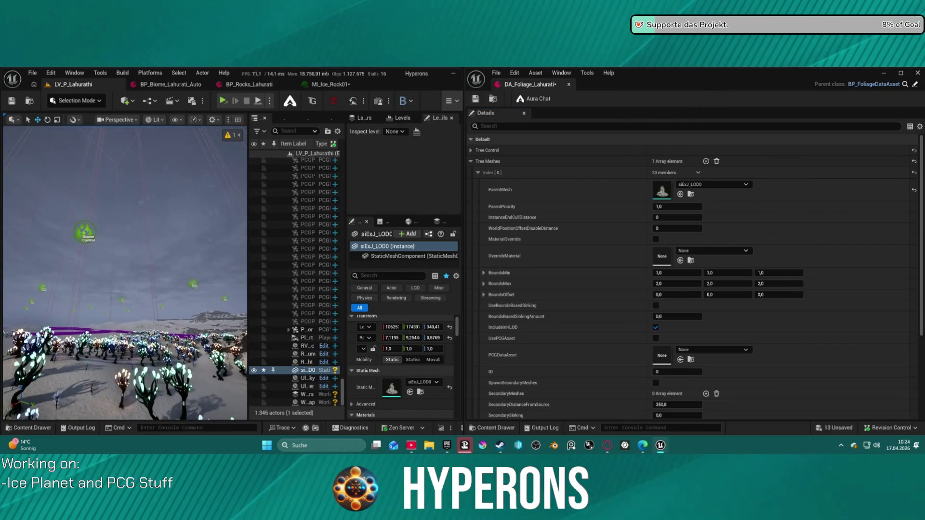
# Step: Select the BP_PCG_Biome actor and run Clean Biome to remove its generated trees
pyautogui.click(85, 233)
pyautogui.scroll(-5, 410, 376)
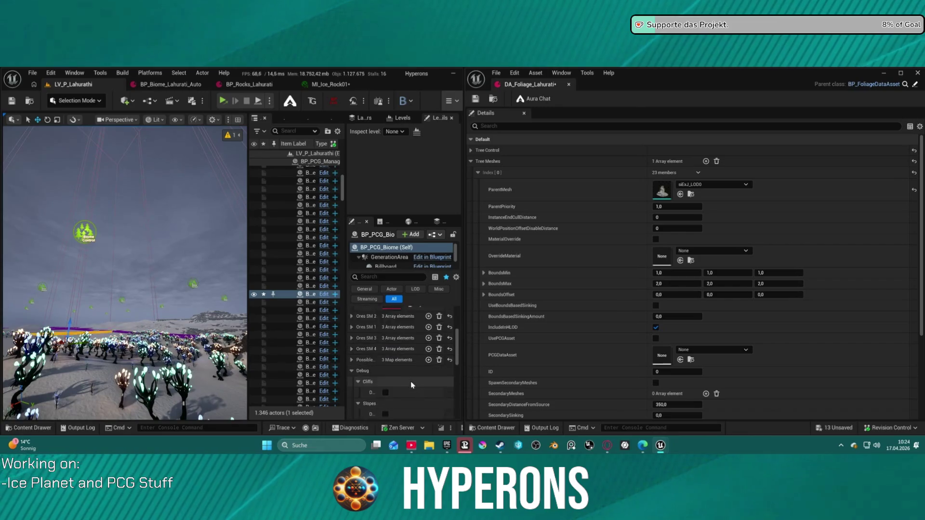
pyautogui.scroll(4, 400, 366)
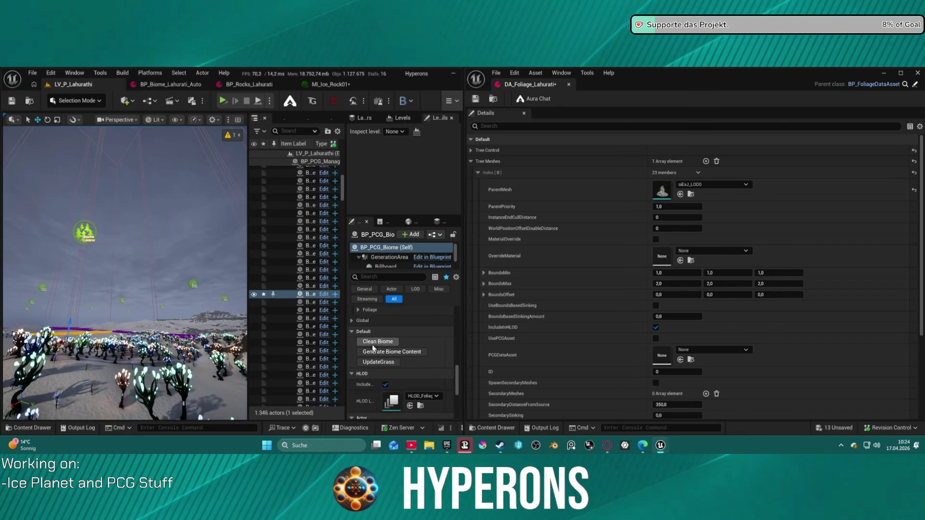
pyautogui.click(374, 342)
# Step: Fly over to the rock field and select one of the placed rocks
pyautogui.moveTo(203, 381)
pyautogui.mouseDown()
pyautogui.moveTo(239, 380)
pyautogui.moveTo(239, 398)
pyautogui.moveTo(239, 366)
pyautogui.mouseUp()
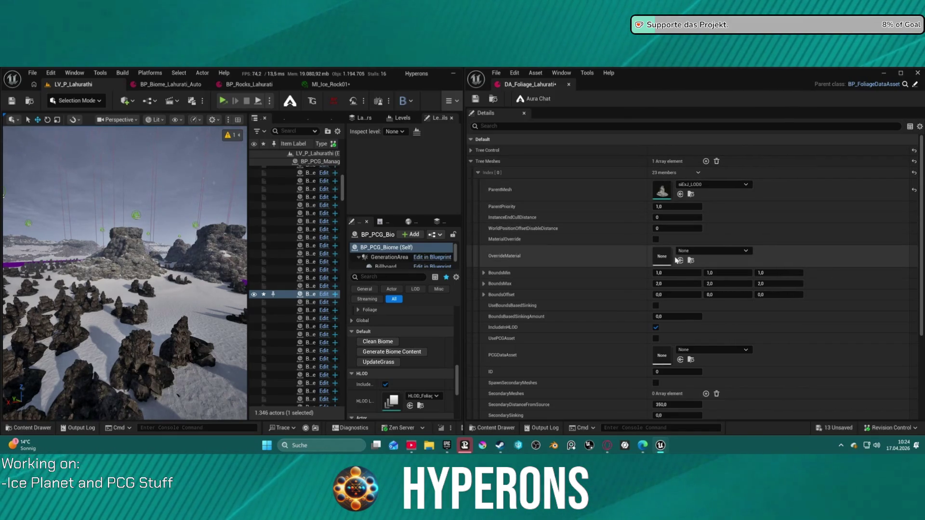
pyautogui.moveTo(125, 289); pyautogui.dragTo(116, 287)
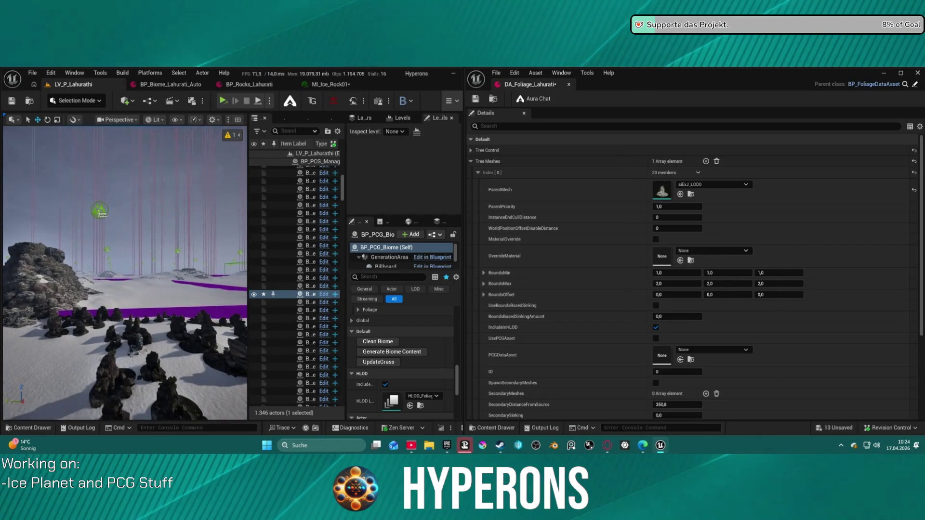
pyautogui.click(140, 344)
# Step: Set MI_Ice_Rock01 as the override material on the rock's Element 0
pyautogui.scroll(-1, 674, 338)
pyautogui.scroll(-5, 414, 374)
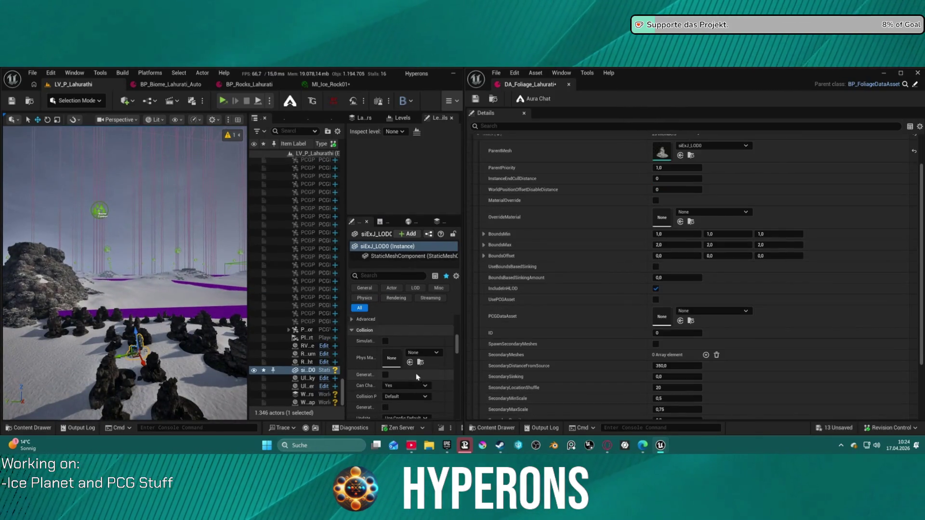
pyautogui.scroll(5, 415, 374)
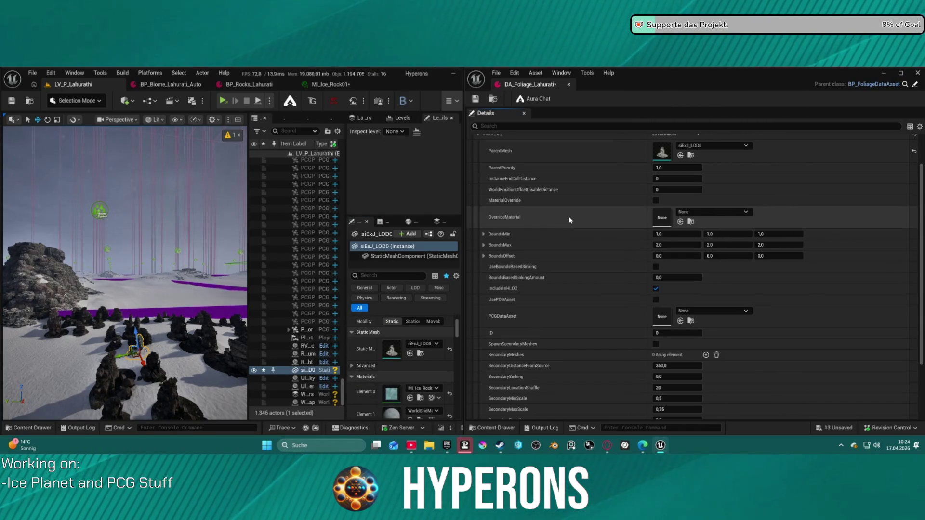
pyautogui.click(420, 398)
pyautogui.click(680, 222)
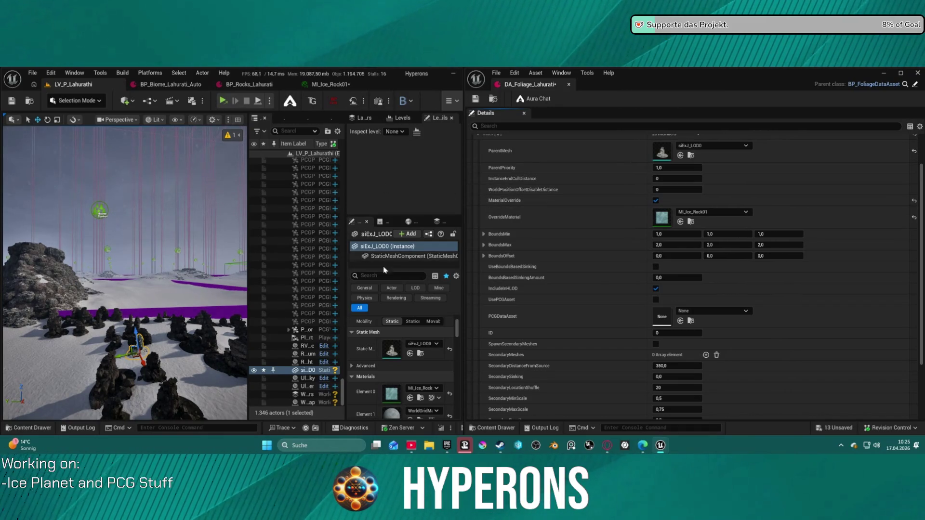
# Step: Select the BP_PCG_Biome actor, then pick a single placed rock instance and delete it
pyautogui.scroll(-10, 166, 239)
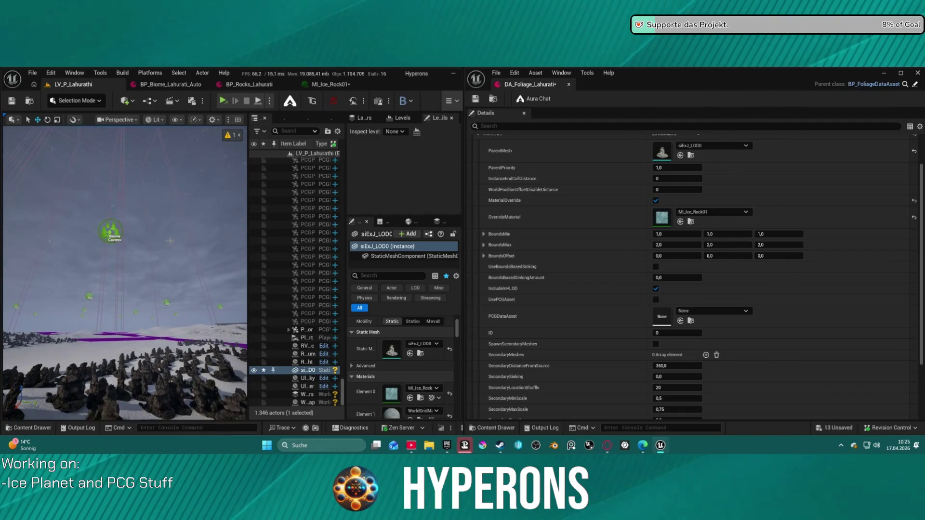
pyautogui.click(192, 382)
pyautogui.scroll(-10, 412, 372)
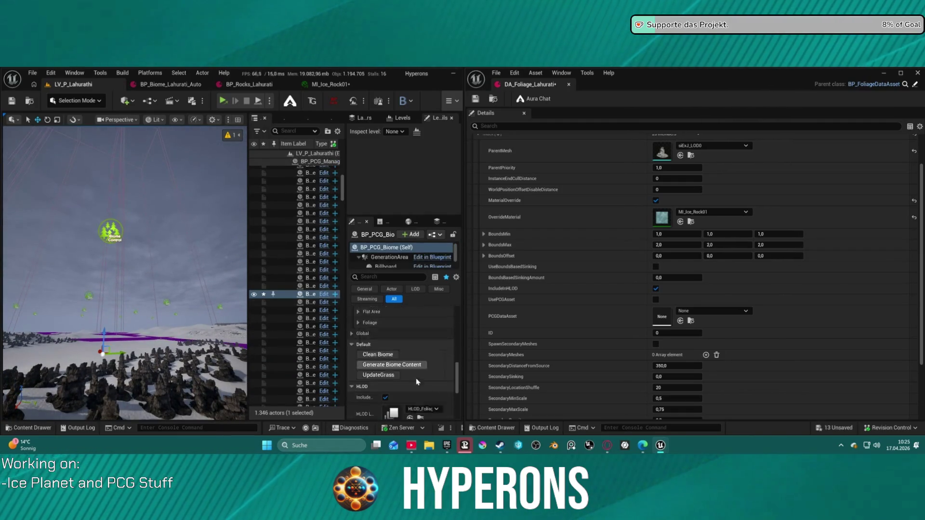
pyautogui.scroll(3, 411, 372)
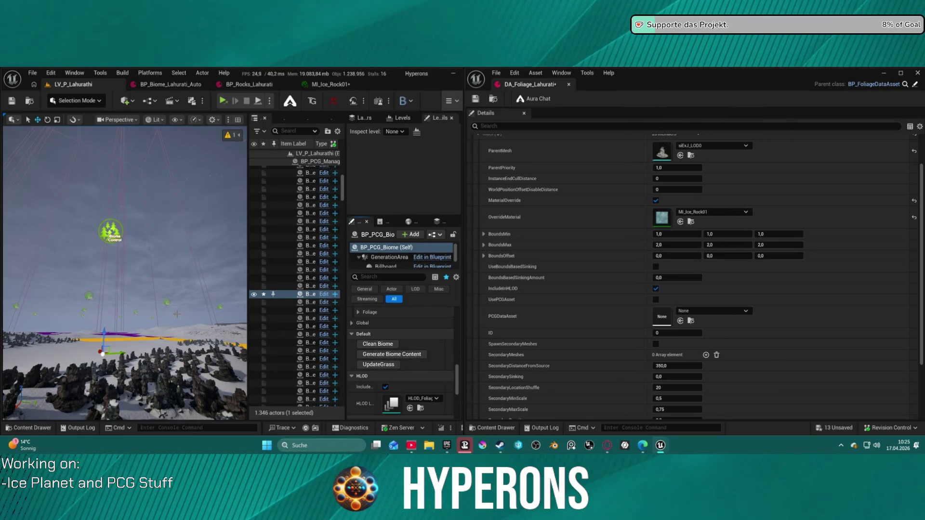
pyautogui.scroll(10, 177, 314)
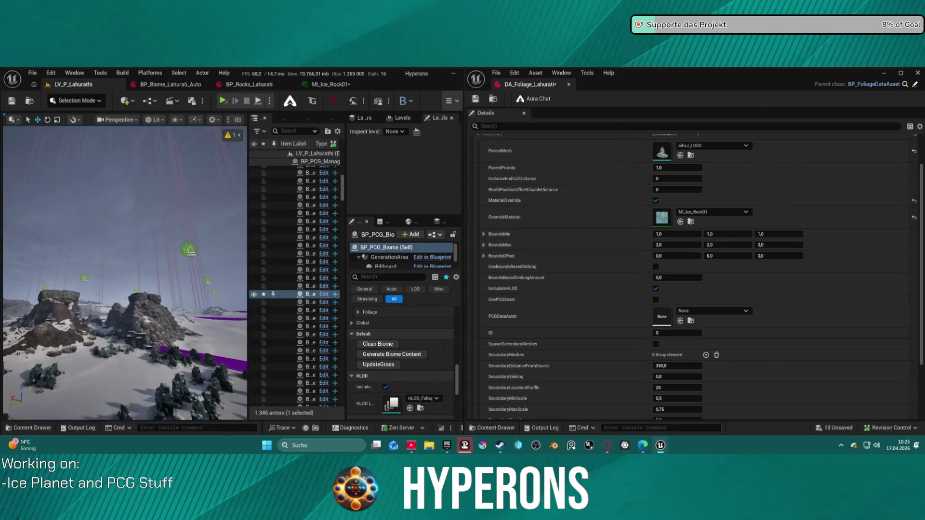
pyautogui.scroll(10, 125, 272)
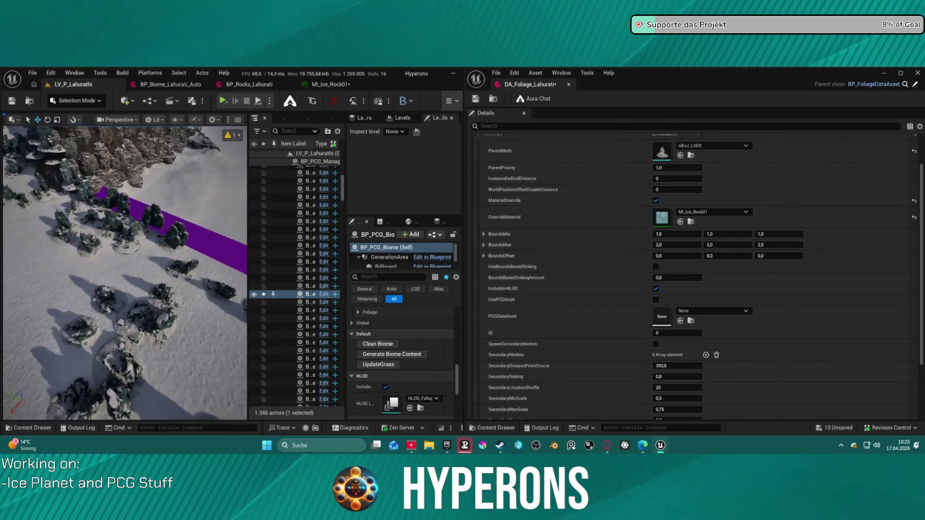
pyautogui.scroll(5, 181, 240)
pyautogui.click(180, 240)
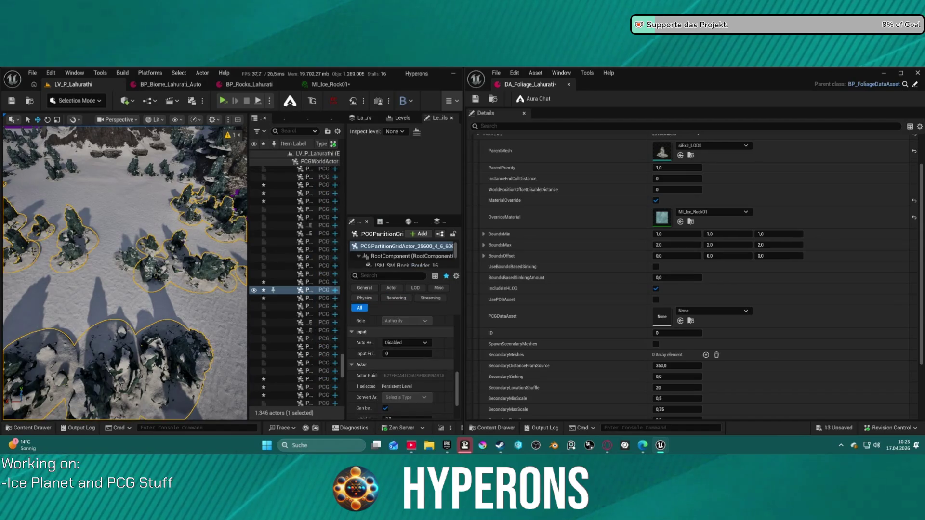
pyautogui.scroll(-2, 125, 272)
pyautogui.click(82, 260)
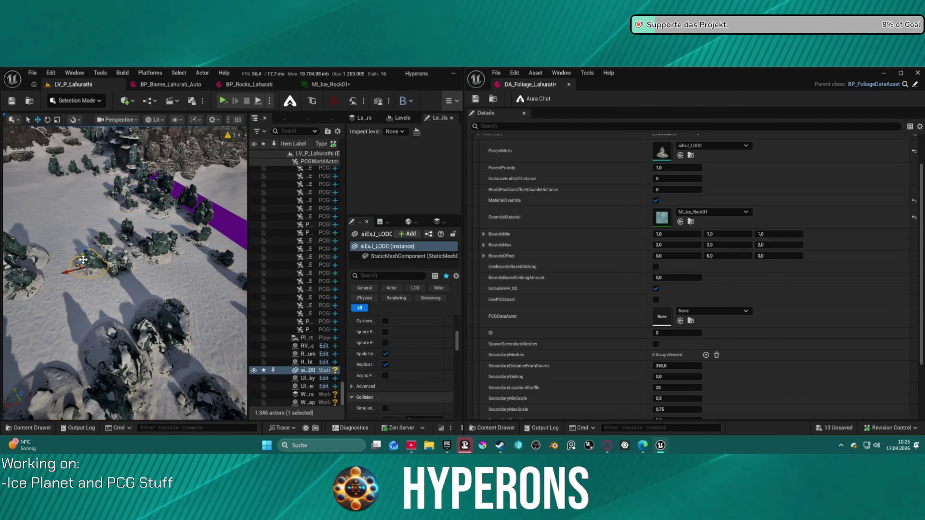
pyautogui.press('Delete')
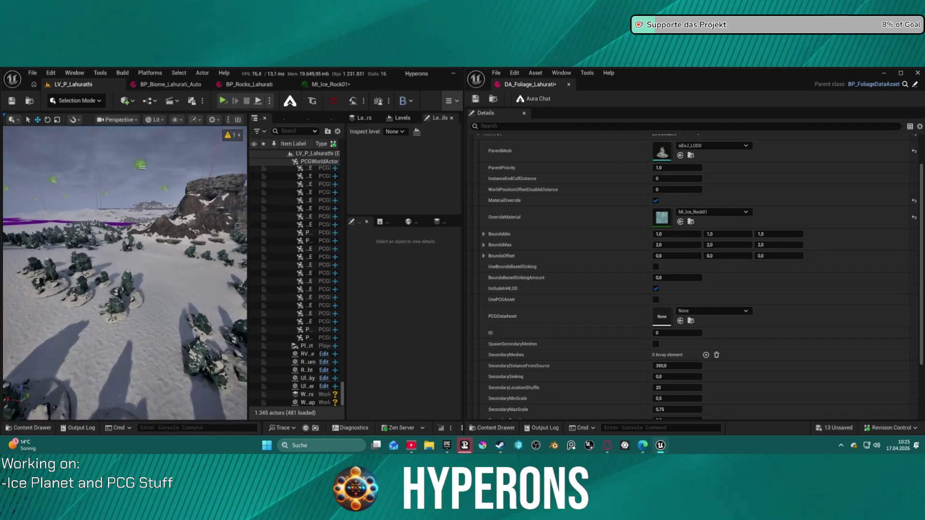
# Step: Fly the view toward the mesa and edit the secondary distance-from-source value
pyautogui.moveTo(125, 273); pyautogui.dragTo(106, 262)
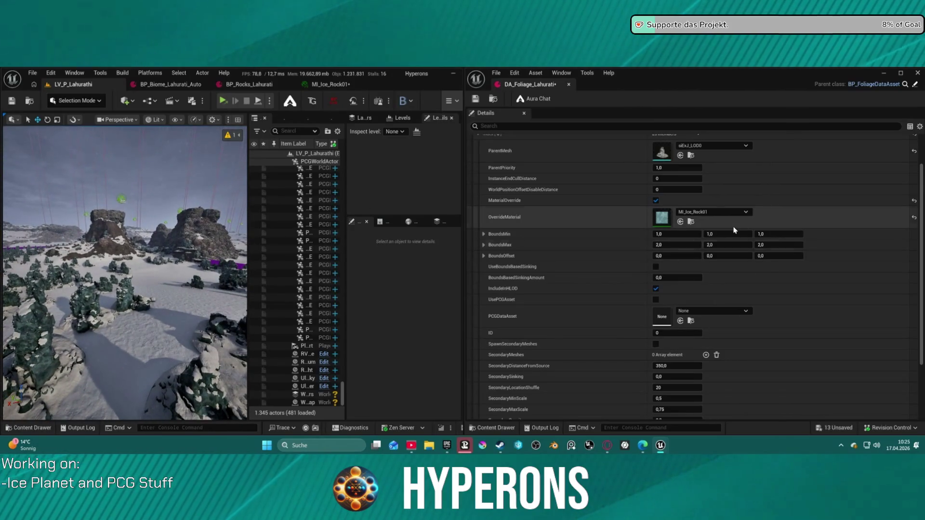
pyautogui.scroll(-3, 580, 265)
pyautogui.scroll(-1, 580, 264)
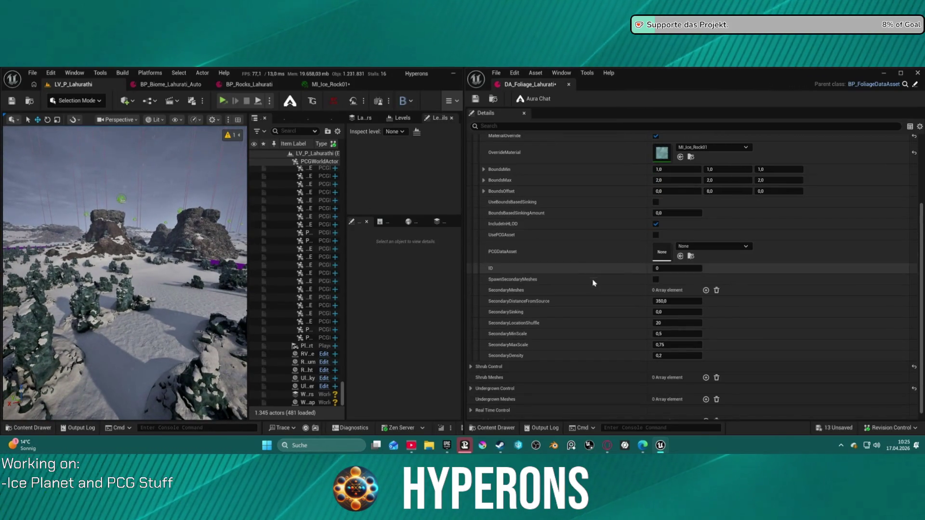
pyautogui.click(663, 301)
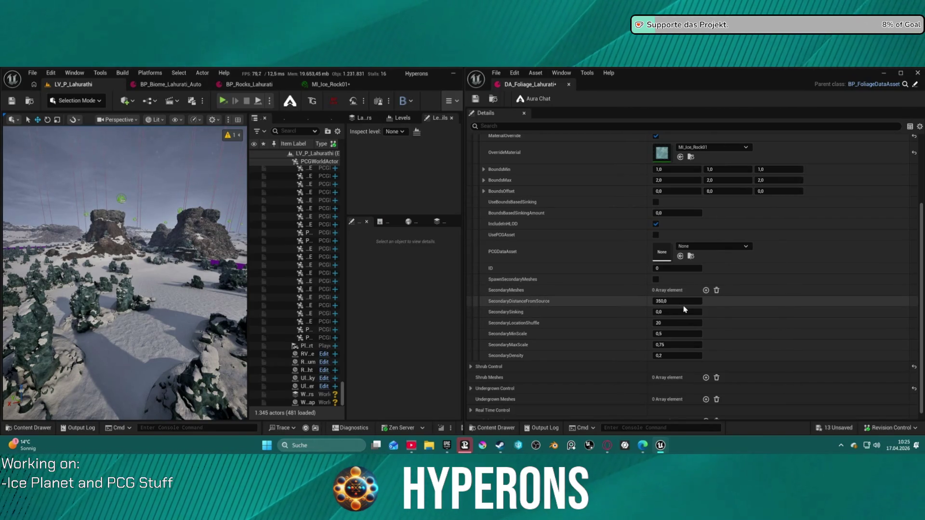
# Step: Expand the Tree Control settings of DA_Foliage_Lahurati to reach TreeClearingScanDistance
pyautogui.scroll(3, 536, 231)
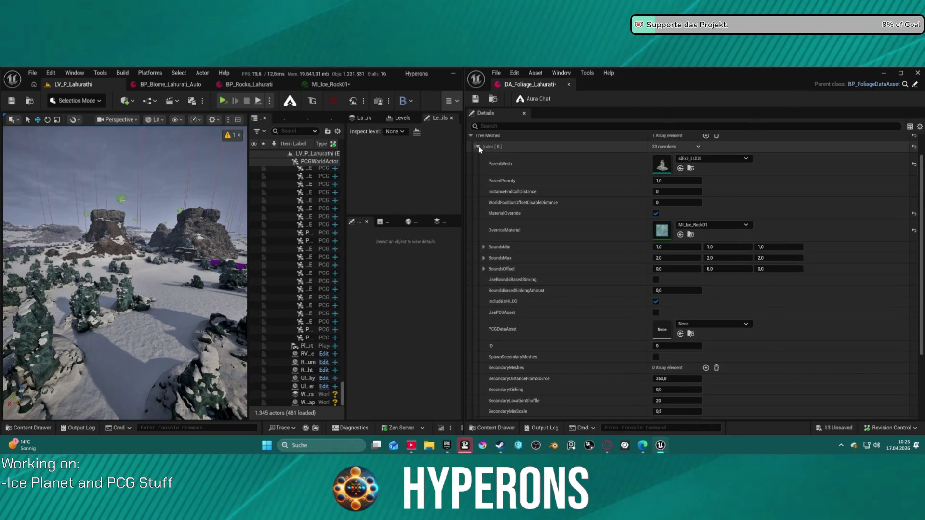
pyautogui.scroll(1, 516, 172)
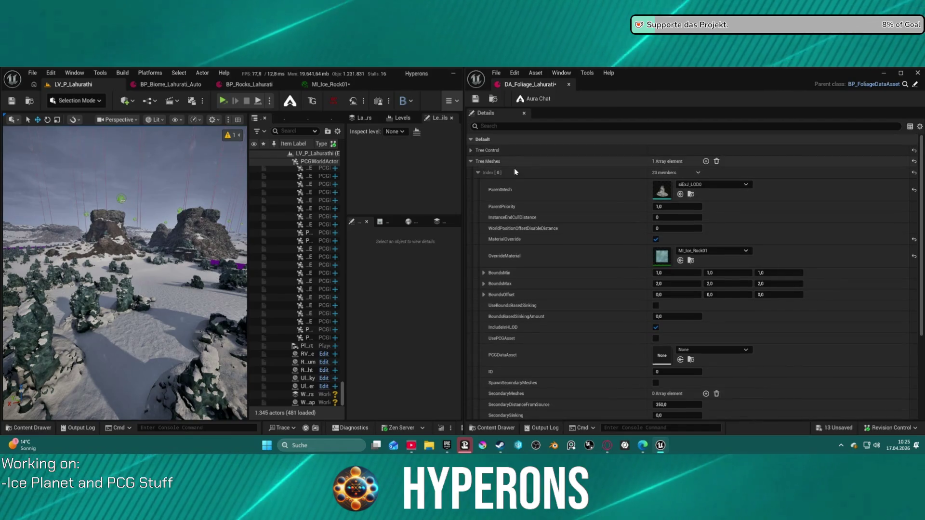
pyautogui.click(471, 150)
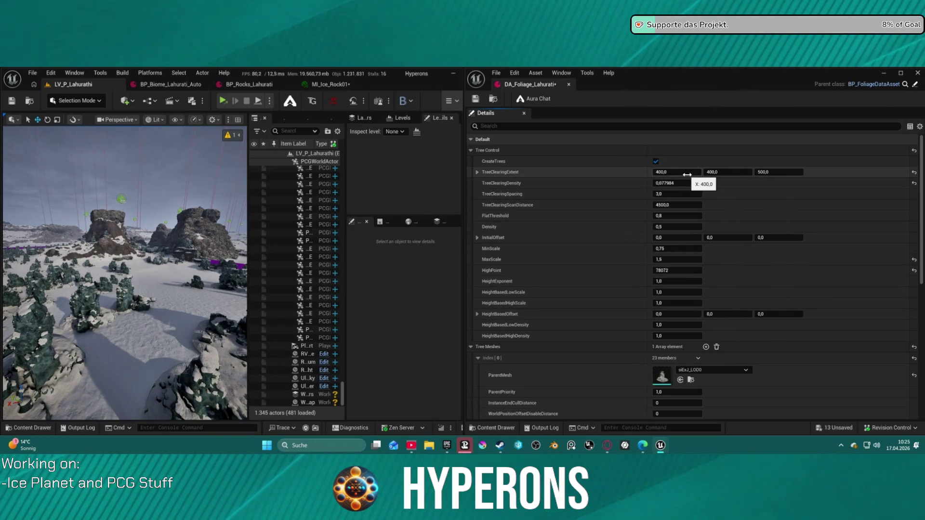
pyautogui.moveTo(144, 290)
pyautogui.mouseDown()
pyautogui.moveTo(125, 289)
pyautogui.moveTo(151, 313)
pyautogui.mouseUp()
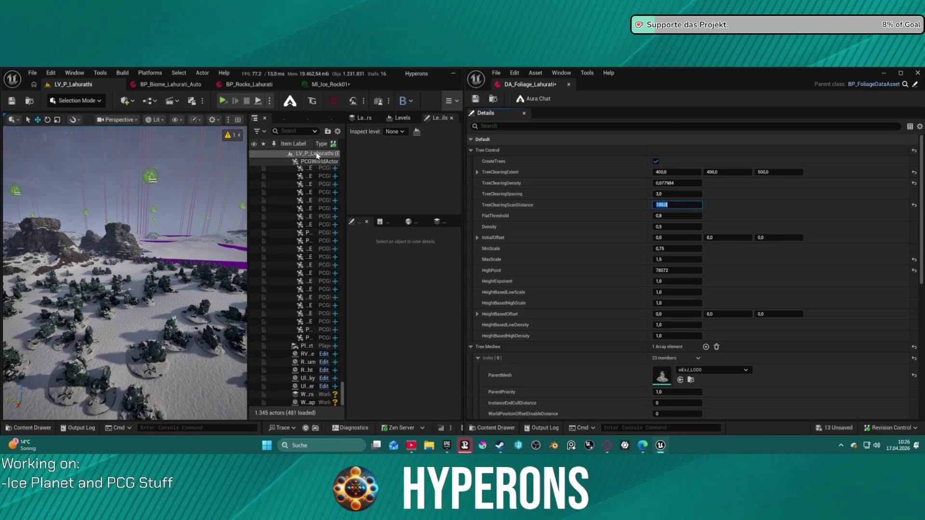
# Step: Set TreeClearingScanDistance to 2000 and select the BP_PCG_Biome actor
pyautogui.moveTo(77, 206); pyautogui.dragTo(77, 207)
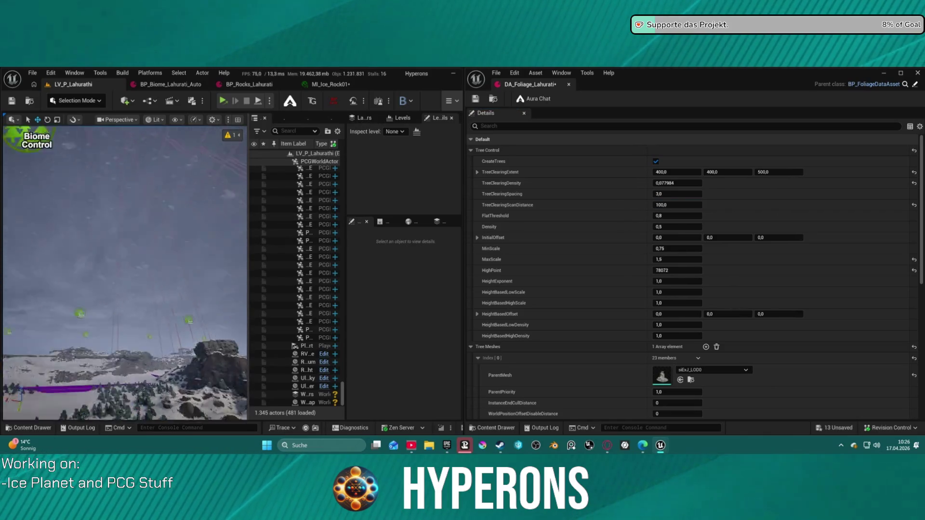
pyautogui.click(77, 206)
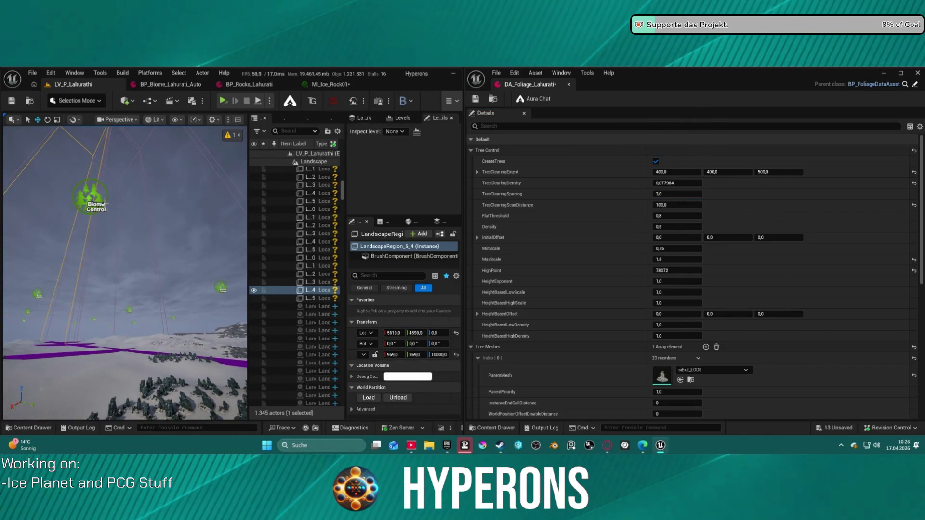
pyautogui.click(90, 197)
pyautogui.scroll(-5, 427, 388)
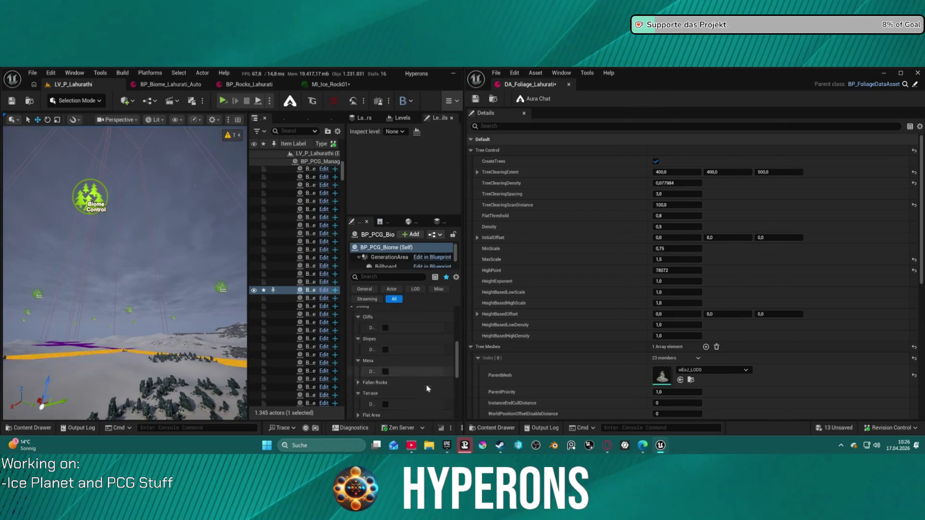
pyautogui.scroll(1, 427, 388)
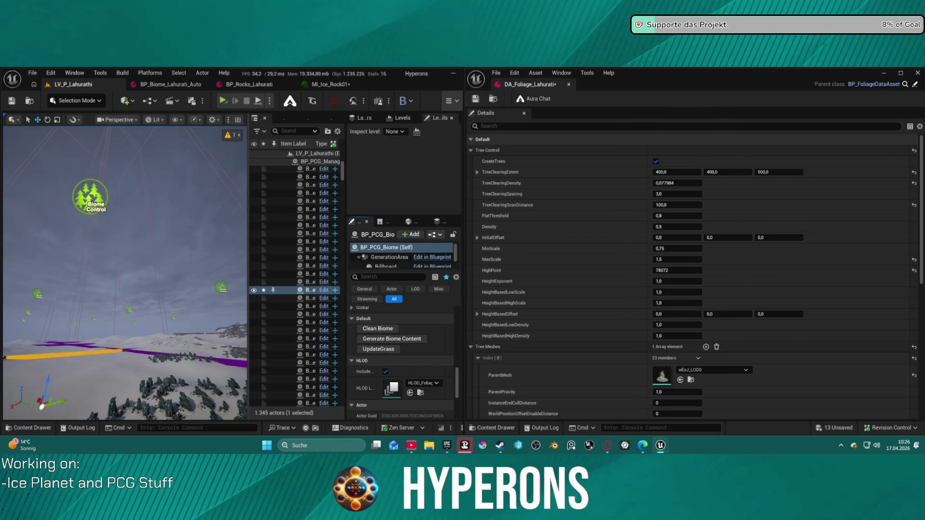
# Step: Regenerate the biome content and fly up to view the new ice rock clusters
pyautogui.moveTo(125, 270)
pyautogui.mouseDown()
pyautogui.moveTo(130, 301)
pyautogui.moveTo(167, 309)
pyautogui.mouseUp()
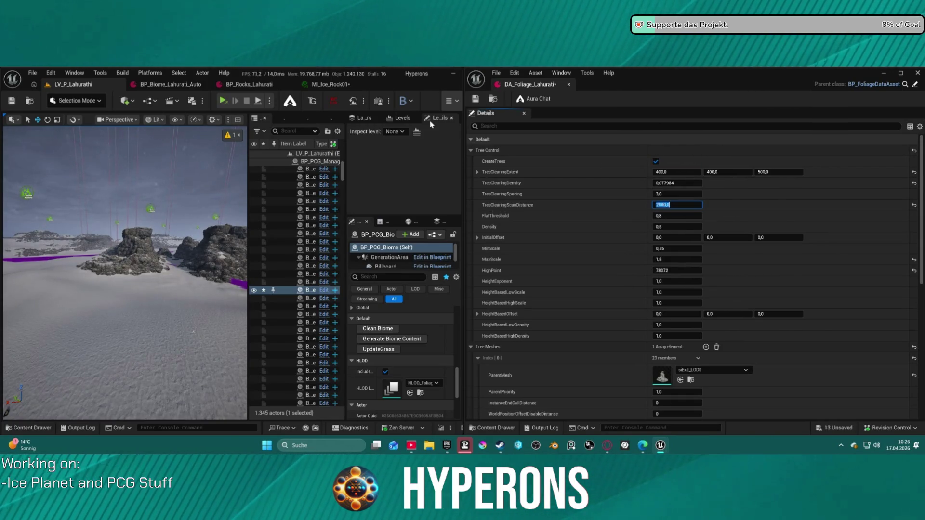
pyautogui.scroll(3, 406, 352)
pyautogui.scroll(-2, 395, 366)
pyautogui.click(392, 365)
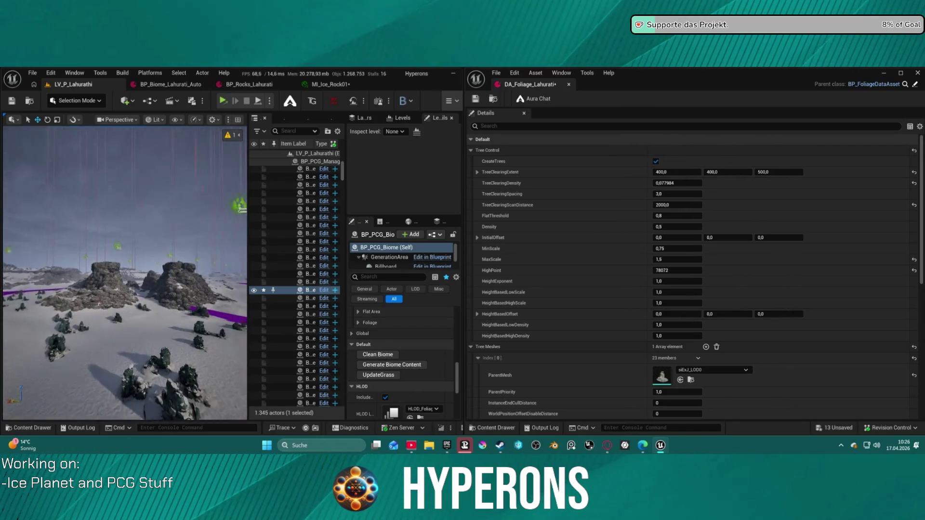
pyautogui.moveTo(126, 270)
pyautogui.mouseDown()
pyautogui.moveTo(135, 186)
pyautogui.moveTo(135, 210)
pyautogui.mouseUp()
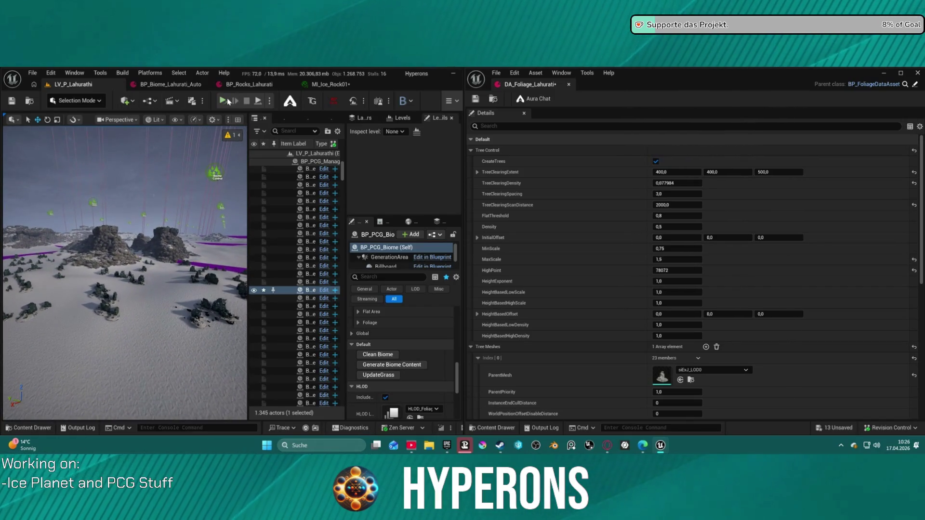
pyautogui.click(270, 101)
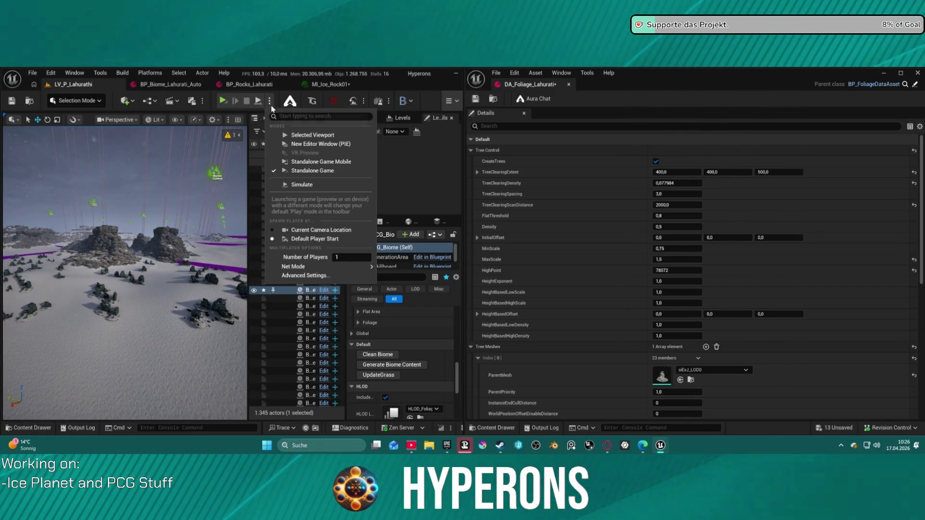
pyautogui.click(298, 145)
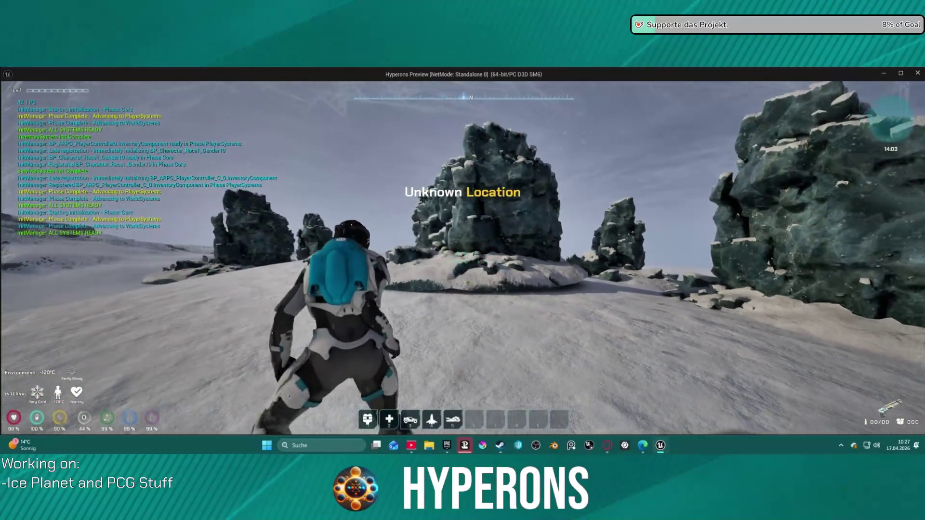
pyautogui.press('w')
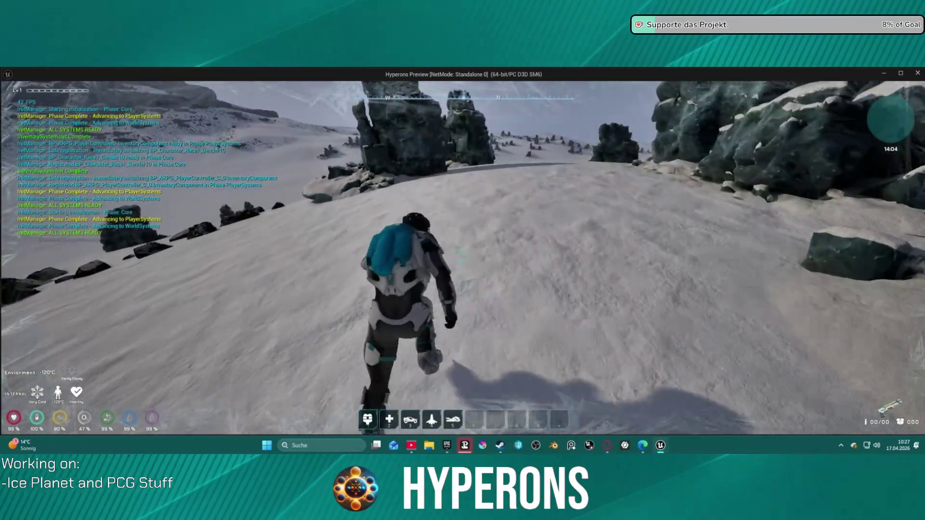
pyautogui.press('w')
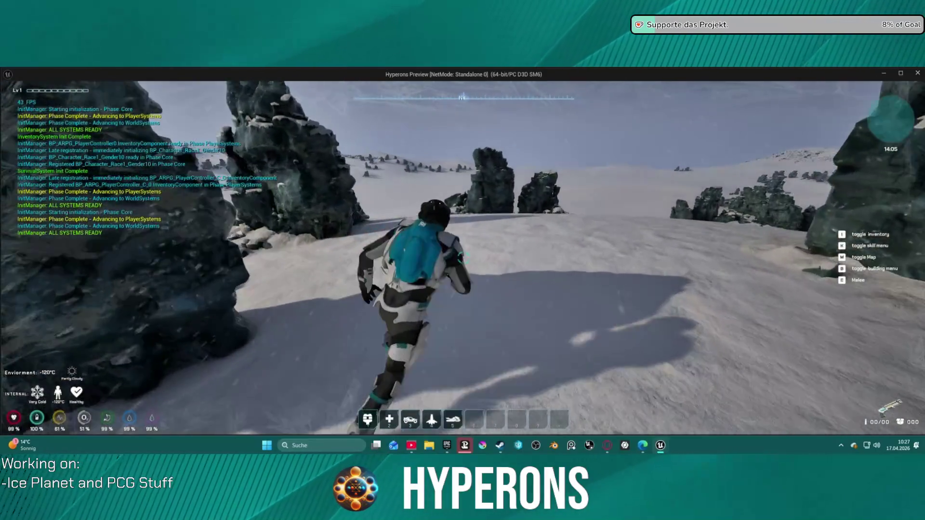
pyautogui.press('w')
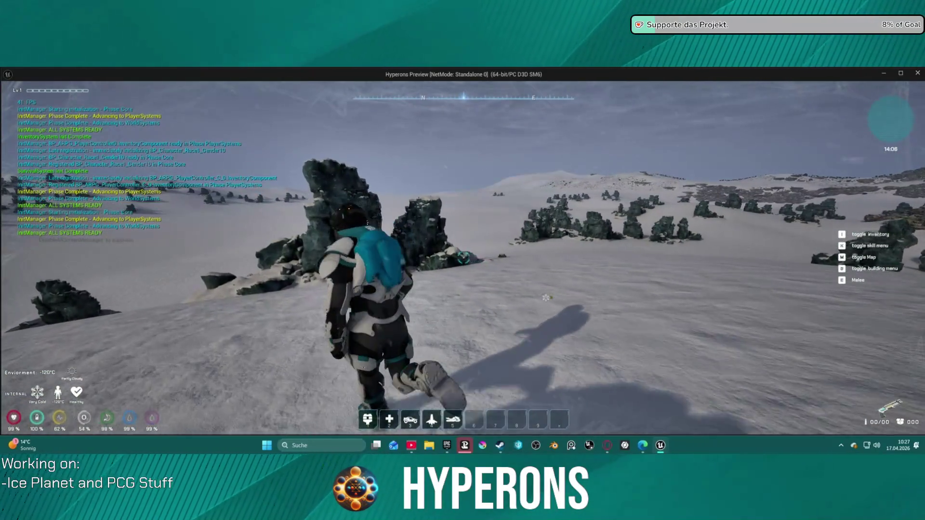
pyautogui.press('w')
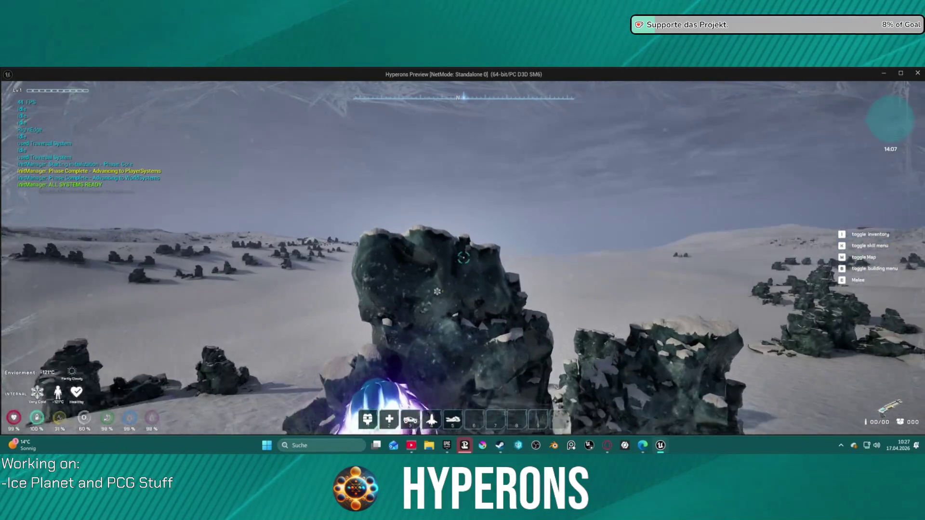
pyautogui.press('w')
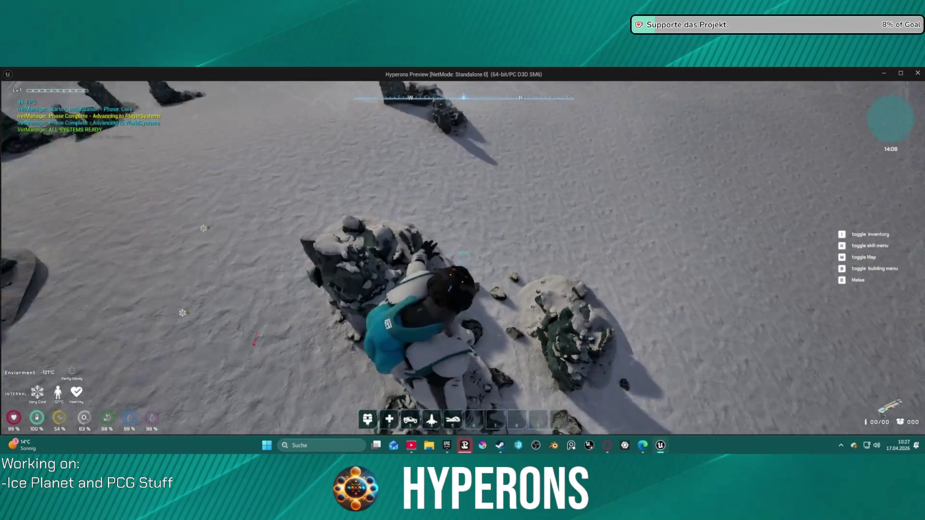
pyautogui.press('s')
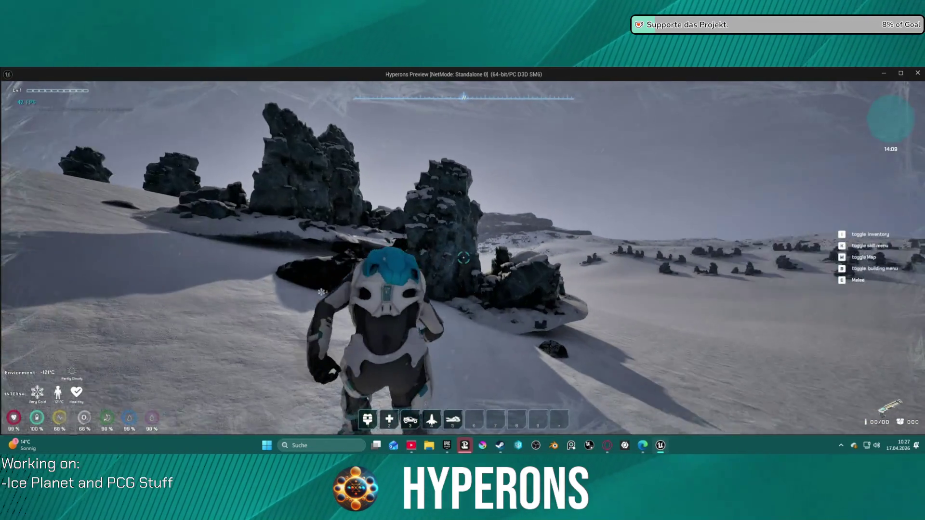
pyautogui.press('w')
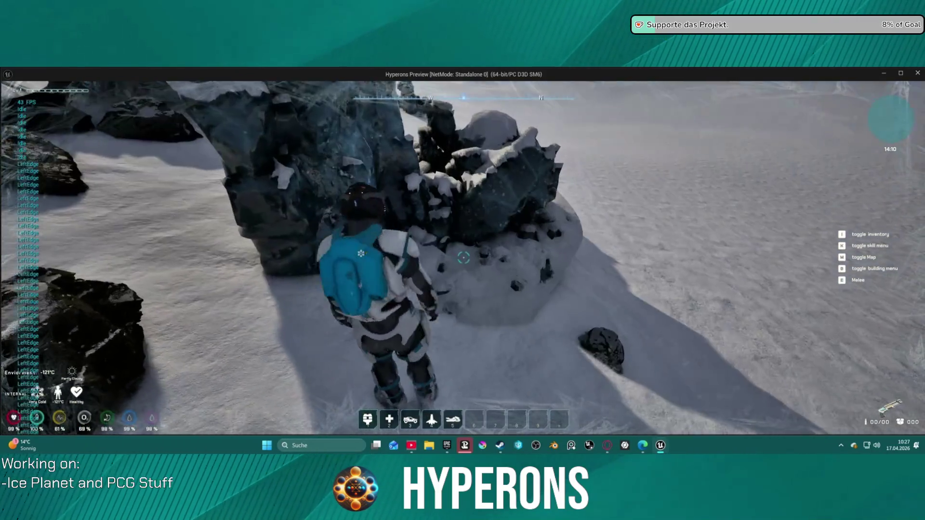
pyautogui.press('w')
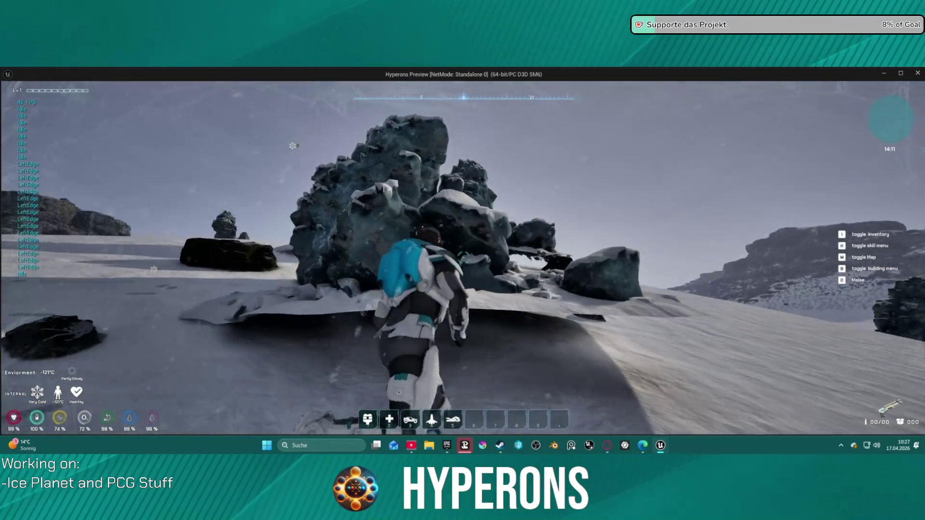
pyautogui.press('w')
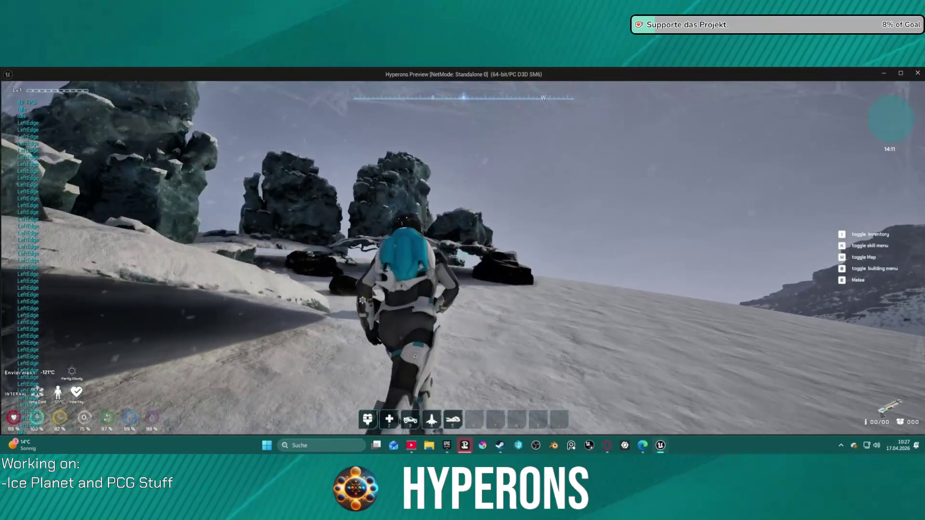
pyautogui.press('w')
pyautogui.press('Escape')
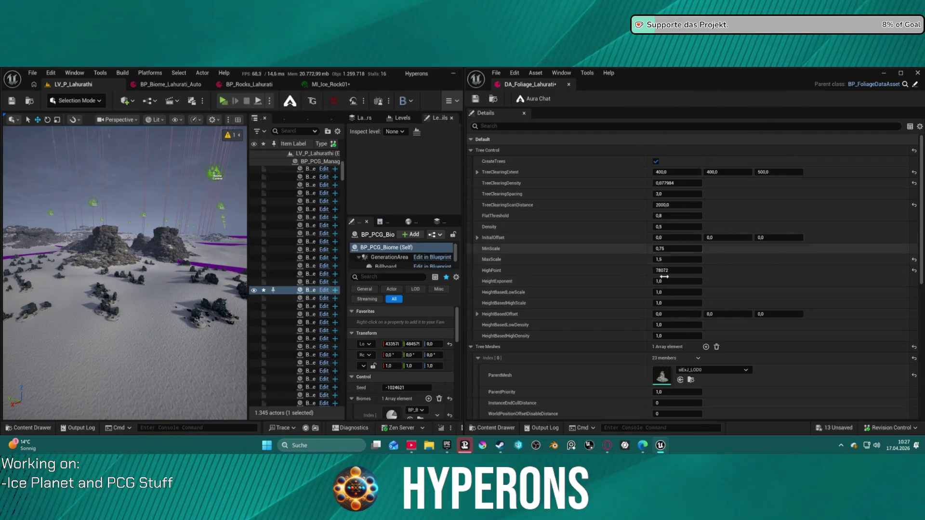
# Step: Open the siExJ_LOD0 rock mesh and display its simple collision
pyautogui.click(690, 380)
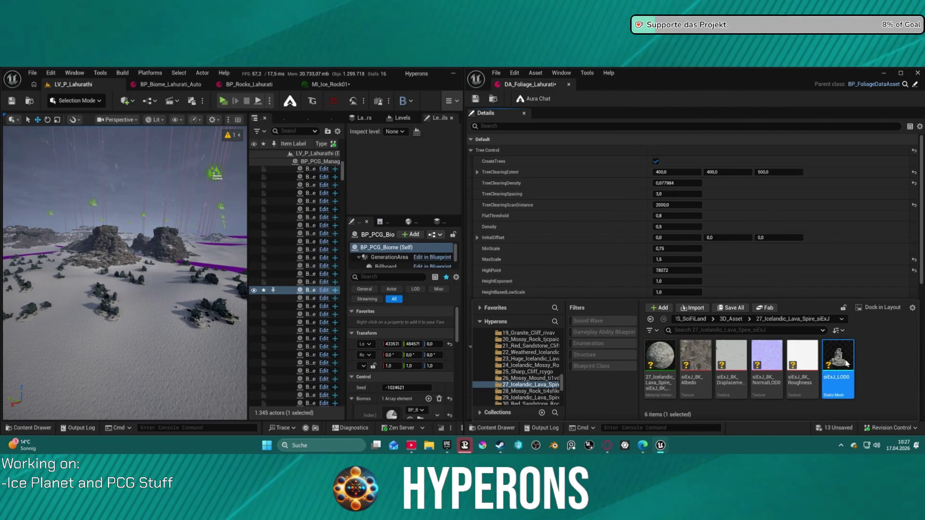
pyautogui.doubleClick(846, 357)
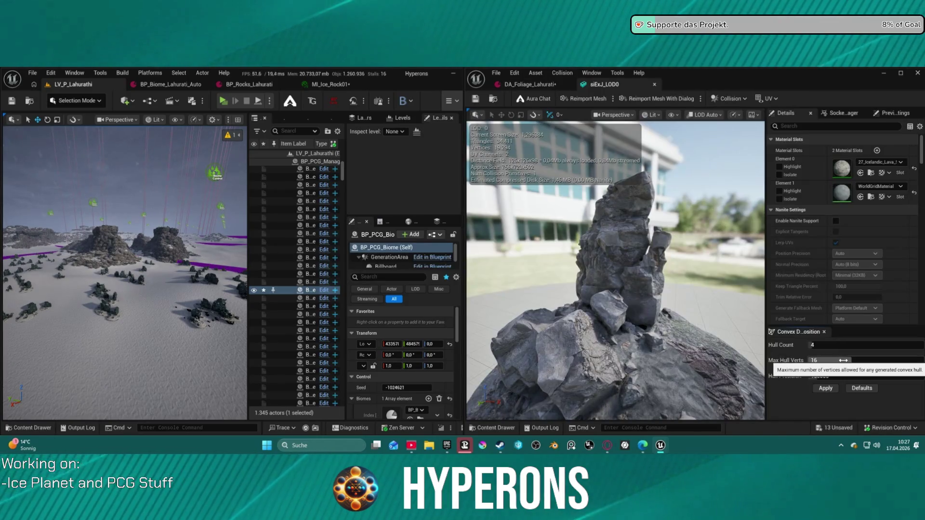
pyautogui.click(671, 114)
pyautogui.click(679, 261)
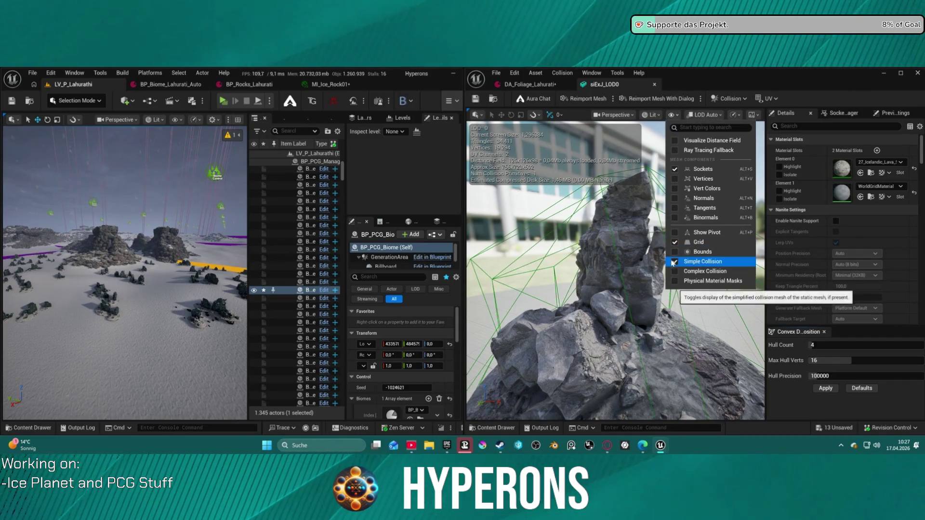
pyautogui.scroll(-5, 612, 289)
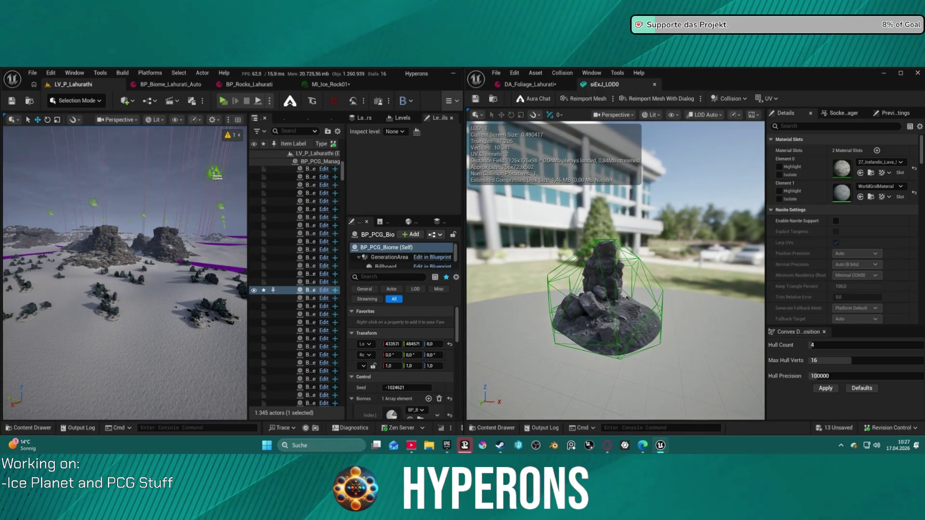
pyautogui.moveTo(612, 299); pyautogui.dragTo(627, 299)
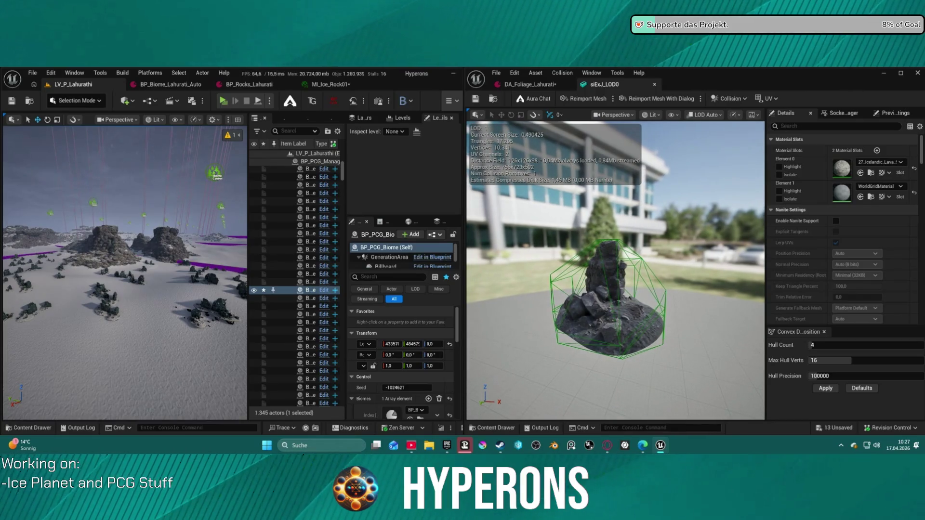
# Step: Apply convex collision with 59 hulls, 29 max vertices, 870000 precision, then close the mesh
pyautogui.click(828, 388)
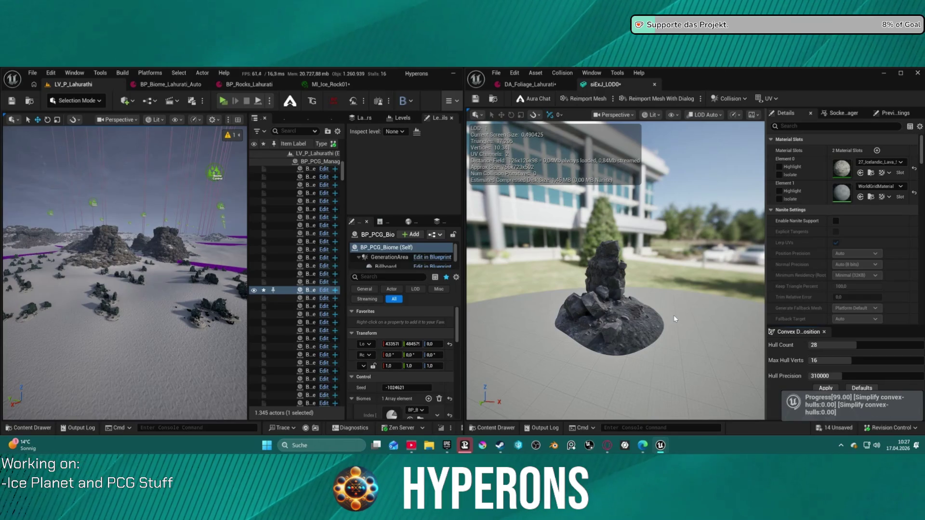
pyautogui.moveTo(674, 315)
pyautogui.mouseDown()
pyautogui.moveTo(660, 274)
pyautogui.moveTo(626, 299)
pyautogui.mouseUp()
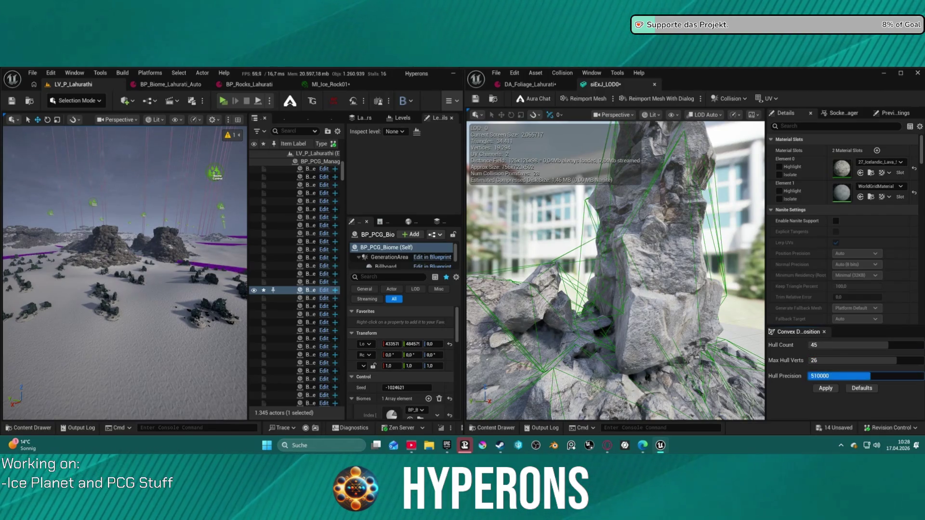
pyautogui.click(823, 387)
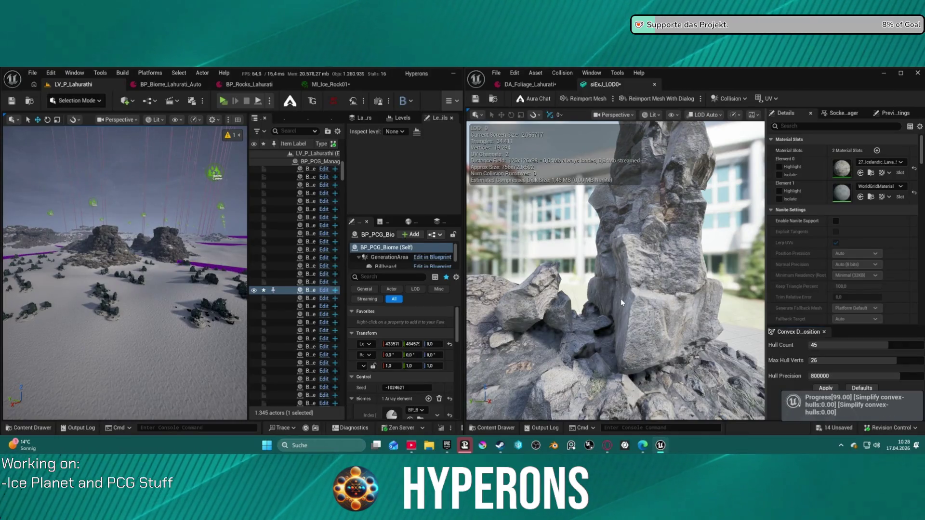
pyautogui.moveTo(622, 303)
pyautogui.mouseDown()
pyautogui.moveTo(574, 305)
pyautogui.moveTo(593, 246)
pyautogui.moveTo(648, 208)
pyautogui.mouseUp()
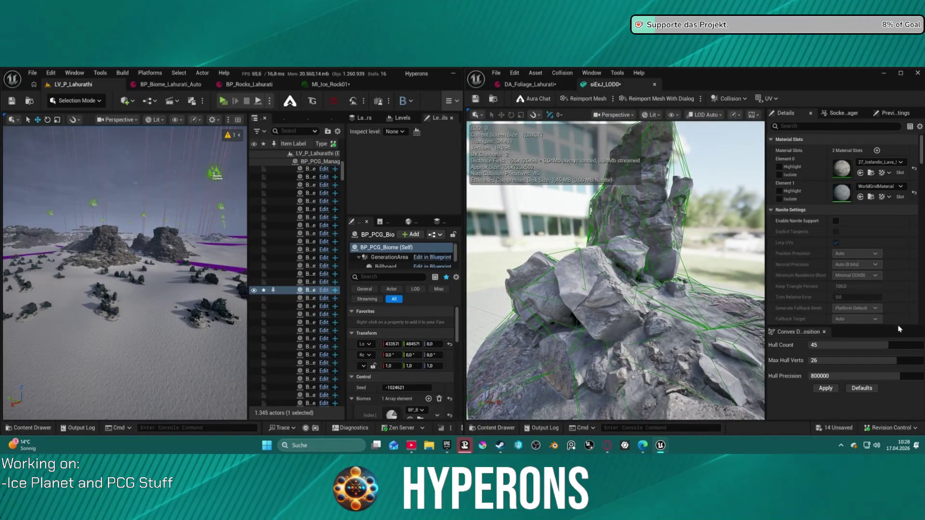
pyautogui.moveTo(896, 361)
pyautogui.mouseDown()
pyautogui.moveTo(909, 360)
pyautogui.moveTo(906, 376)
pyautogui.moveTo(914, 376)
pyautogui.mouseUp()
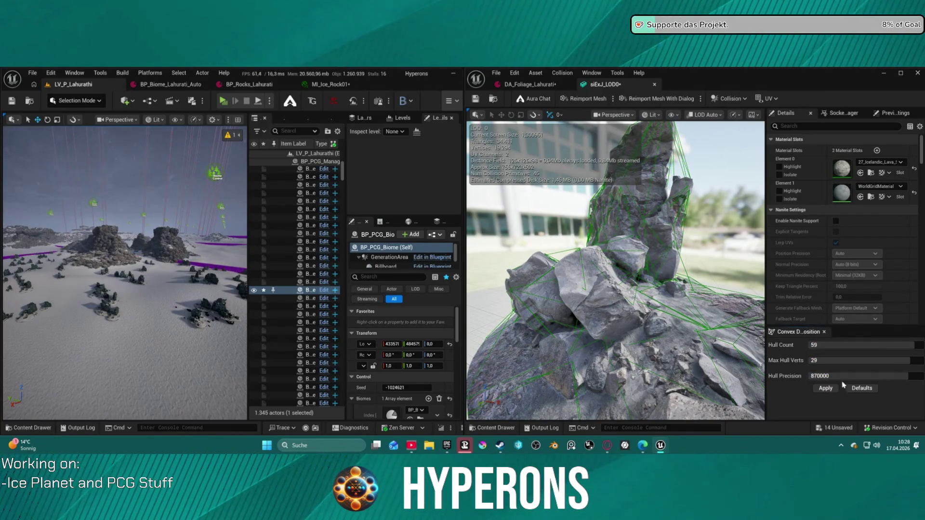
pyautogui.click(820, 389)
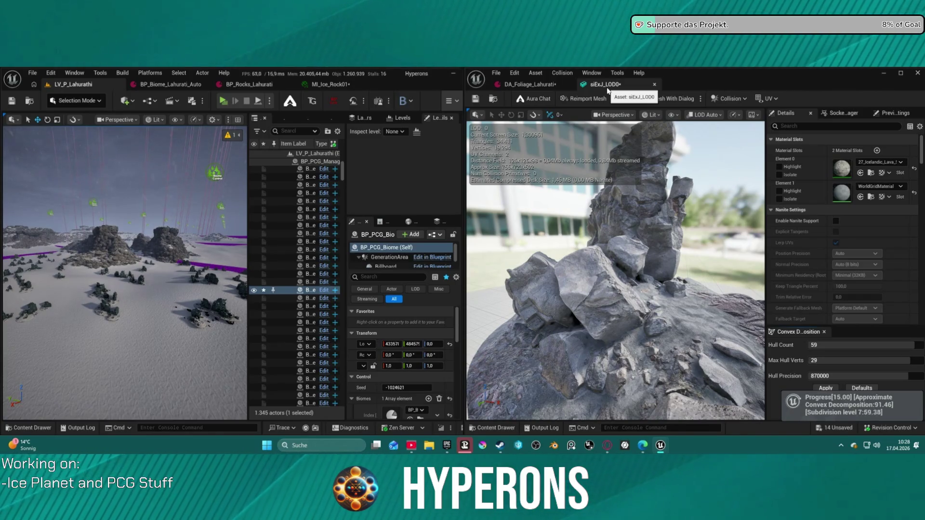
pyautogui.click(655, 85)
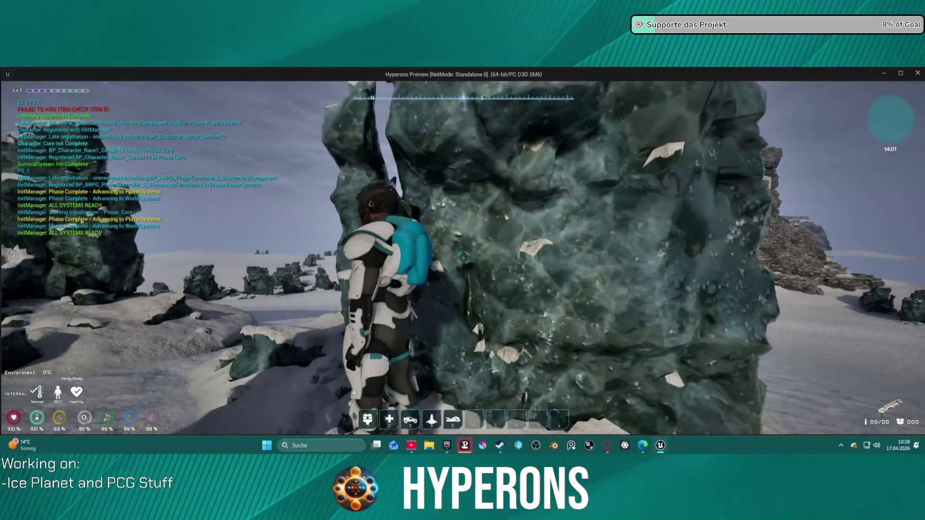
# Step: Run across the snowfield and climb several ice rocks to test collision, then end play
pyautogui.press('w')
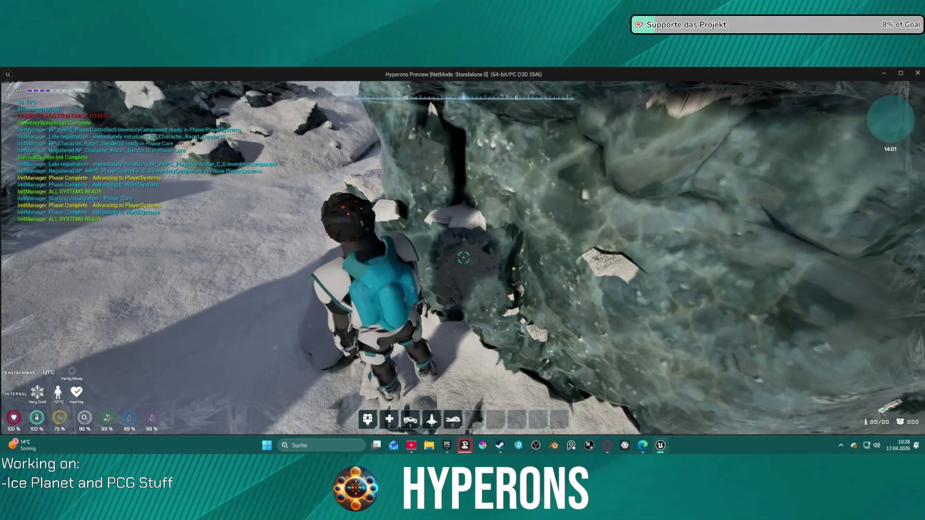
pyautogui.press('w')
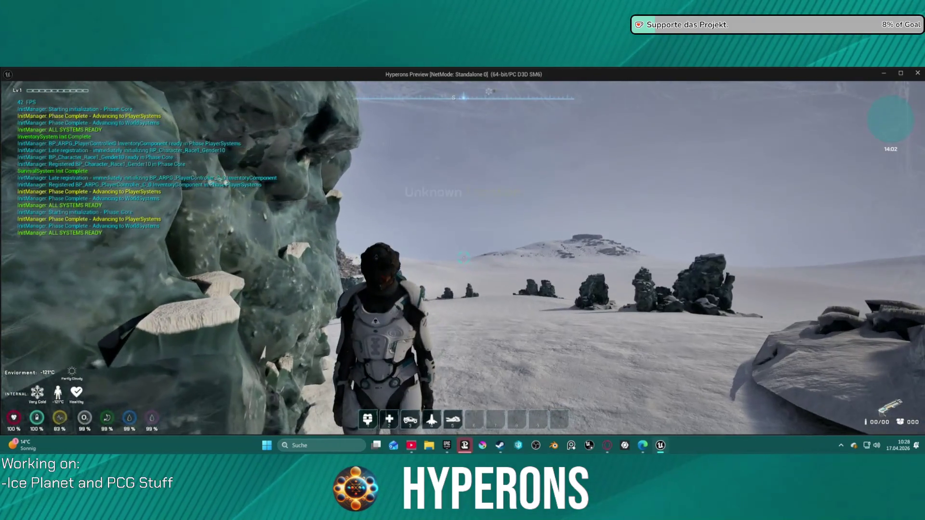
pyautogui.press('w')
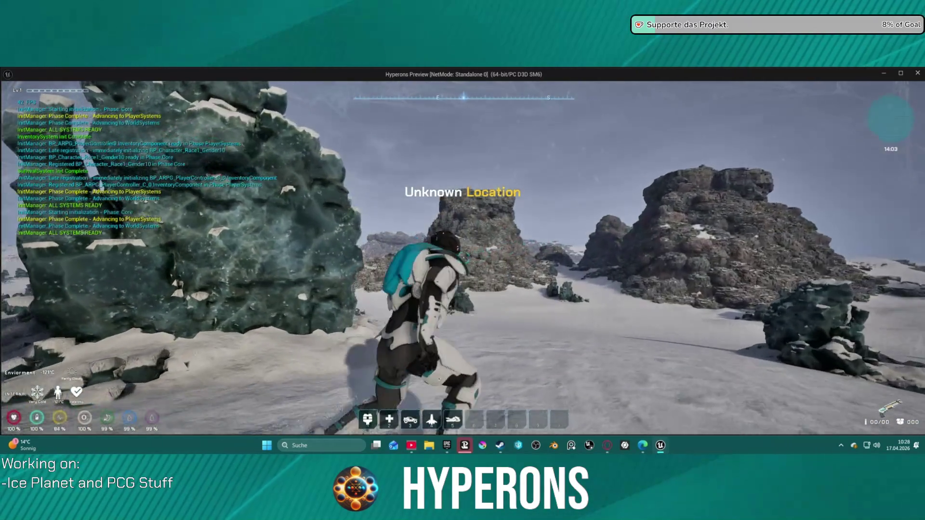
pyautogui.press('w')
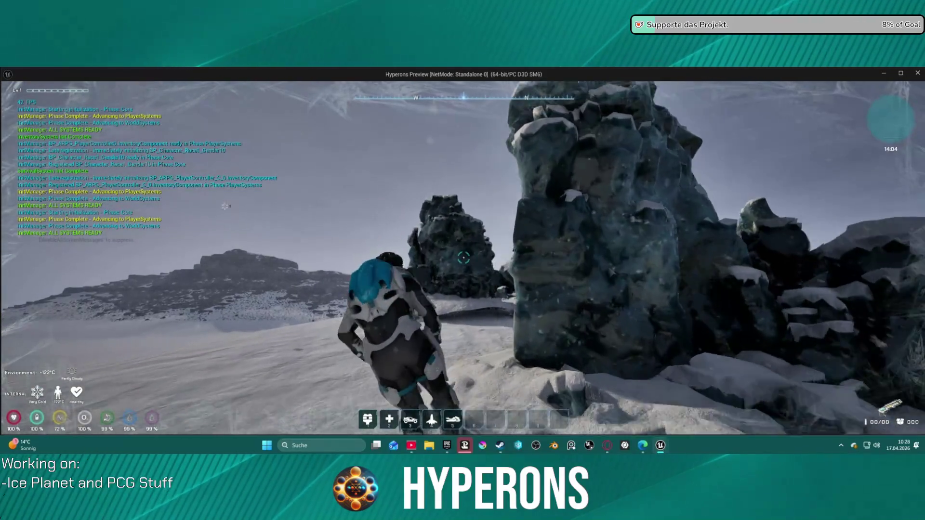
pyautogui.press('w')
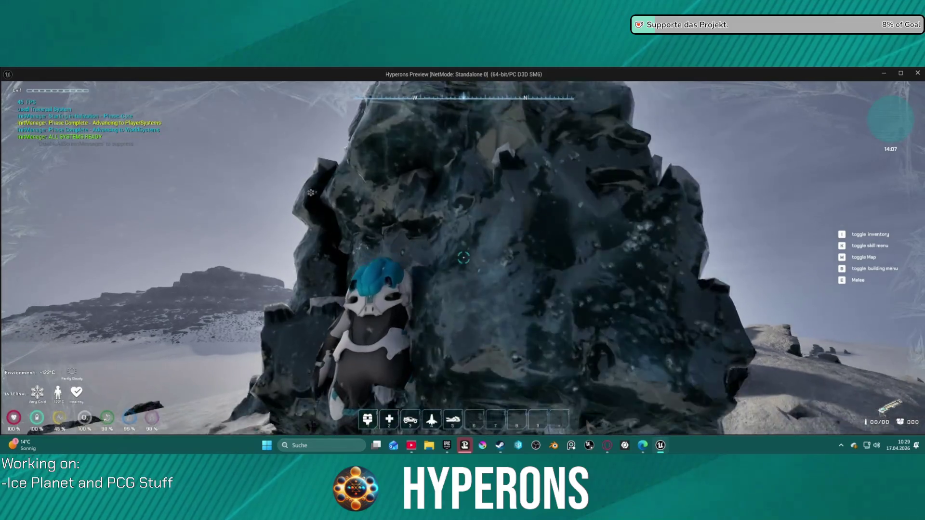
pyautogui.press('w')
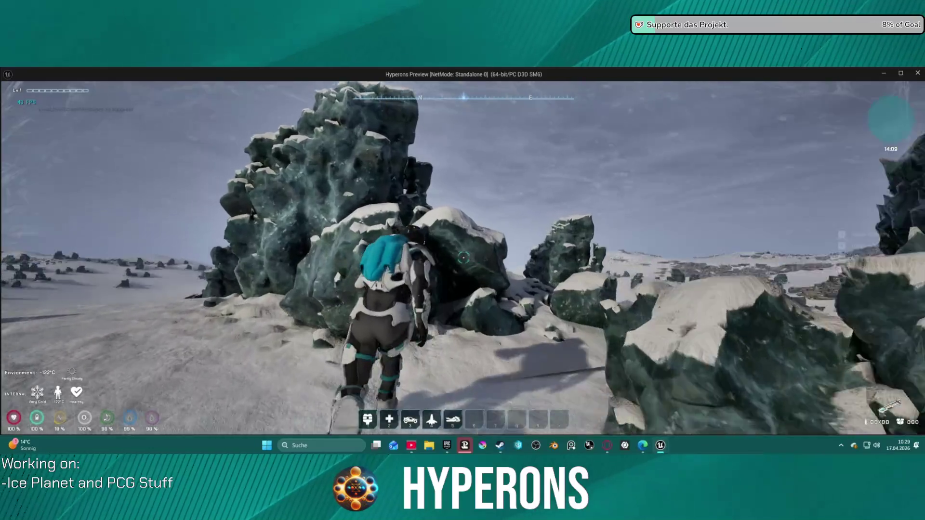
pyautogui.press('w')
pyautogui.press('w')
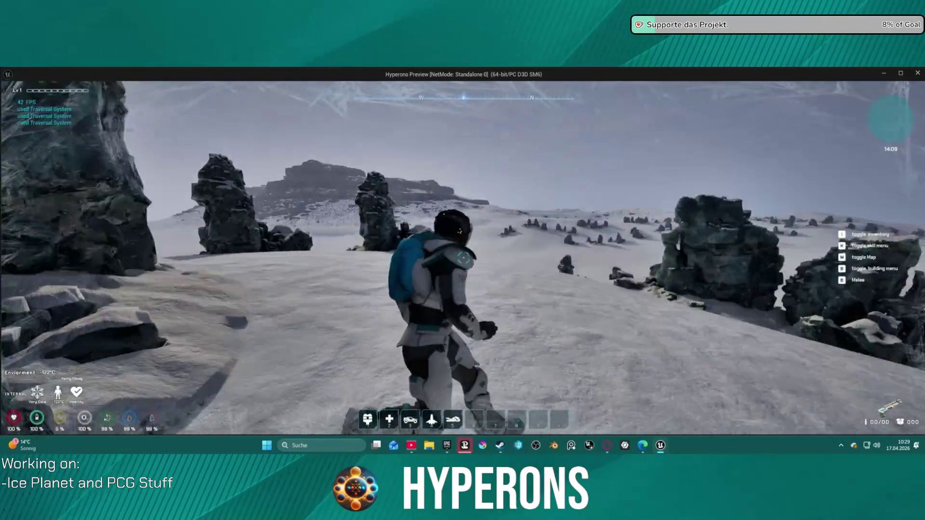
pyautogui.press('w')
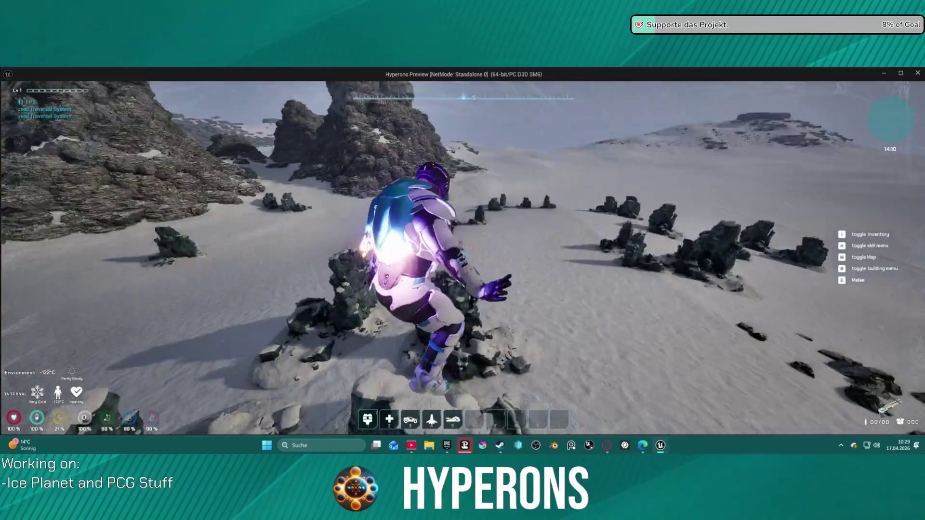
pyautogui.press('w')
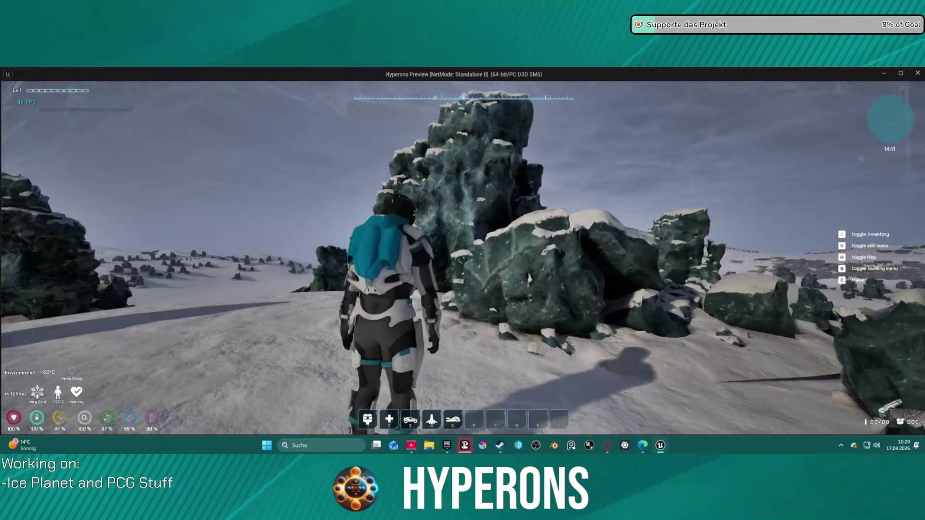
pyautogui.press('w')
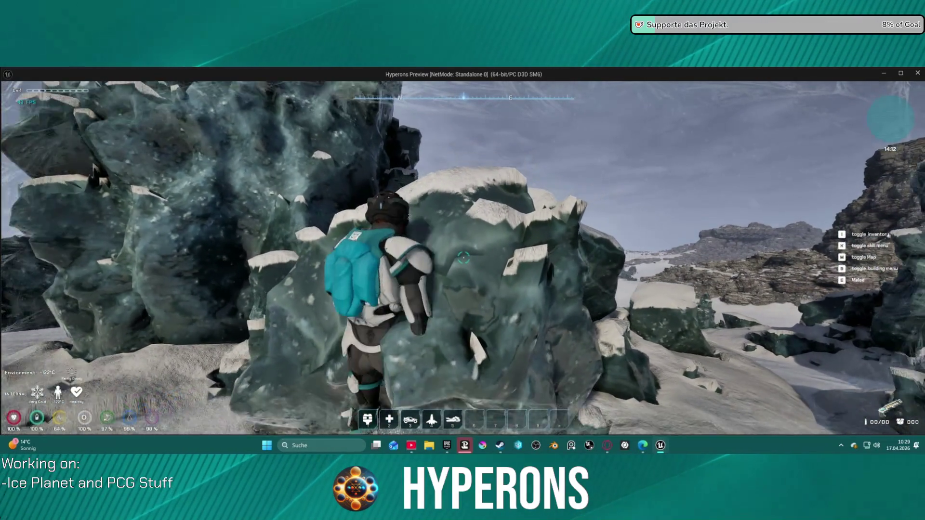
pyautogui.press('w')
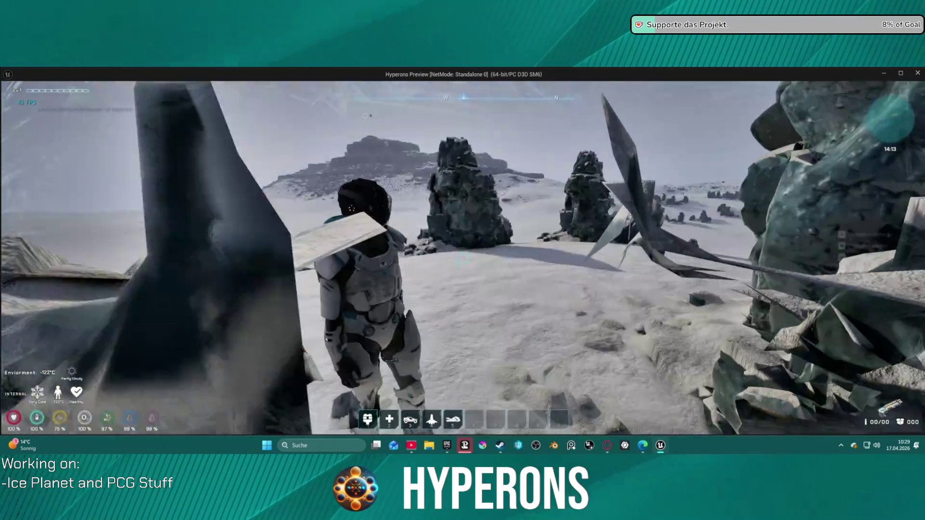
pyautogui.press('Escape')
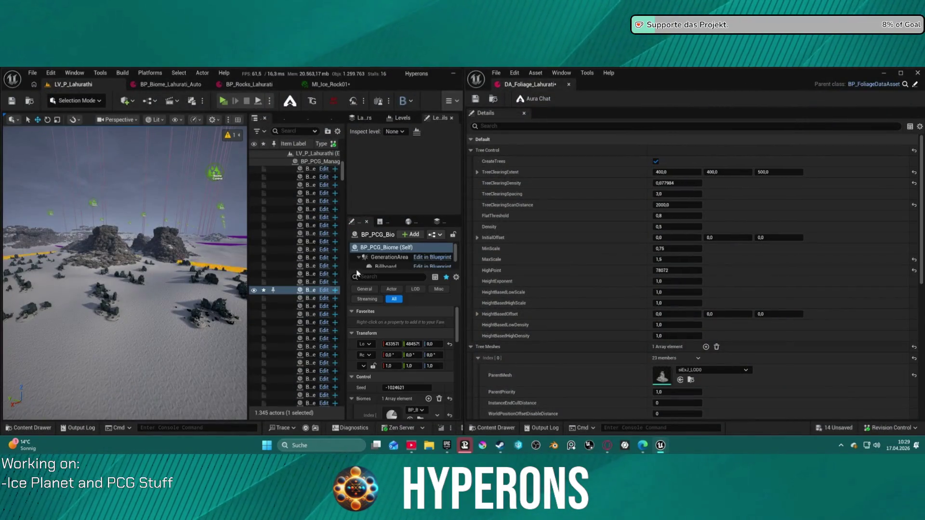
# Step: Open siExJ_LOD0 and show its simple collision in the preview
pyautogui.doubleClick(661, 377)
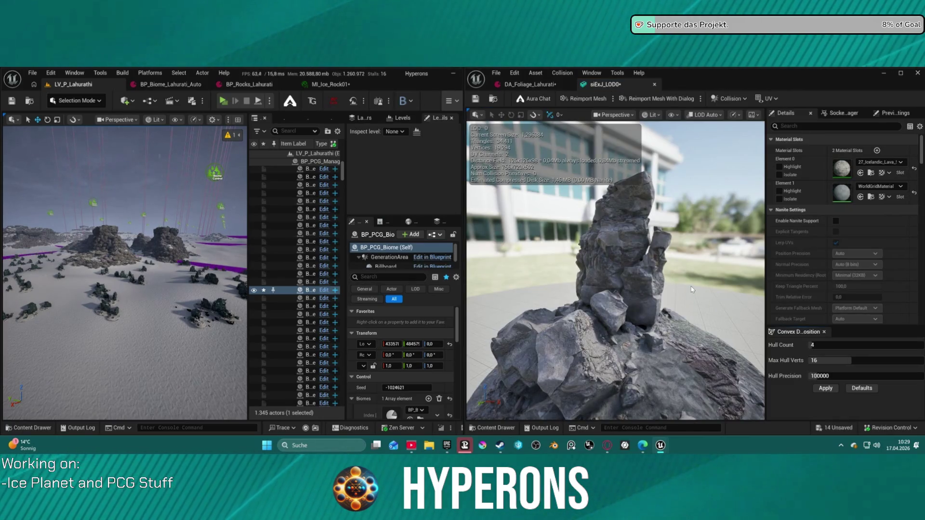
pyautogui.click(671, 114)
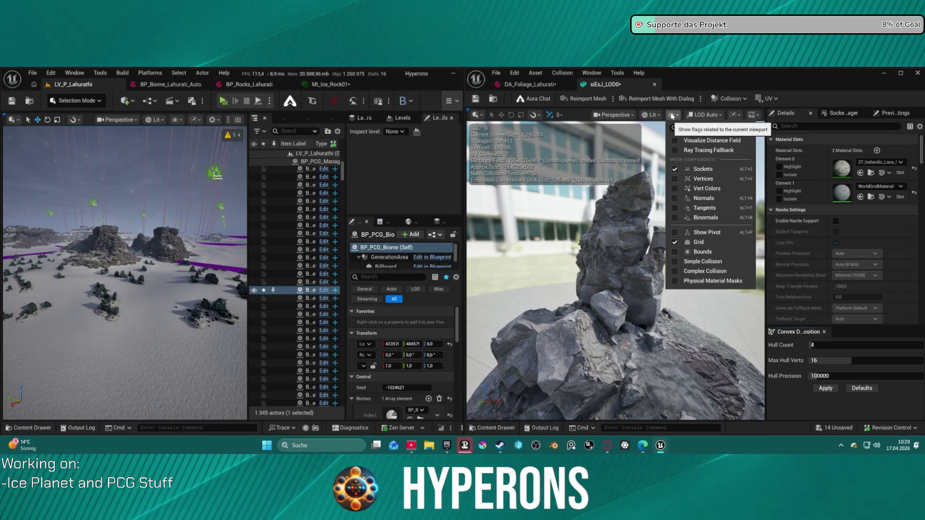
pyautogui.click(622, 289)
pyautogui.moveTo(622, 289); pyautogui.dragTo(612, 261)
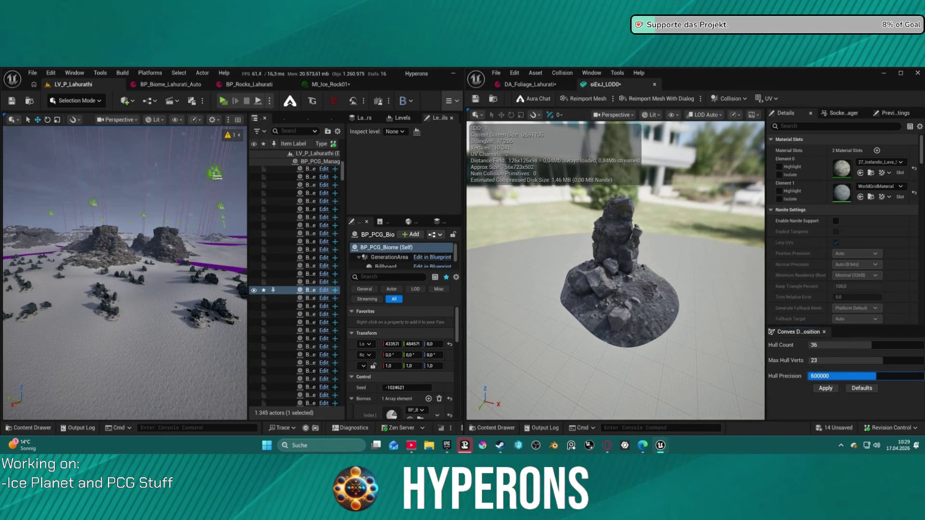
# Step: Apply convex collision with 36 hulls, 23 max hull verts and 700000 precision
pyautogui.click(824, 389)
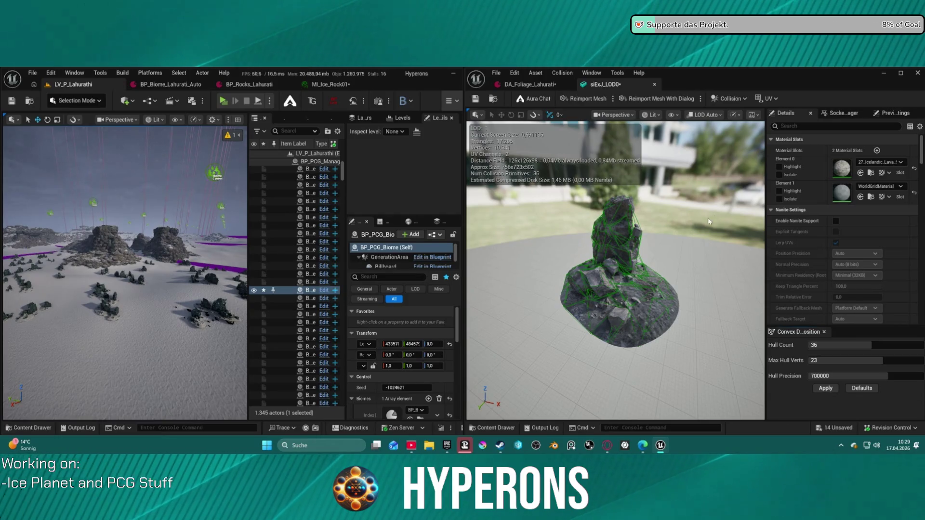
pyautogui.scroll(10, 616, 270)
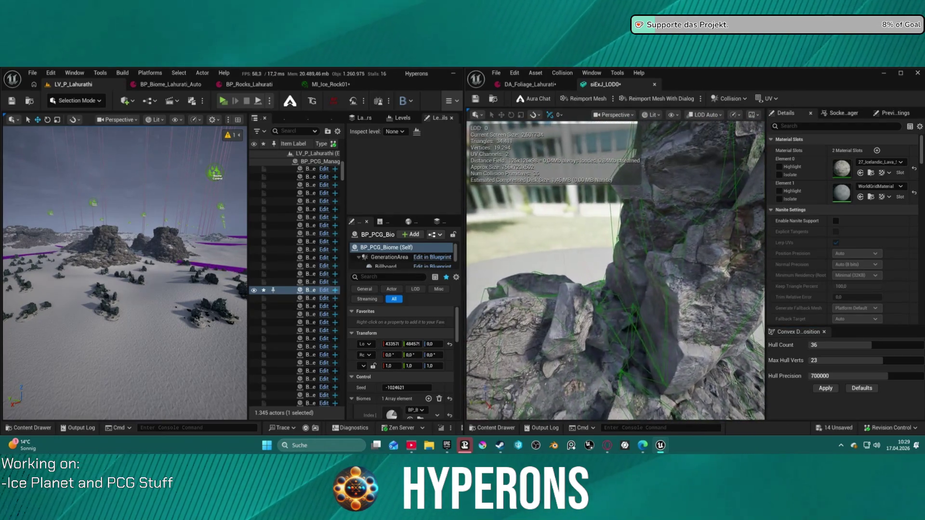
pyautogui.click(827, 389)
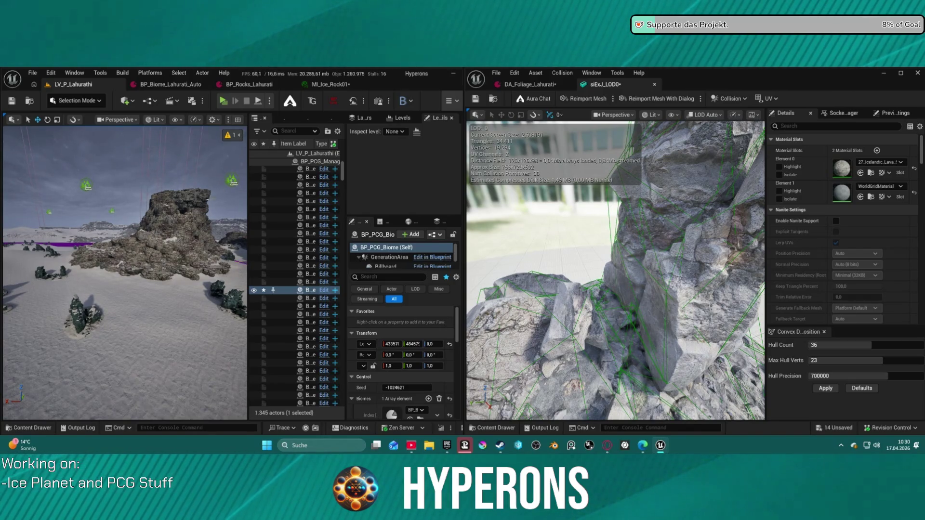
pyautogui.moveTo(125, 270)
pyautogui.mouseDown()
pyautogui.moveTo(154, 262)
pyautogui.moveTo(158, 234)
pyautogui.moveTo(130, 238)
pyautogui.moveTo(156, 123)
pyautogui.mouseUp()
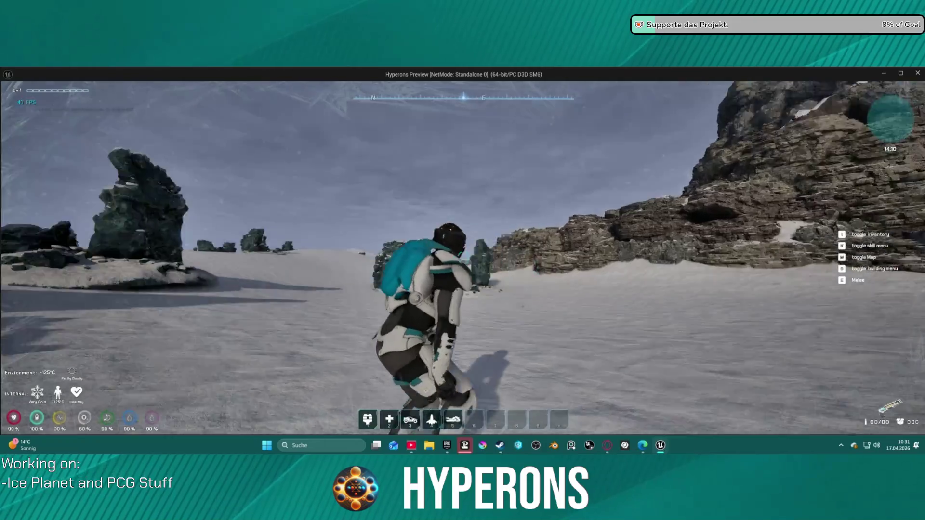
pyautogui.press('Escape')
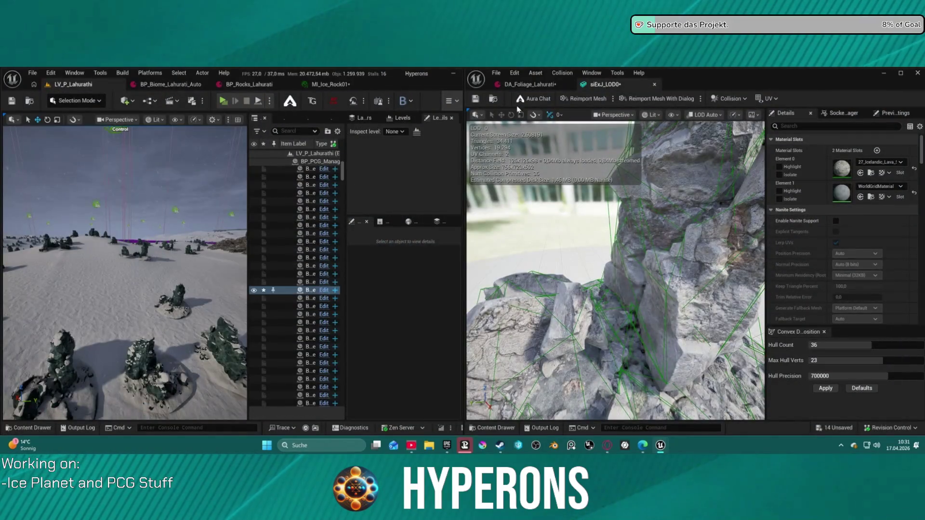
# Step: Bring DA_Foliage_Lahurati back into view and frame the large rock formation
pyautogui.click(531, 84)
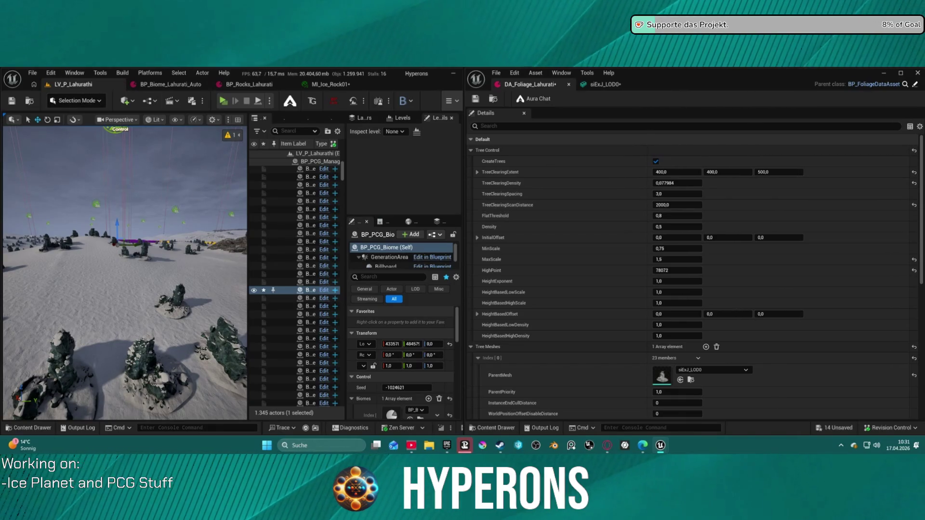
pyautogui.press('f')
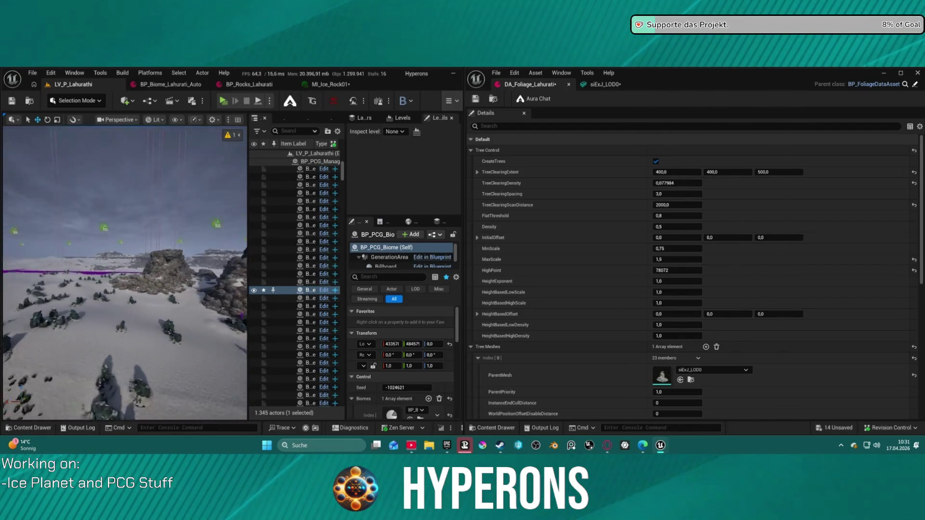
pyautogui.hotkey('ctrl', 'space')
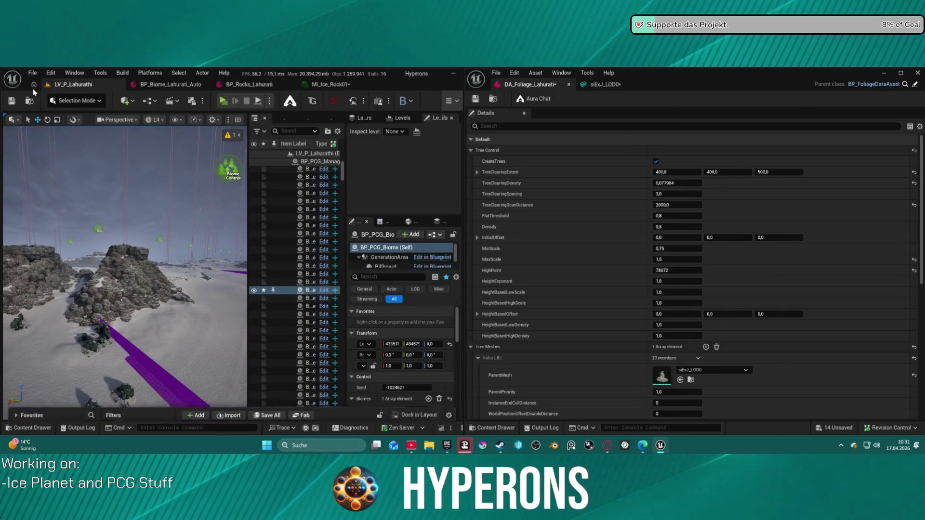
# Step: Open AssetShowcase01 from Recent Levels, saving modified packages, and widen the level editor
pyautogui.click(32, 72)
pyautogui.click(245, 170)
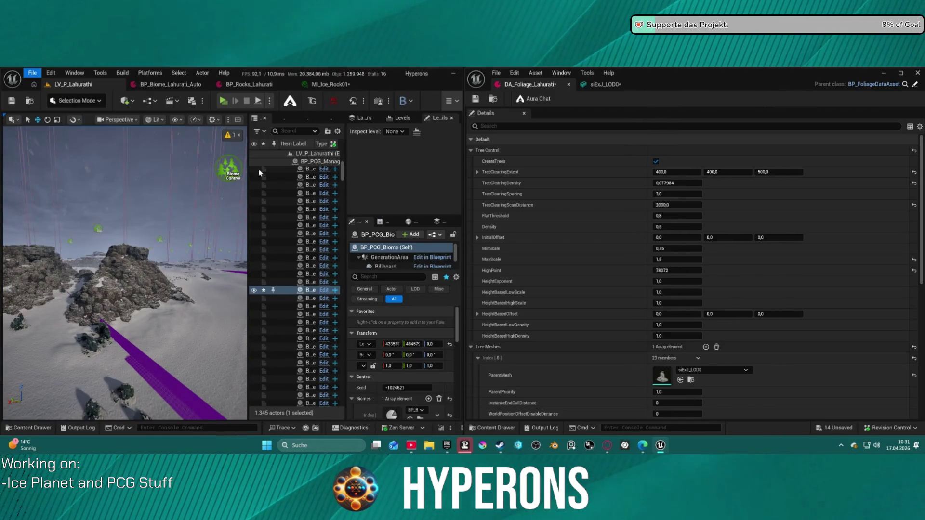
pyautogui.click(503, 349)
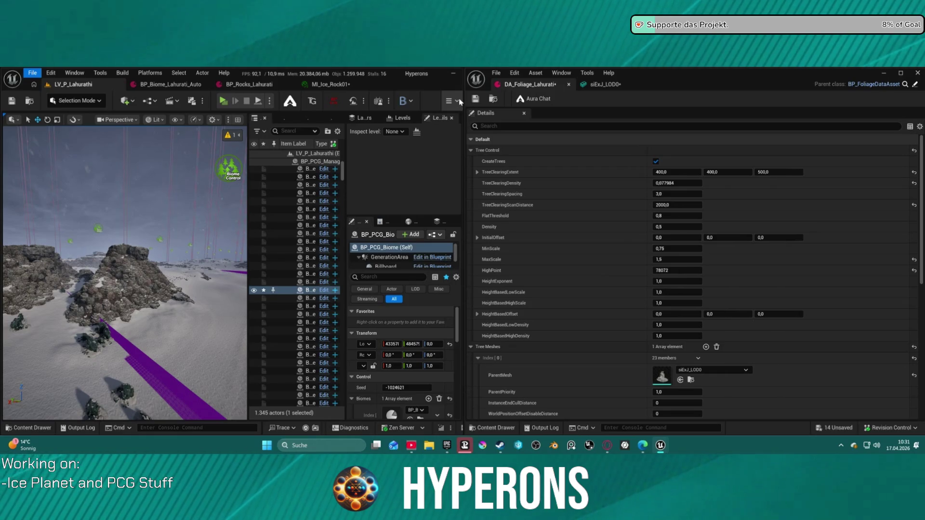
pyautogui.moveTo(463, 85); pyautogui.dragTo(722, 84)
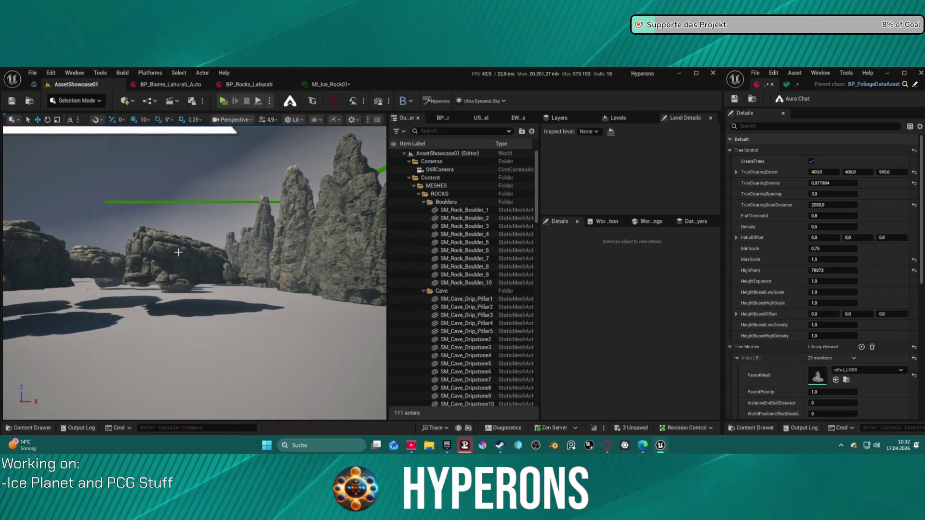
# Step: Select SM_Medium_Rock_4 and switch the editor to Modeling Mode
pyautogui.click(210, 280)
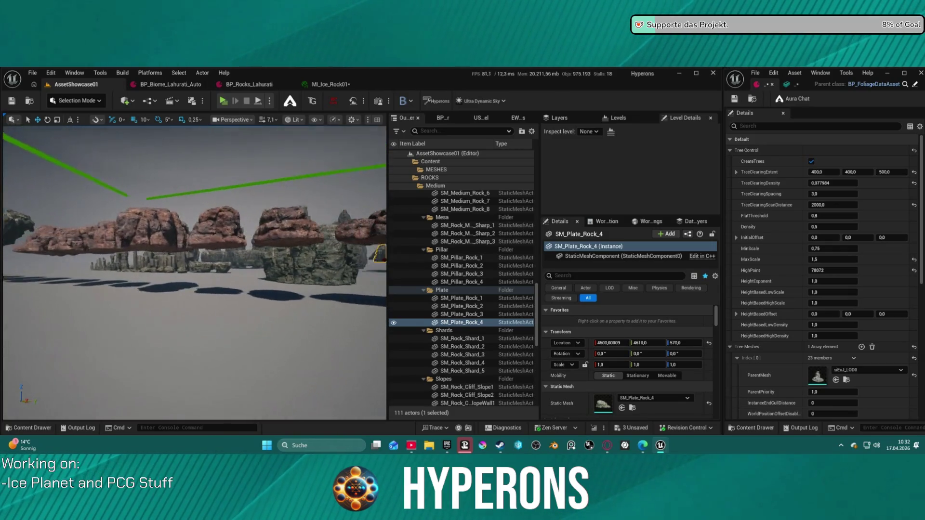
pyautogui.scroll(-2, 195, 273)
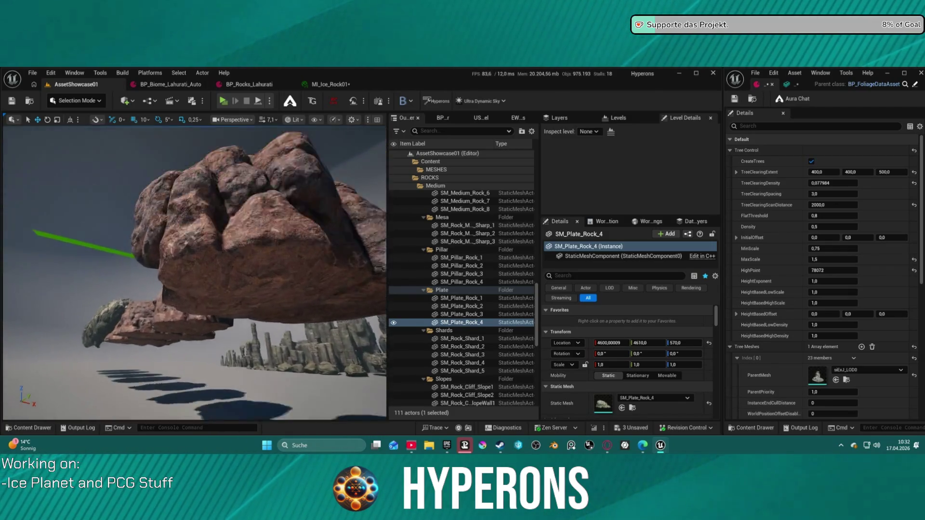
pyautogui.scroll(-1, 195, 273)
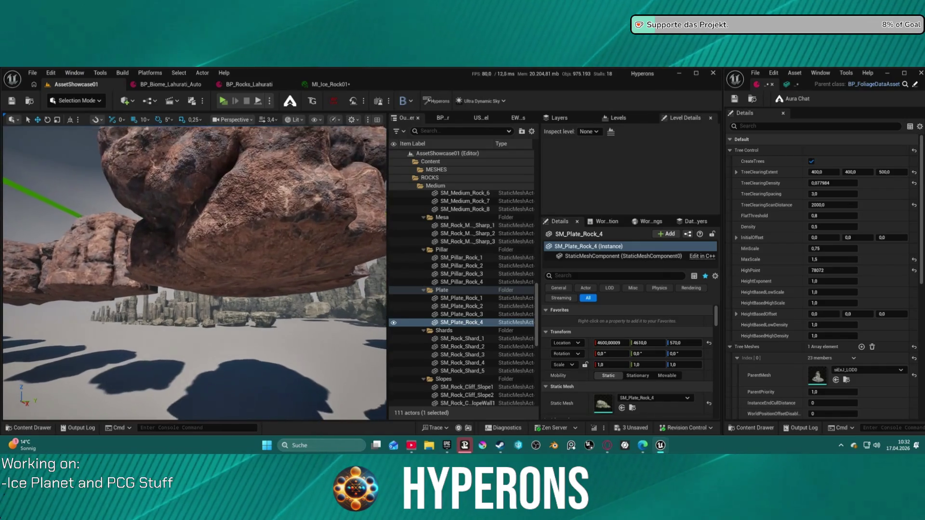
pyautogui.scroll(-1, 168, 262)
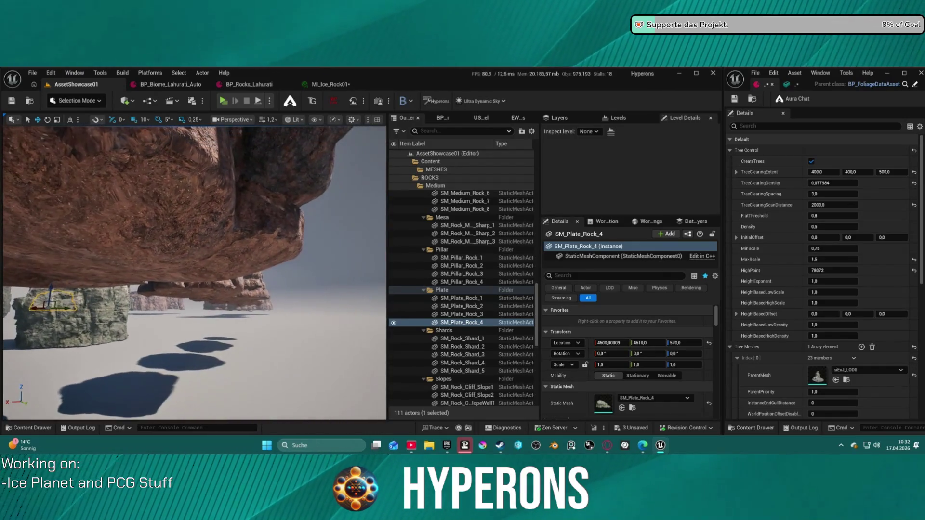
pyautogui.click(168, 262)
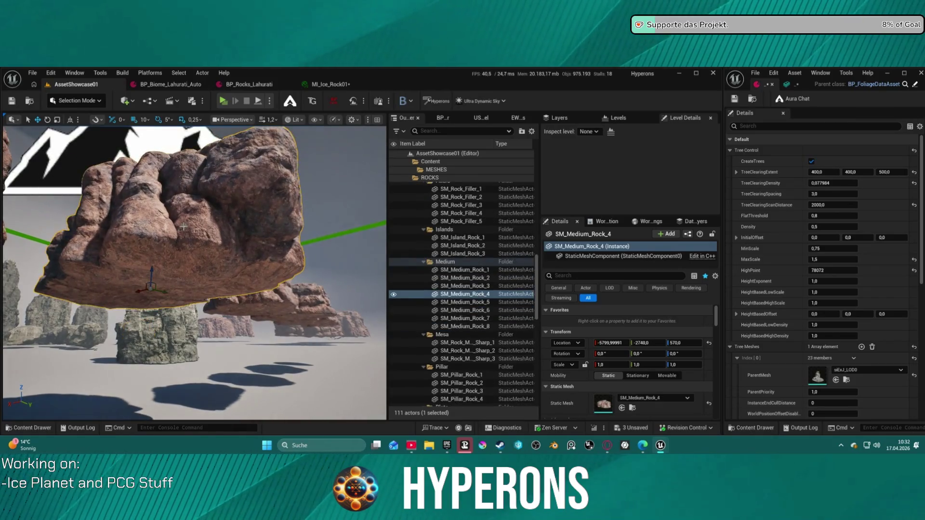
pyautogui.click(77, 101)
pyautogui.click(78, 164)
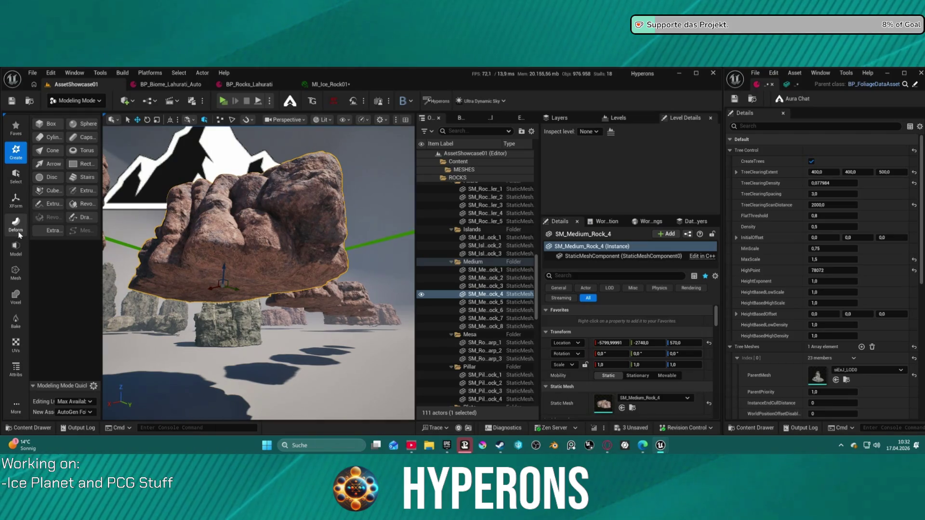
# Step: Try Vertex Sculpt on the rock, cancel it unchanged, and face the rock row
pyautogui.click(16, 224)
pyautogui.click(48, 124)
pyautogui.moveTo(275, 297)
pyautogui.mouseDown()
pyautogui.moveTo(339, 311)
pyautogui.moveTo(252, 369)
pyautogui.mouseUp()
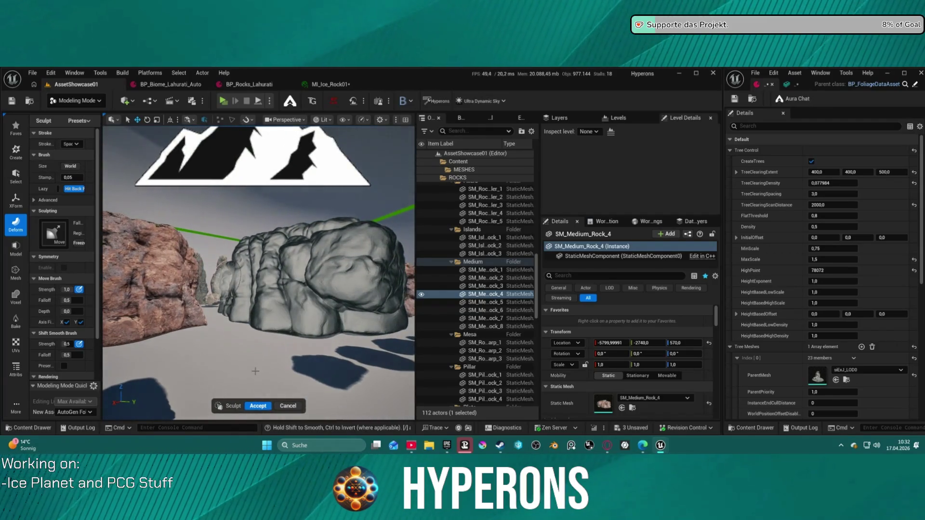
pyautogui.click(295, 405)
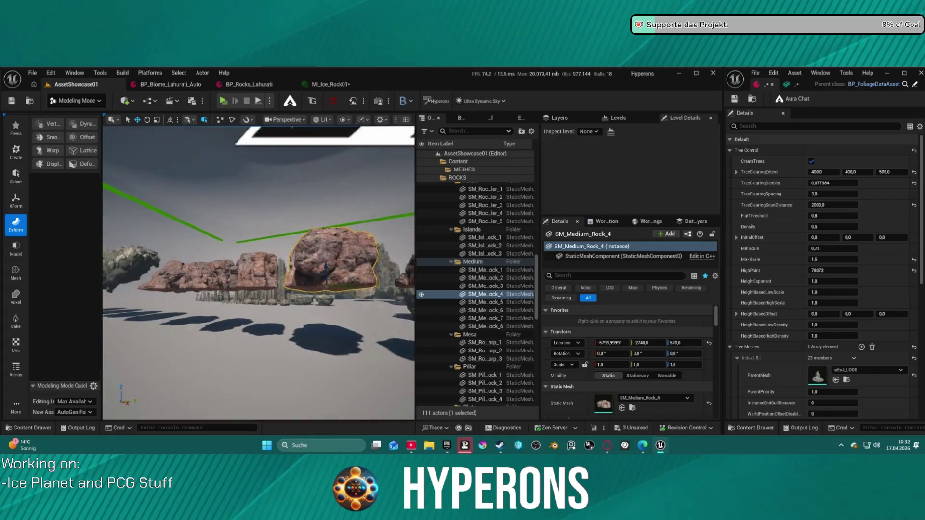
pyautogui.moveTo(270, 337)
pyautogui.mouseDown()
pyautogui.moveTo(270, 298)
pyautogui.moveTo(269, 318)
pyautogui.mouseUp()
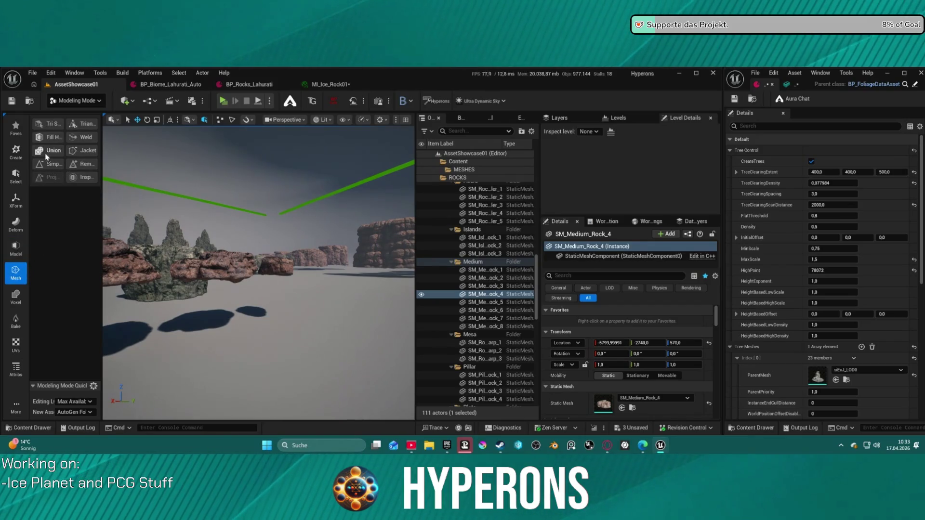
pyautogui.moveTo(231, 270)
pyautogui.mouseDown()
pyautogui.moveTo(251, 270)
pyautogui.moveTo(251, 224)
pyautogui.moveTo(274, 224)
pyautogui.moveTo(275, 239)
pyautogui.moveTo(255, 244)
pyautogui.moveTo(256, 270)
pyautogui.mouseUp()
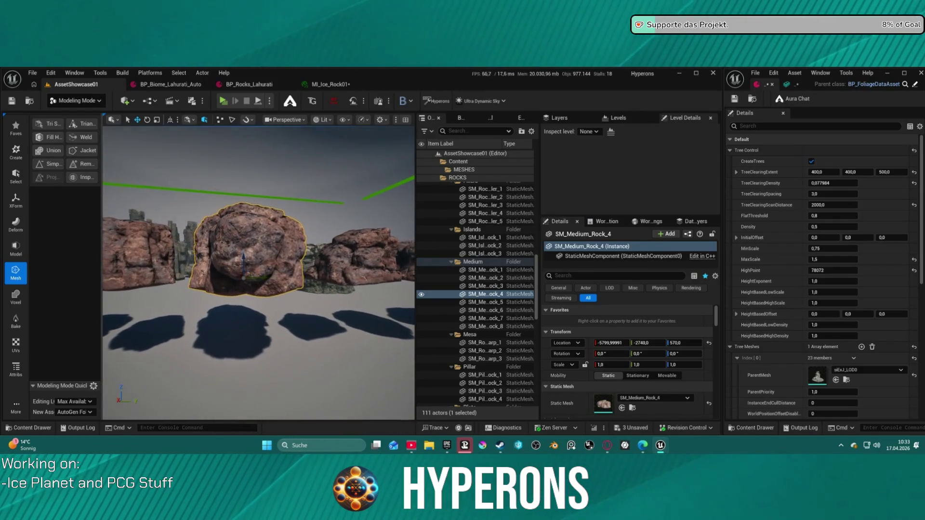
# Step: Try Simplify on SM_Medium_Rock_4 and cancel it without applying changes
pyautogui.click(50, 164)
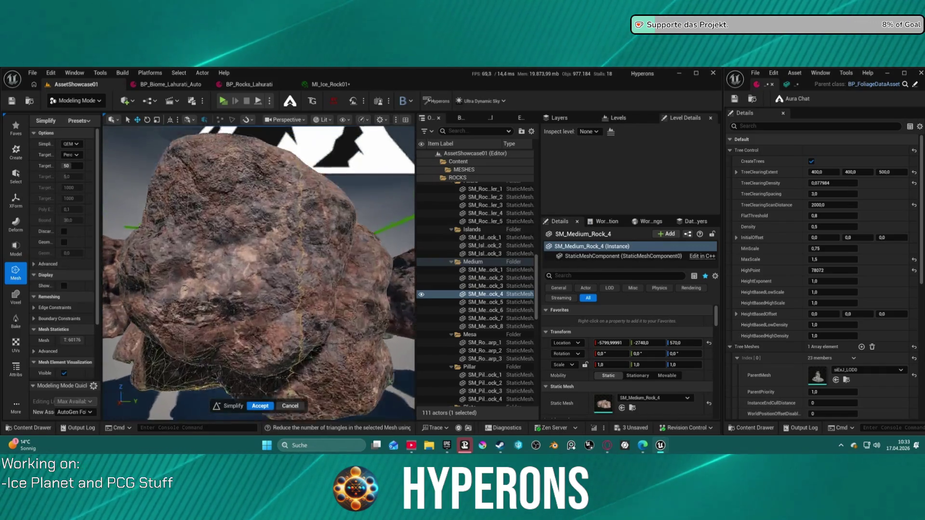
pyautogui.moveTo(255, 270)
pyautogui.mouseDown()
pyautogui.moveTo(256, 260)
pyautogui.moveTo(257, 284)
pyautogui.moveTo(241, 284)
pyautogui.moveTo(255, 271)
pyautogui.moveTo(244, 274)
pyautogui.mouseUp()
pyautogui.click(291, 406)
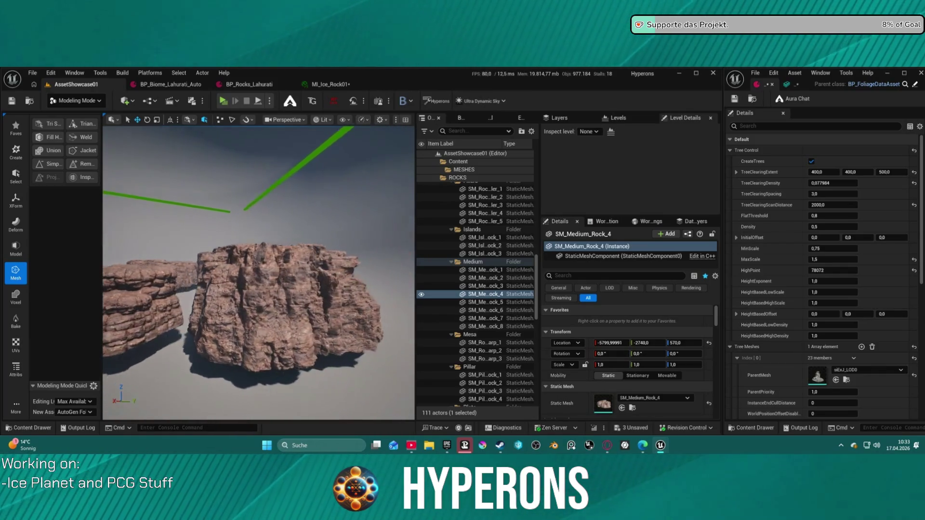
pyautogui.moveTo(243, 274); pyautogui.dragTo(242, 275)
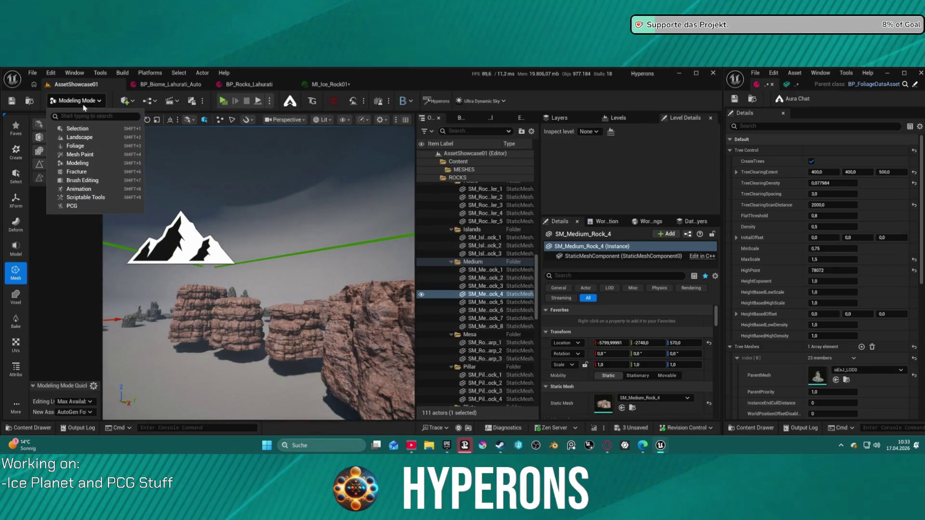
pyautogui.click(77, 129)
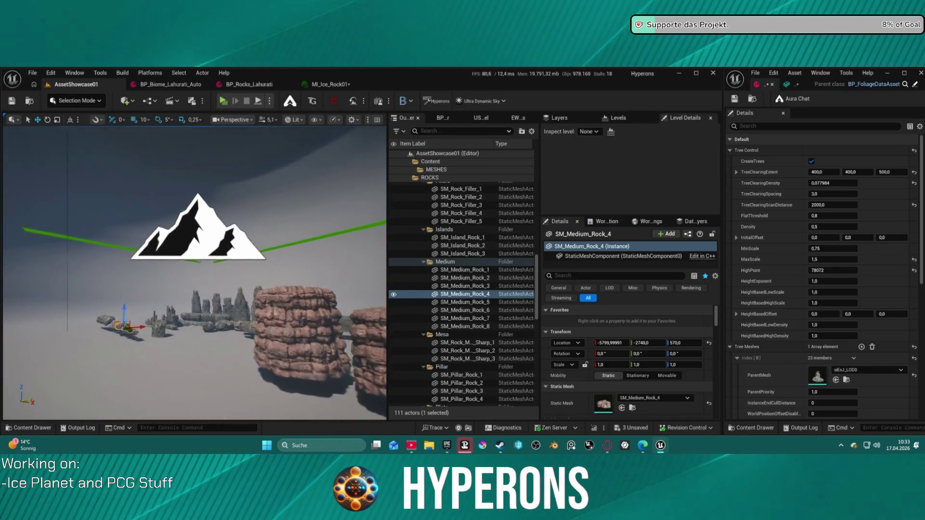
# Step: Frame the selected rock, fly around the pillars, then show the 27_Icelandic_Lava_Spire_siExJ folder
pyautogui.press('f')
pyautogui.moveTo(193, 270)
pyautogui.mouseDown()
pyautogui.moveTo(193, 231)
pyautogui.moveTo(253, 201)
pyautogui.moveTo(216, 324)
pyautogui.mouseUp()
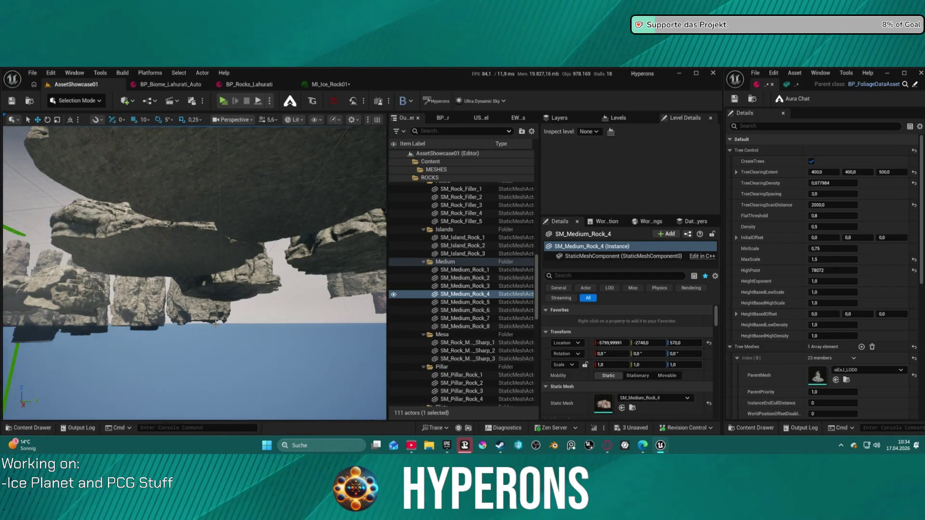
pyautogui.moveTo(216, 324); pyautogui.dragTo(225, 222)
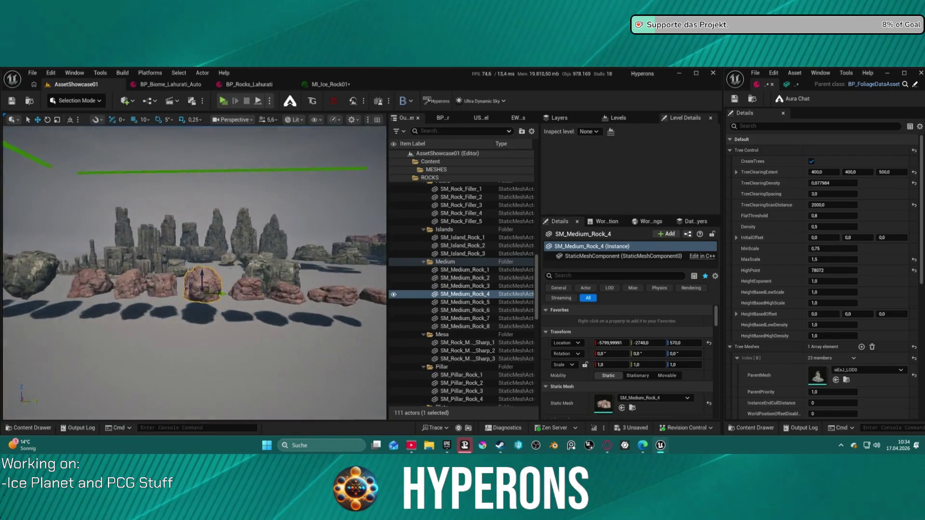
pyautogui.hotkey('ctrl', 'space')
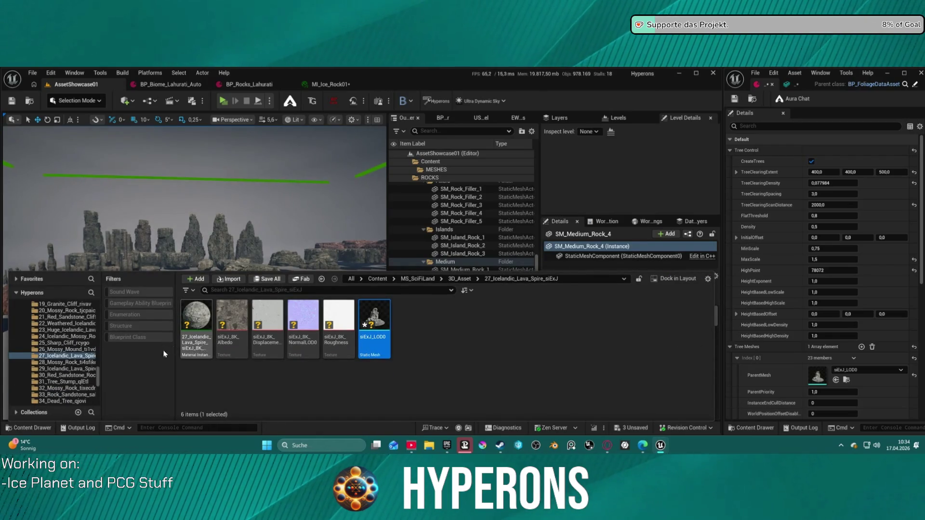
# Step: Close the Content Drawer and fly along the rock row to inspect SM_Medium_Rock_4 and the red pillars
pyautogui.hotkey('ctrl', 'space')
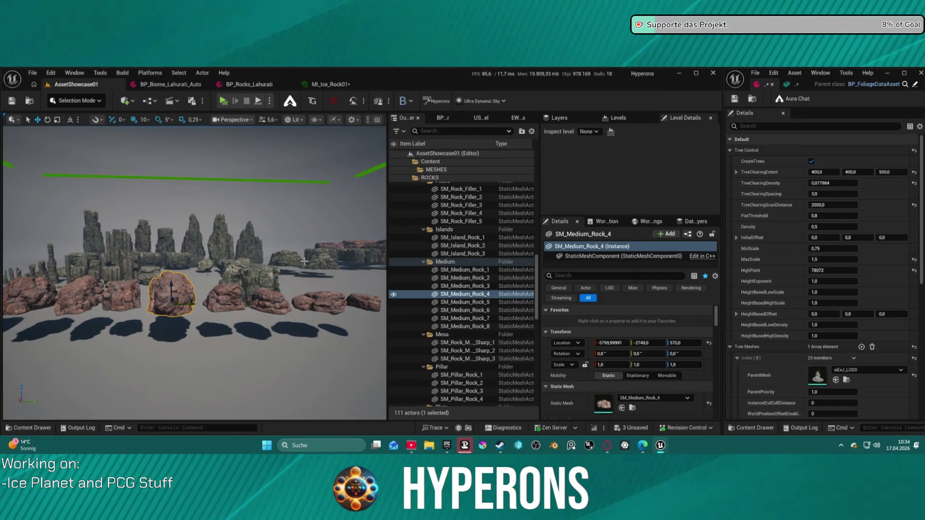
pyautogui.scroll(10, 304, 262)
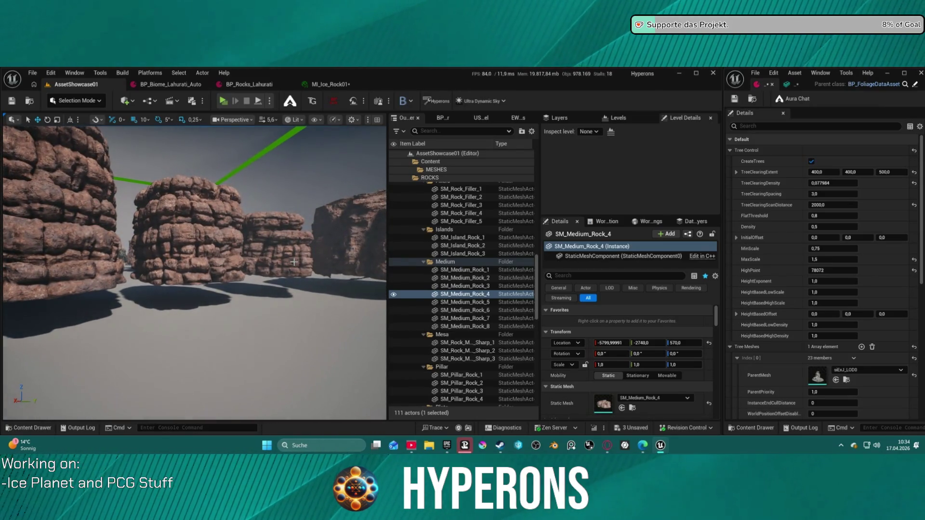
pyautogui.scroll(-10, 5, 253)
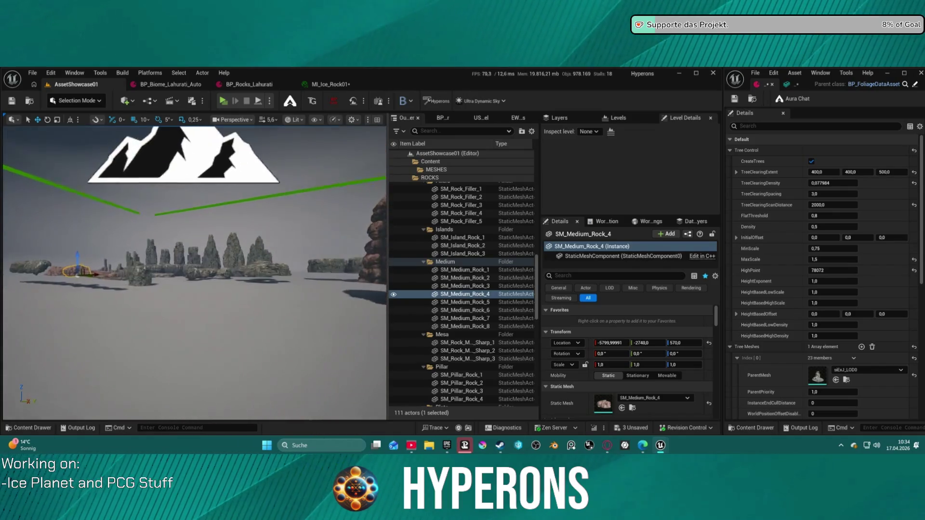
pyautogui.scroll(3, 193, 255)
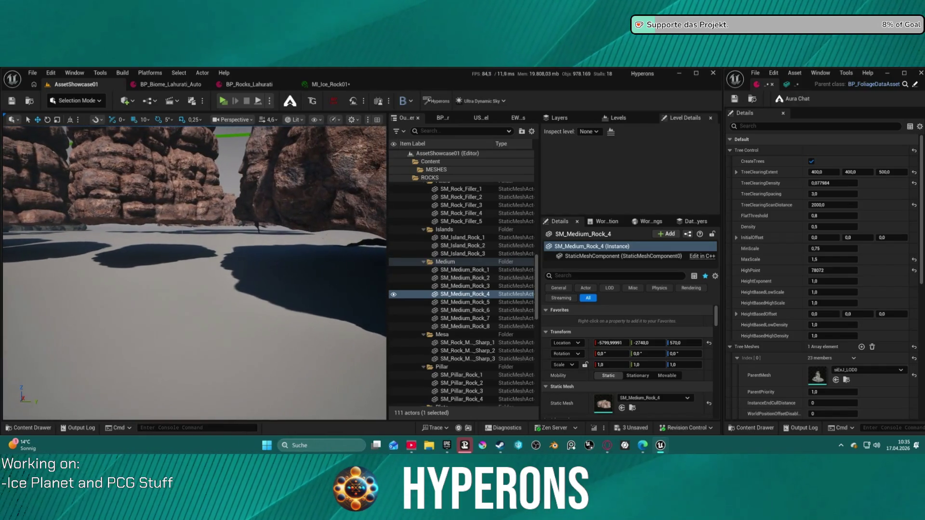
pyautogui.click(30, 74)
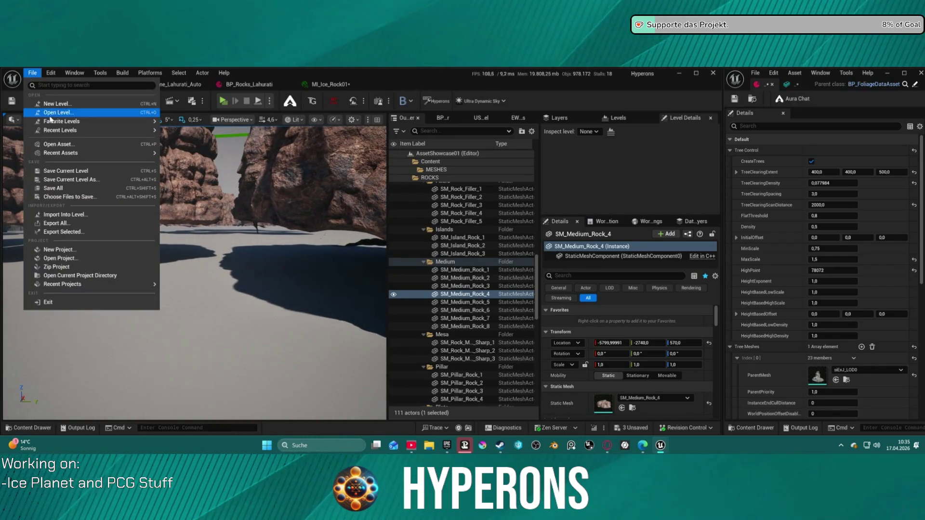
# Step: Load LV_P_Lahurathi, then DEV_Cave_Landscape, from File > Recent Levels
pyautogui.moveTo(95, 136)
pyautogui.click(215, 173)
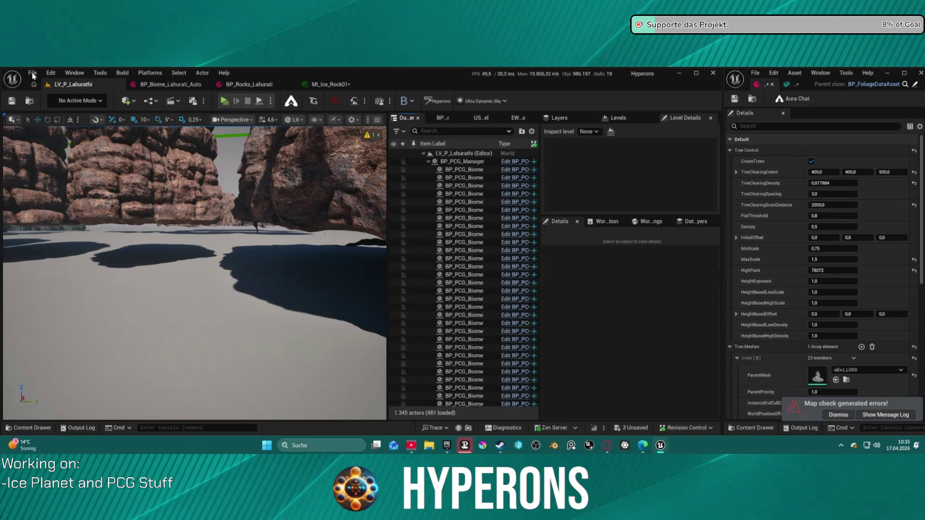
pyautogui.click(32, 75)
pyautogui.moveTo(121, 132)
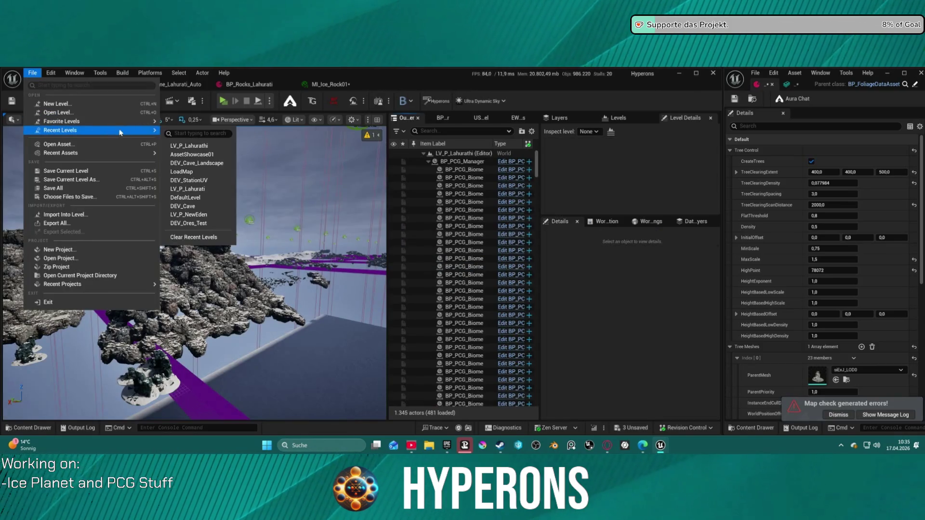
pyautogui.click(210, 165)
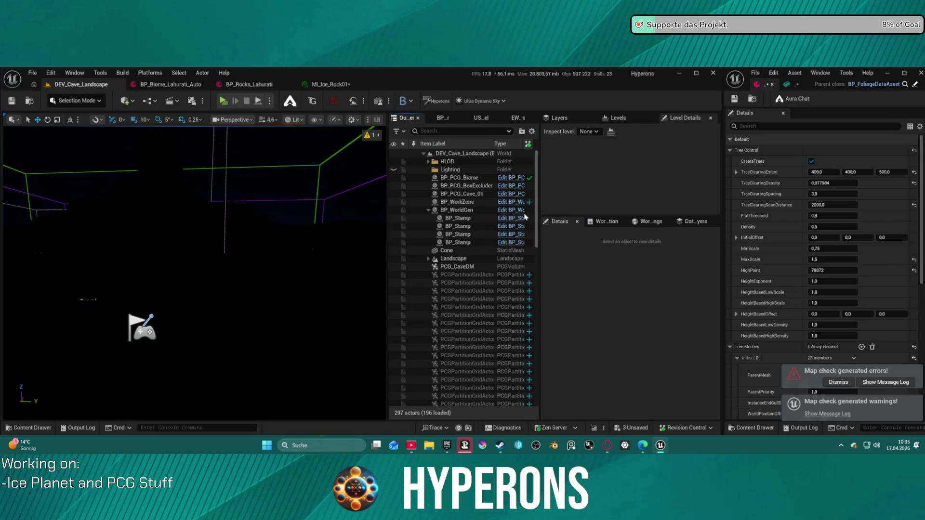
# Step: Set Ultra_Dynamic_Sky's Time Of Day to about 1376, then fly toward the rock spire
pyautogui.moveTo(541, 283); pyautogui.dragTo(529, 401)
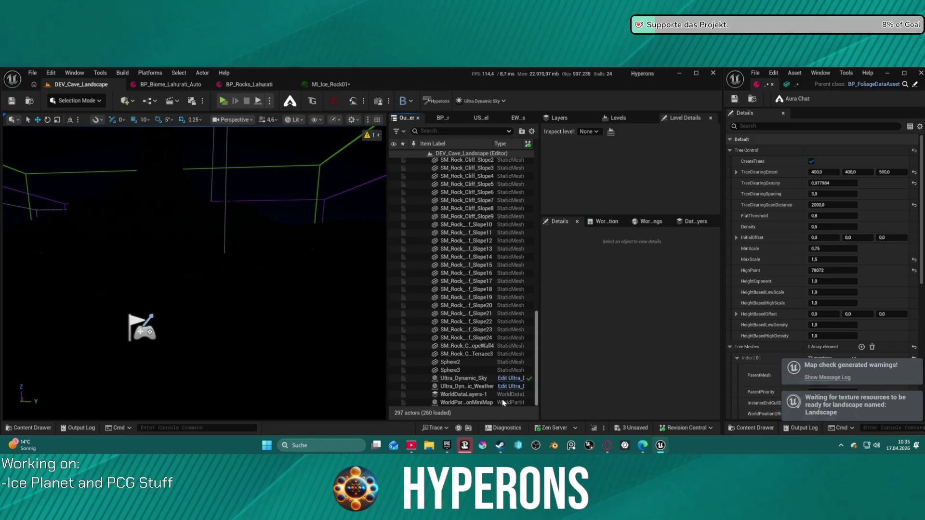
pyautogui.click(482, 379)
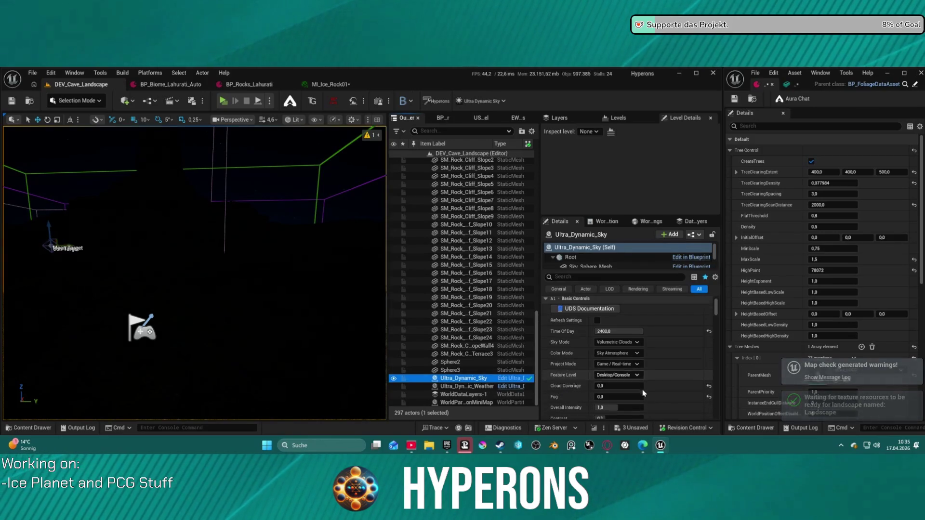
pyautogui.moveTo(637, 336); pyautogui.dragTo(595, 336)
pyautogui.moveTo(193, 270)
pyautogui.mouseDown()
pyautogui.moveTo(202, 207)
pyautogui.moveTo(202, 222)
pyautogui.mouseUp()
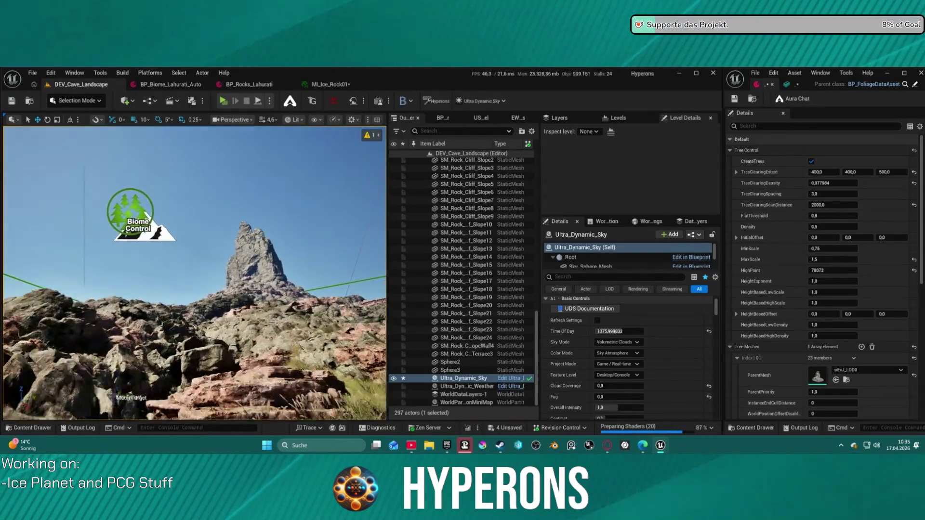
pyautogui.moveTo(202, 222); pyautogui.dragTo(212, 222)
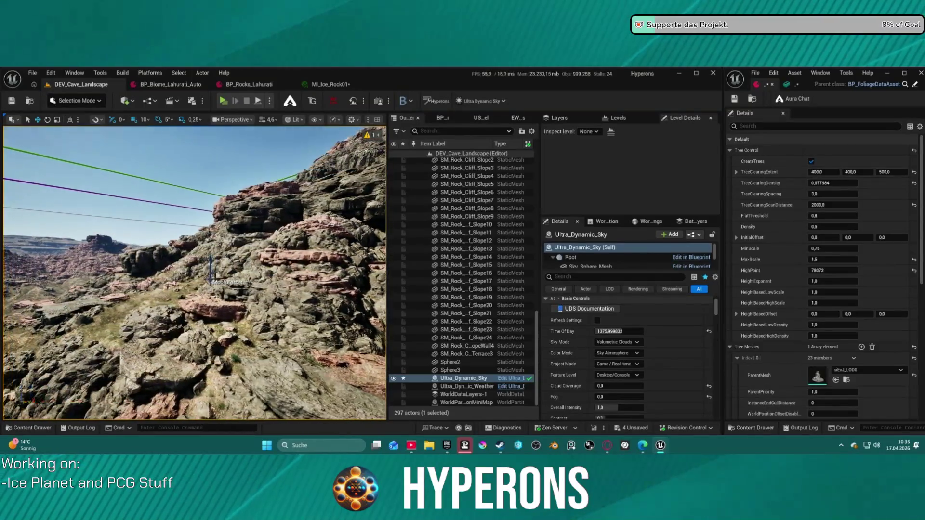
pyautogui.press('w')
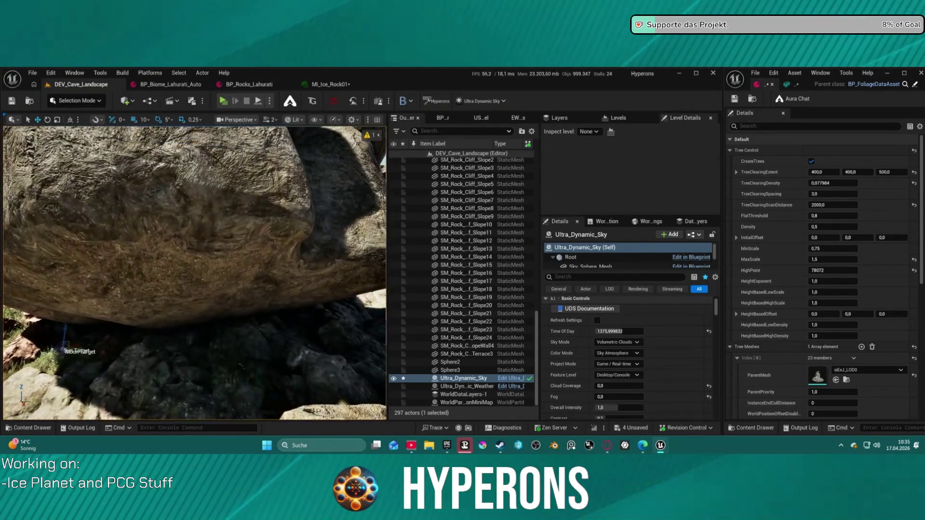
pyautogui.scroll(2, 144, 234)
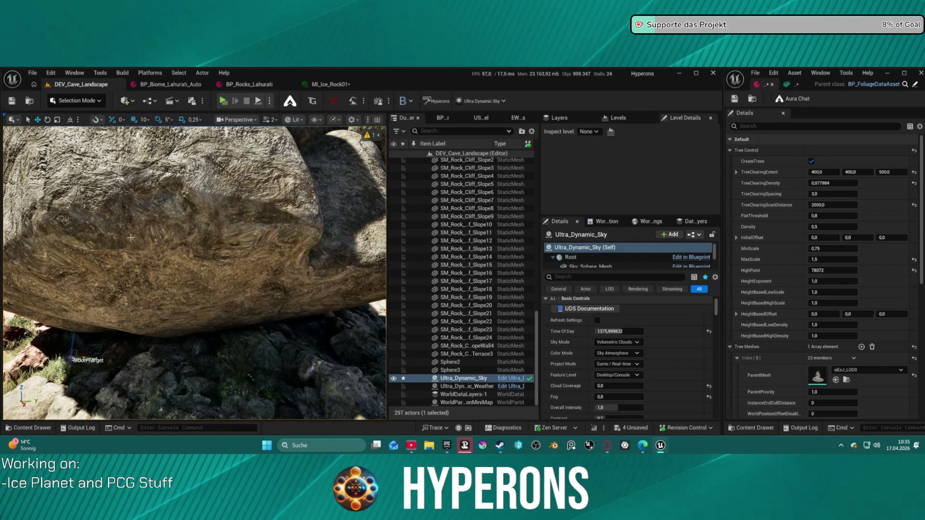
pyautogui.scroll(-10, 214, 222)
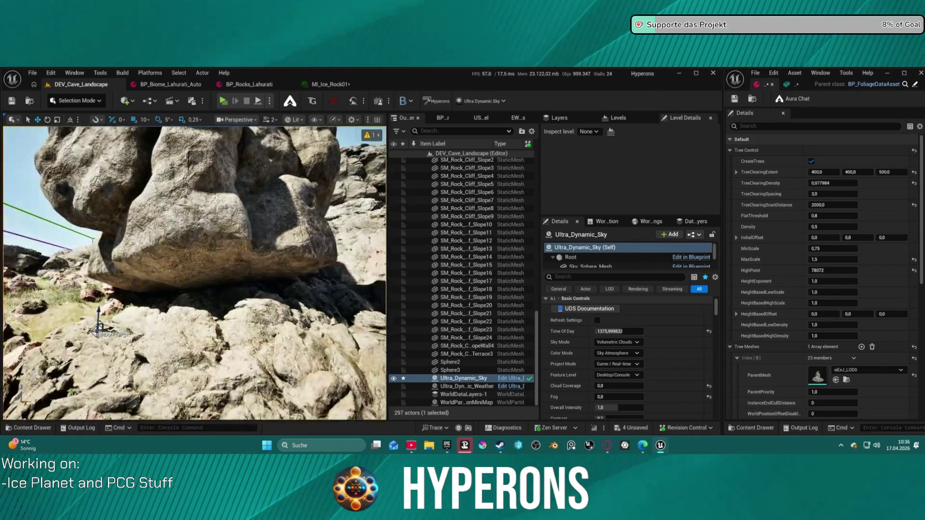
pyautogui.scroll(-3, 195, 273)
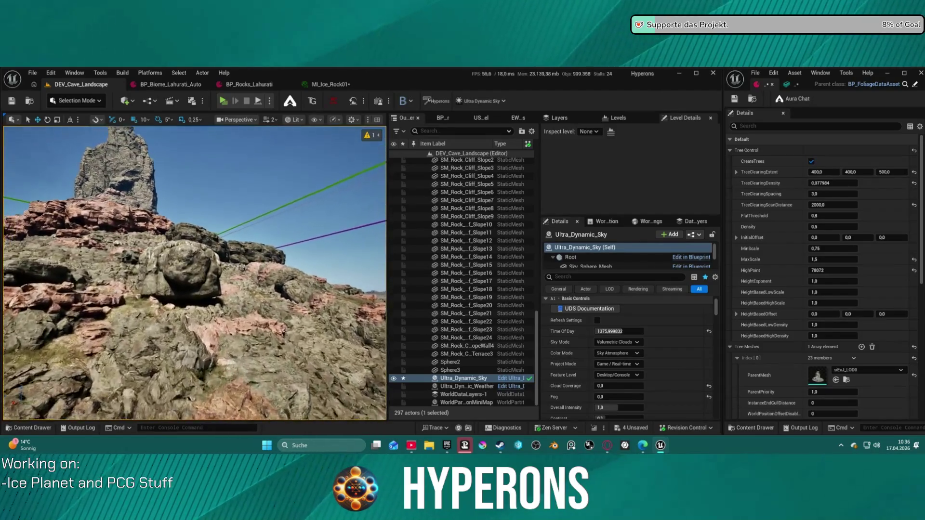
pyautogui.scroll(3, 195, 273)
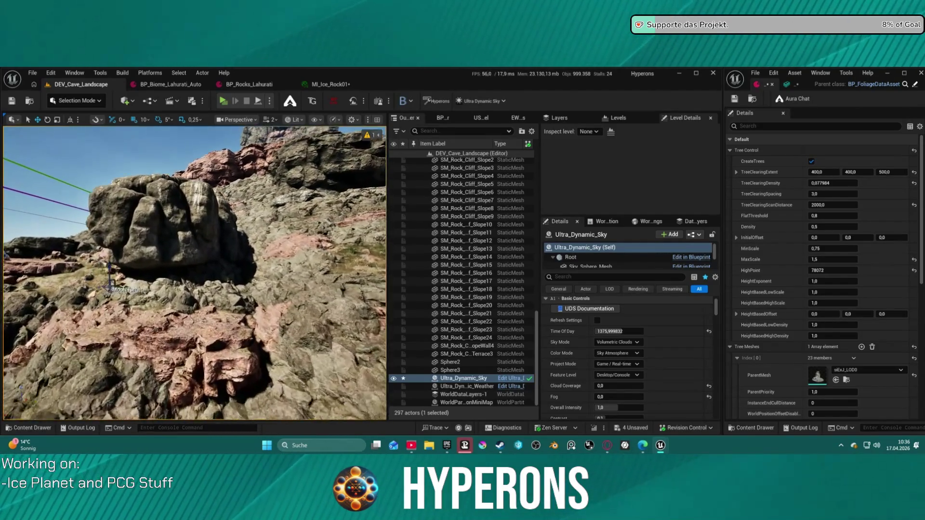
pyautogui.scroll(10, 195, 274)
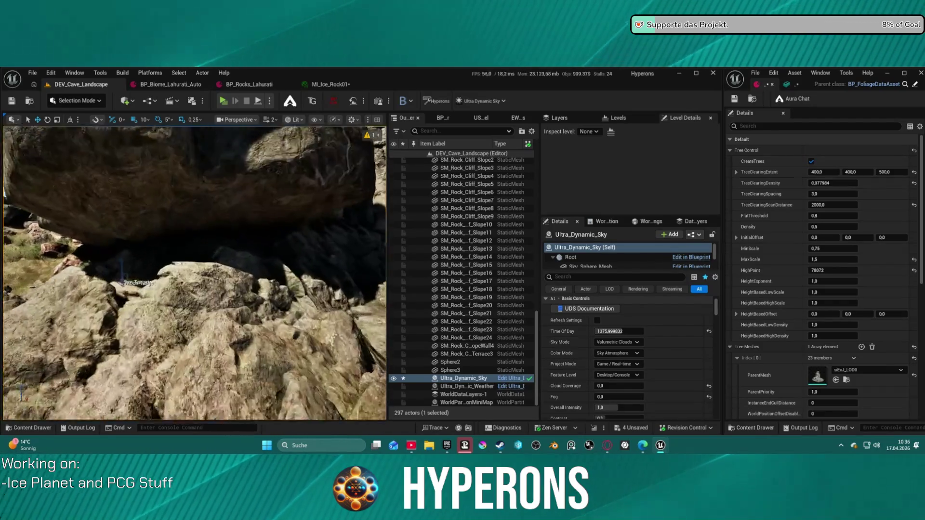
pyautogui.scroll(-5, 194, 273)
pyautogui.scroll(-3, 194, 274)
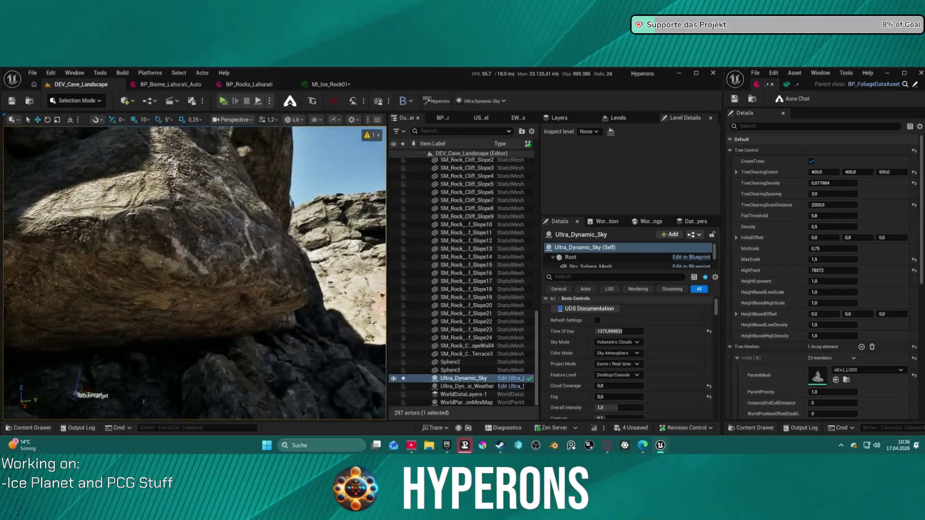
pyautogui.scroll(3, 195, 273)
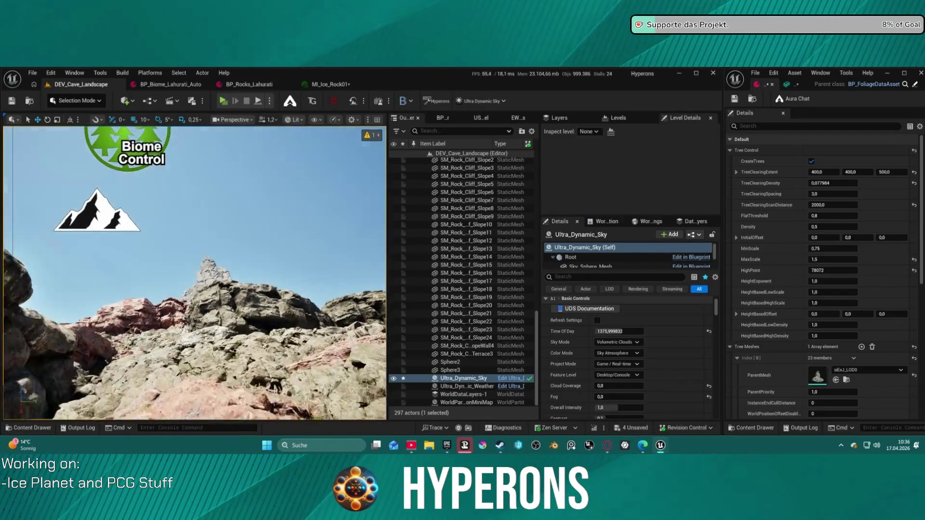
pyautogui.scroll(-2, 195, 274)
pyautogui.scroll(2, 194, 274)
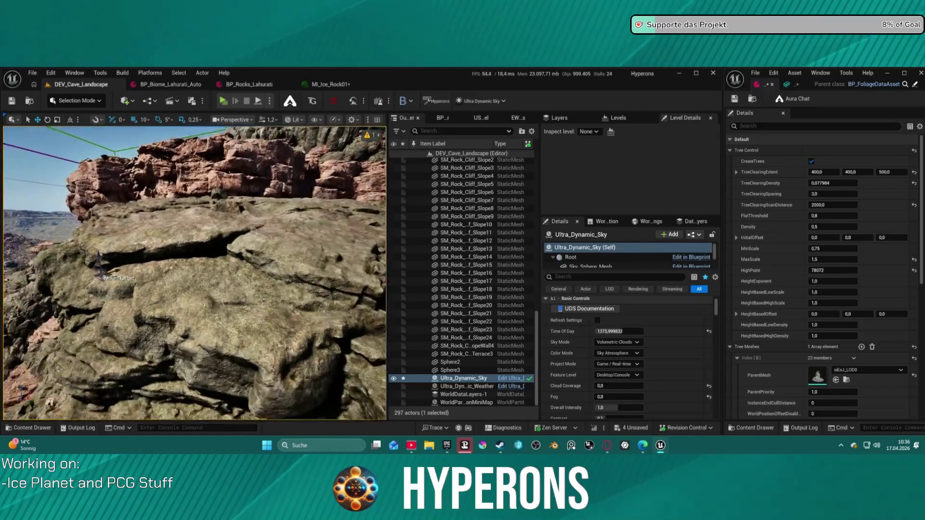
pyautogui.scroll(5, 195, 273)
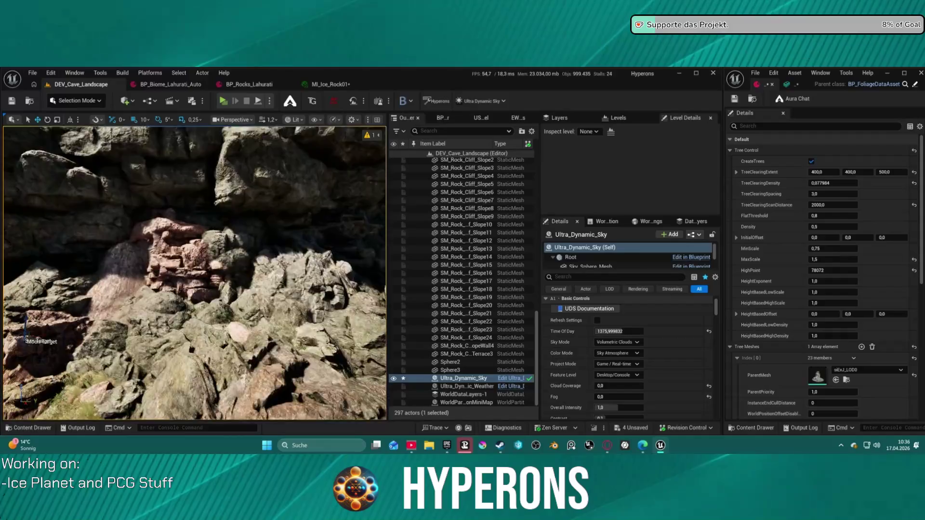
pyautogui.scroll(3, 195, 274)
pyautogui.scroll(6, 194, 273)
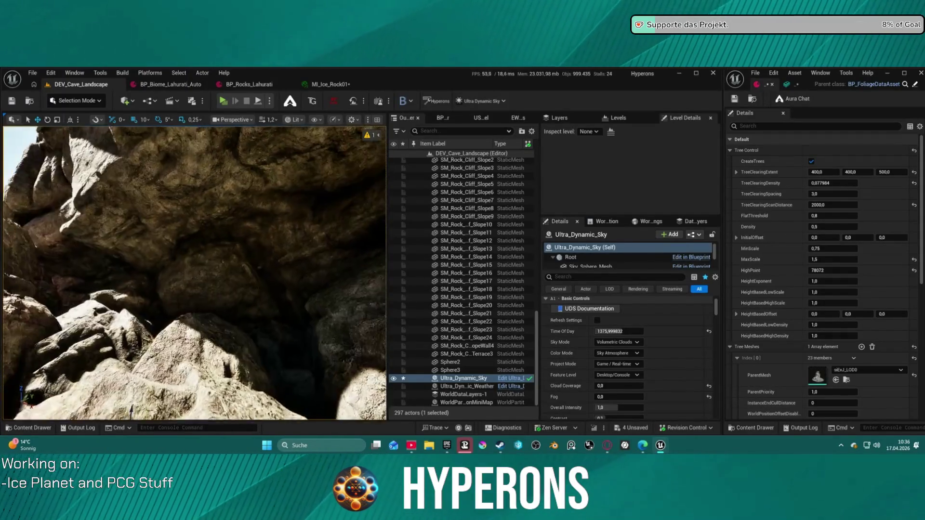
pyautogui.scroll(3, 195, 273)
pyautogui.scroll(3, 195, 273)
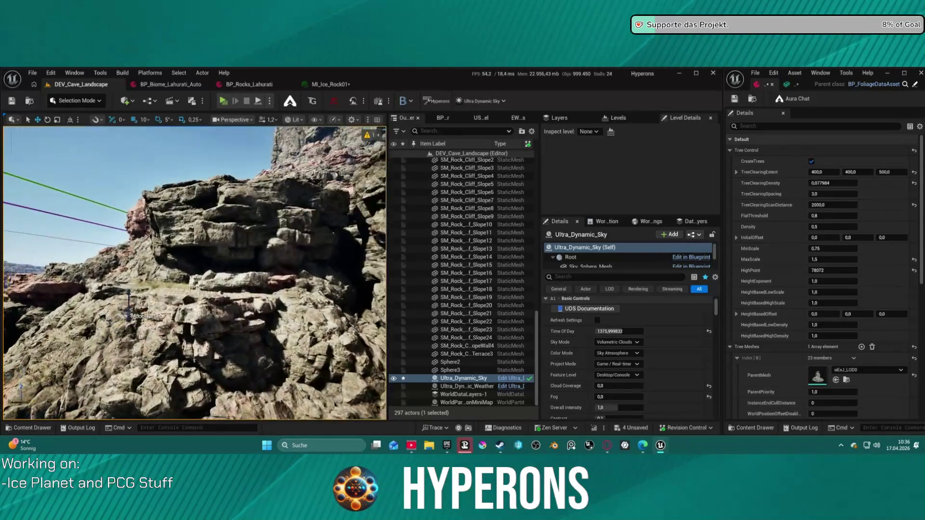
pyautogui.scroll(5, 195, 273)
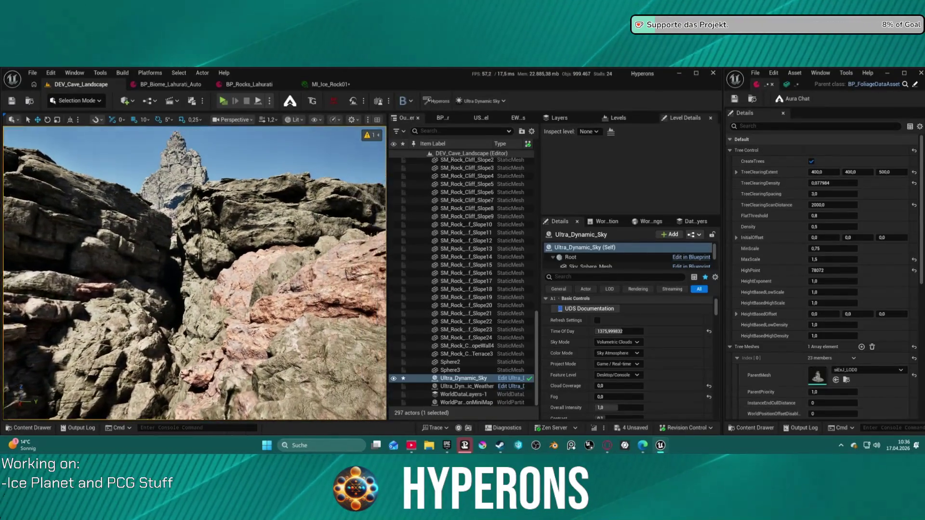
pyautogui.scroll(3, 195, 274)
pyautogui.scroll(5, 195, 274)
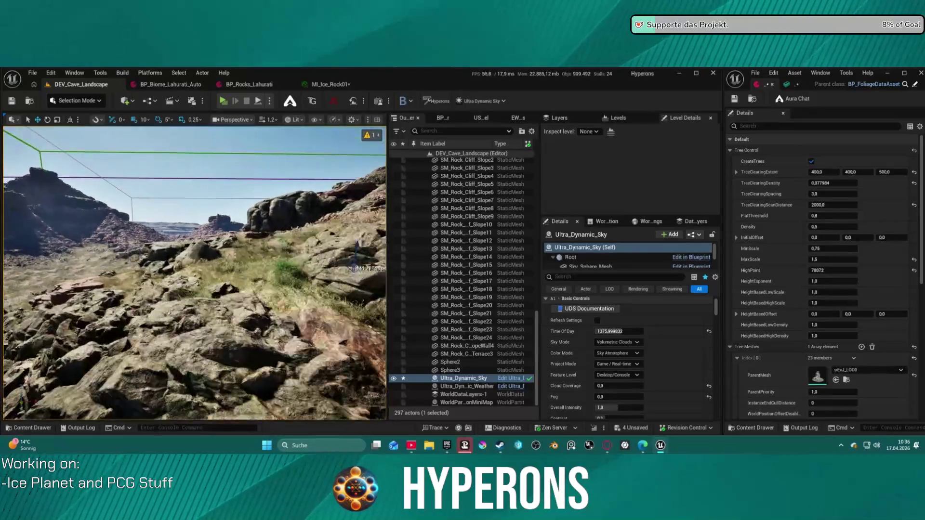
pyautogui.scroll(-3, 195, 273)
pyautogui.scroll(3, 195, 273)
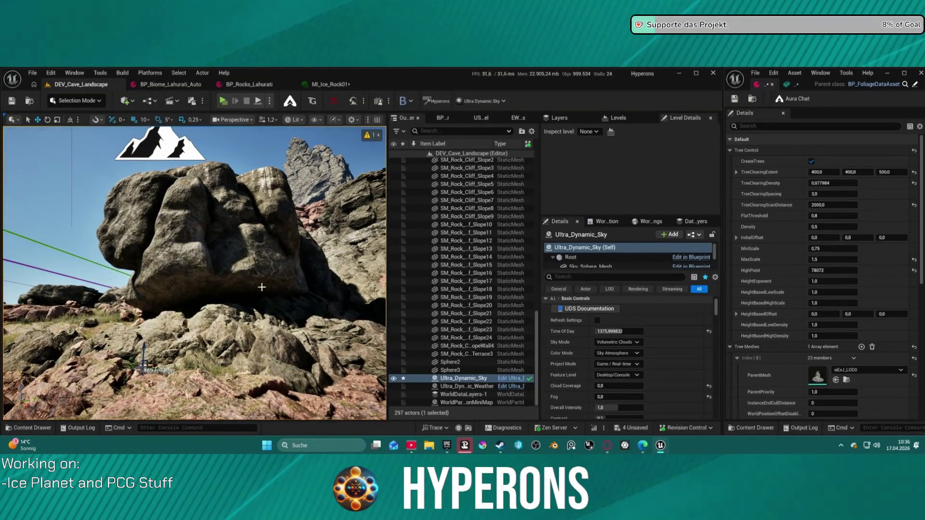
pyautogui.moveTo(194, 273)
pyautogui.mouseDown()
pyautogui.moveTo(116, 273)
pyautogui.moveTo(270, 269)
pyautogui.mouseUp()
pyautogui.scroll(10, 194, 274)
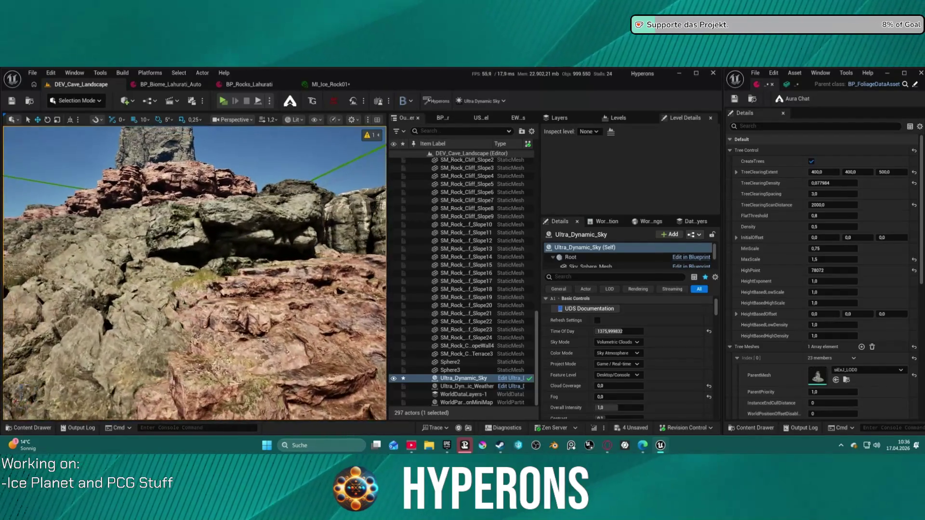
pyautogui.scroll(-3, 195, 273)
pyautogui.moveTo(197, 305); pyautogui.dragTo(174, 305)
pyautogui.moveTo(187, 259)
pyautogui.mouseDown()
pyautogui.moveTo(159, 266)
pyautogui.moveTo(157, 253)
pyautogui.moveTo(160, 268)
pyautogui.moveTo(190, 250)
pyautogui.mouseUp()
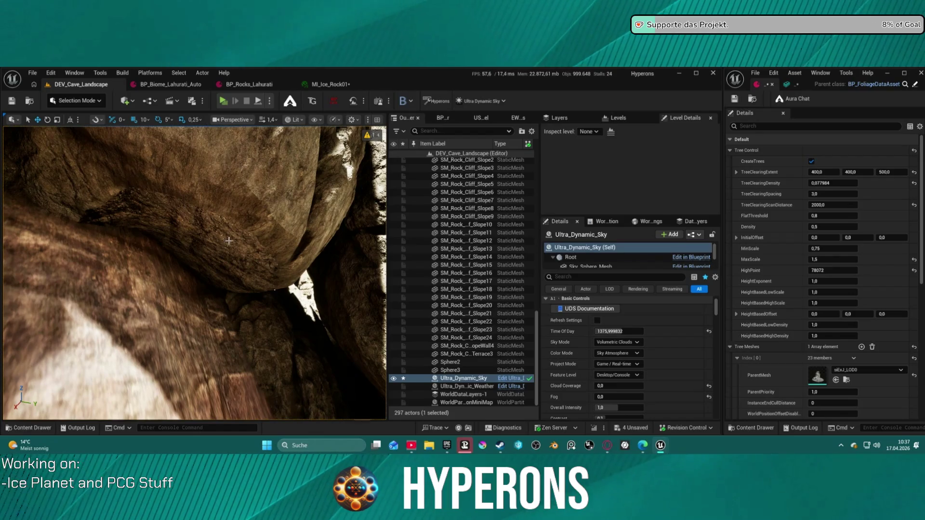
pyautogui.moveTo(195, 272)
pyautogui.mouseDown()
pyautogui.moveTo(195, 251)
pyautogui.moveTo(194, 270)
pyautogui.moveTo(231, 270)
pyautogui.mouseUp()
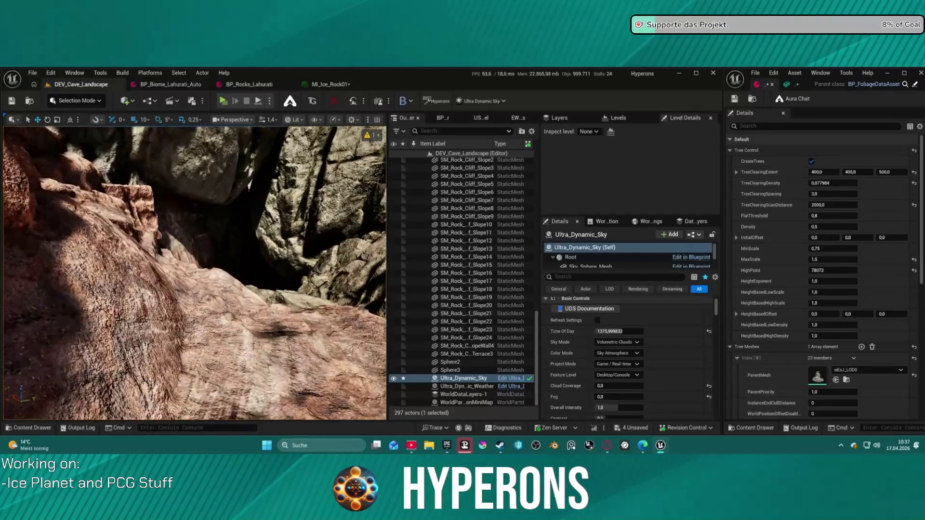
pyautogui.moveTo(231, 270)
pyautogui.mouseDown()
pyautogui.moveTo(215, 255)
pyautogui.moveTo(138, 258)
pyautogui.mouseUp()
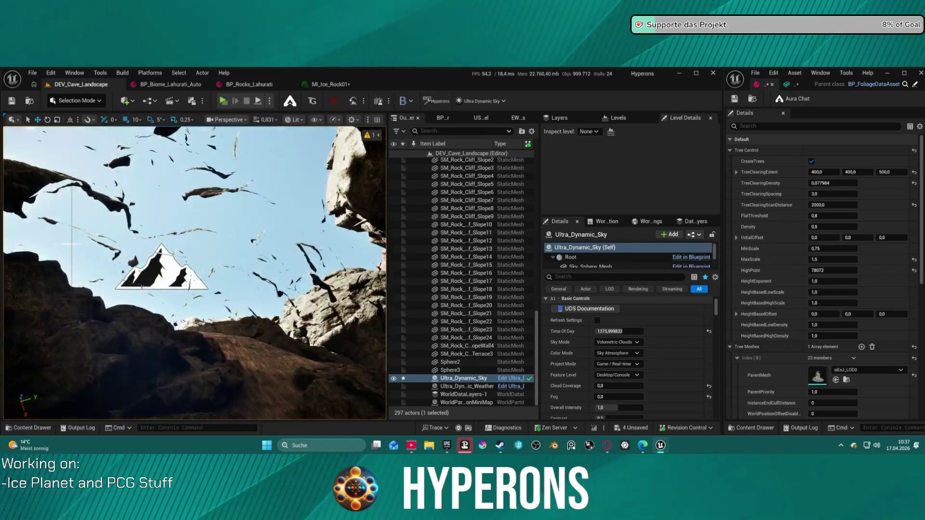
pyautogui.moveTo(137, 258); pyautogui.dragTo(138, 258)
pyautogui.scroll(-2, 138, 258)
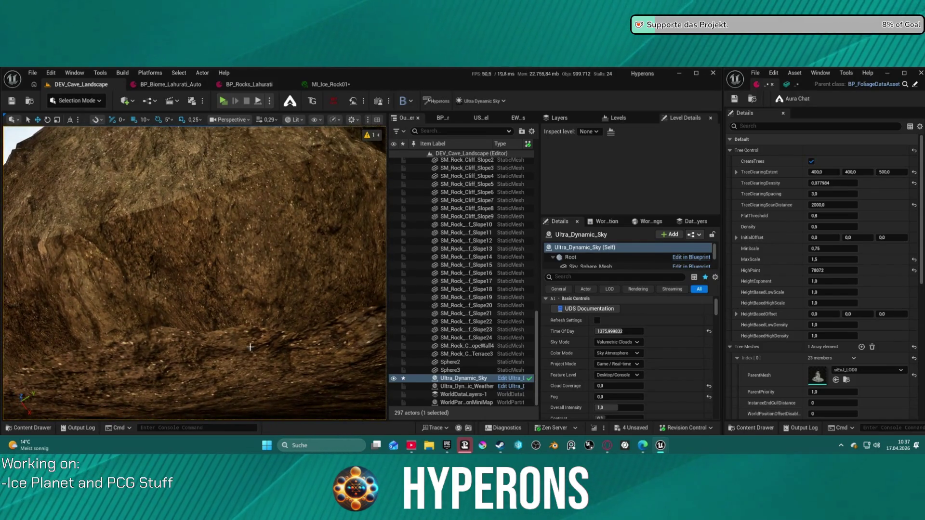
pyautogui.moveTo(203, 321); pyautogui.dragTo(204, 321)
pyautogui.scroll(2, 204, 321)
pyautogui.scroll(3, 203, 322)
pyautogui.scroll(1, 204, 321)
pyautogui.scroll(4, 204, 321)
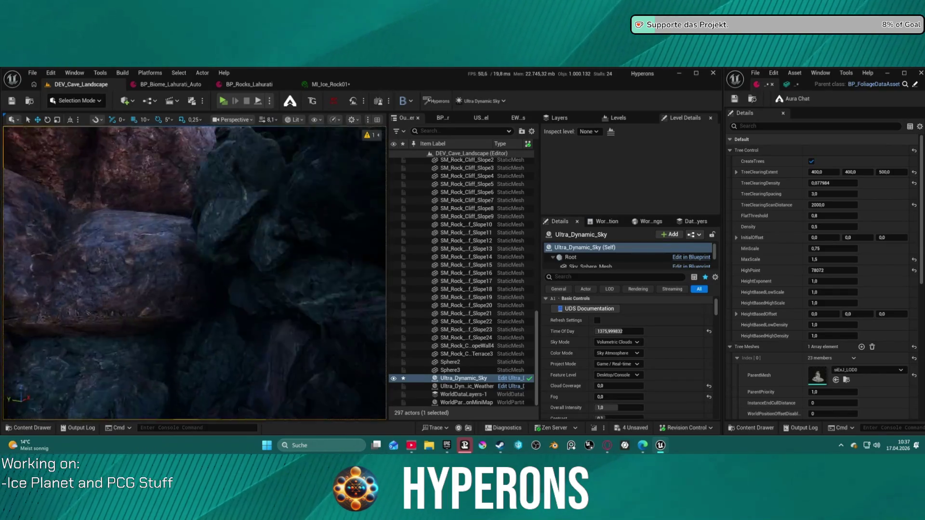
pyautogui.moveTo(204, 322); pyautogui.dragTo(204, 321)
pyautogui.scroll(-2, 204, 321)
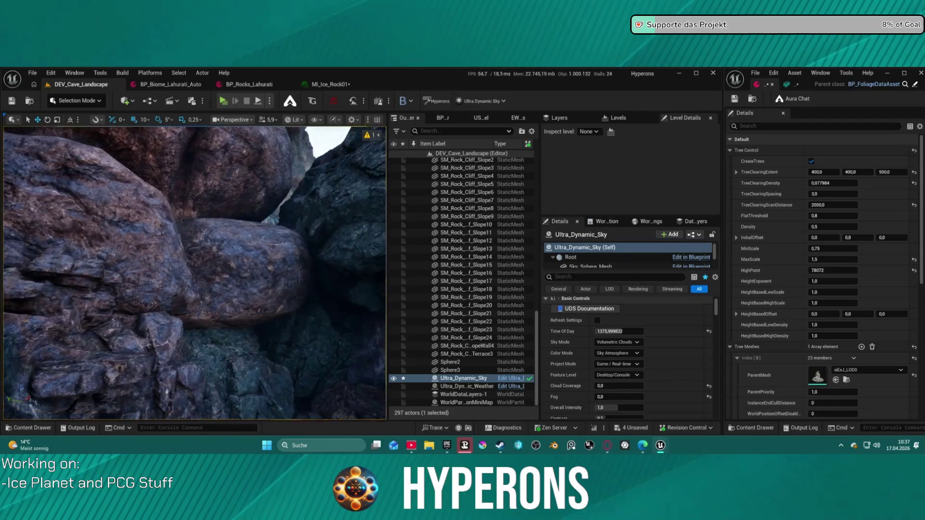
pyautogui.scroll(-2, 272, 333)
pyautogui.moveTo(271, 333); pyautogui.dragTo(271, 332)
pyautogui.scroll(-2, 271, 332)
pyautogui.scroll(-1, 272, 333)
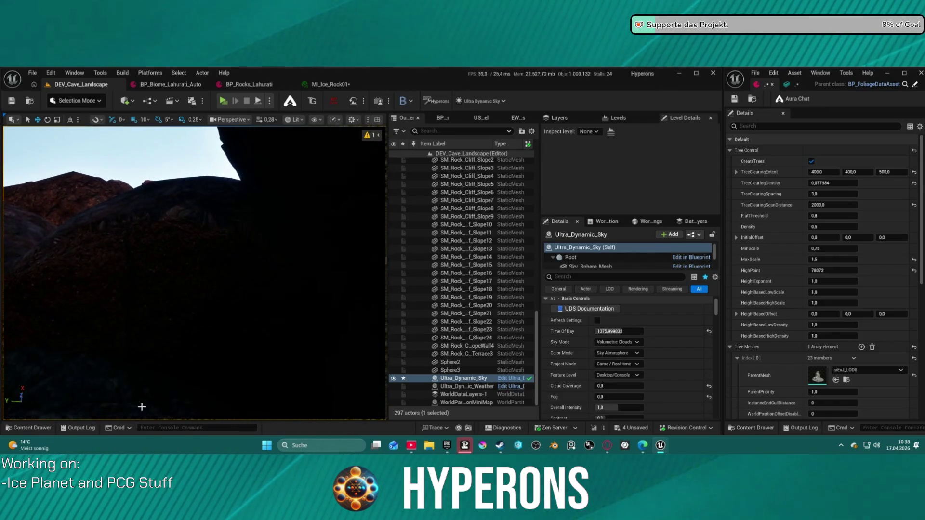
pyautogui.moveTo(286, 374); pyautogui.dragTo(286, 375)
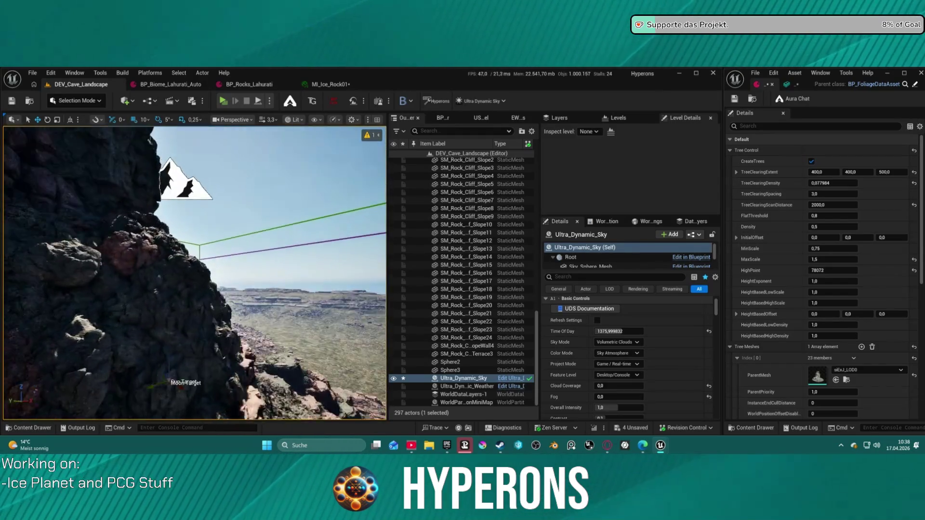
pyautogui.moveTo(286, 374); pyautogui.dragTo(286, 375)
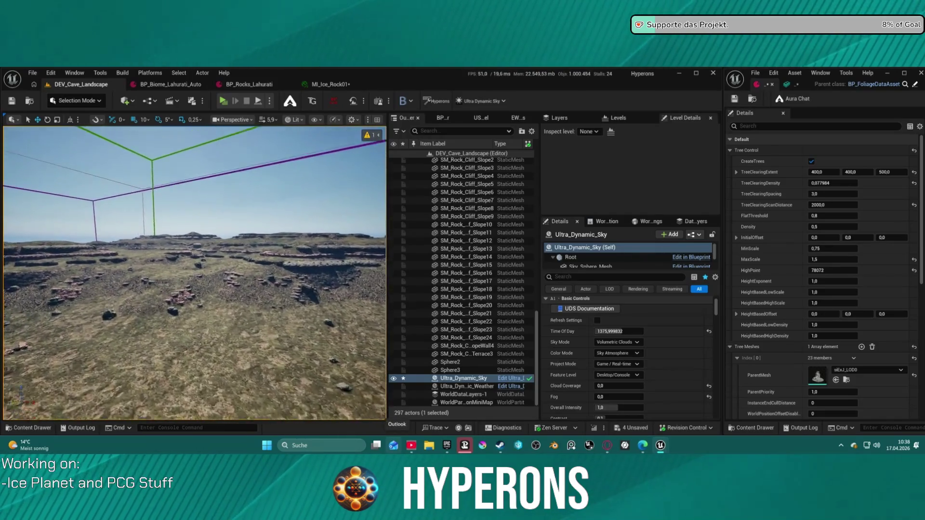
pyautogui.moveTo(286, 374); pyautogui.dragTo(286, 374)
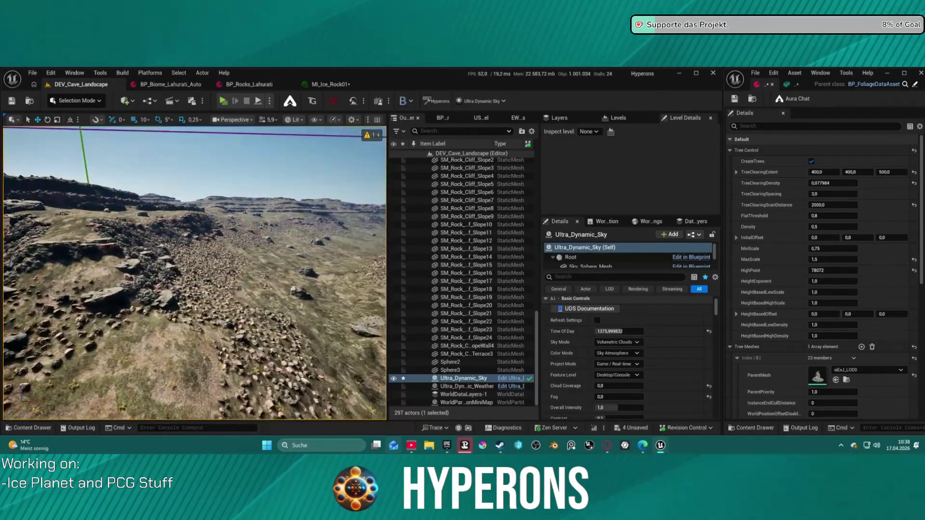
pyautogui.moveTo(287, 375); pyautogui.dragTo(286, 374)
pyautogui.moveTo(223, 343); pyautogui.dragTo(223, 343)
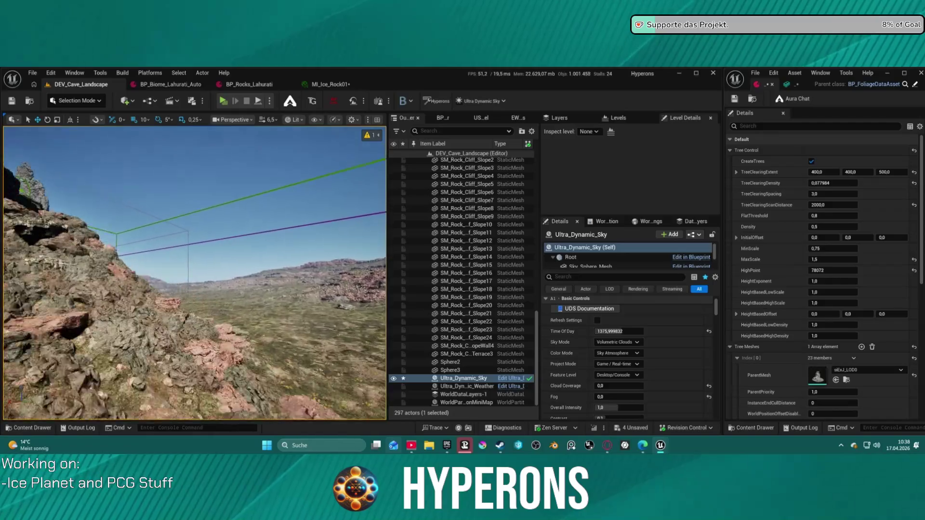
pyautogui.moveTo(224, 344); pyautogui.dragTo(223, 343)
# Step: Open LV_P_Lahurathi from Recent Levels, saving the sky changes when prompted
pyautogui.click(33, 73)
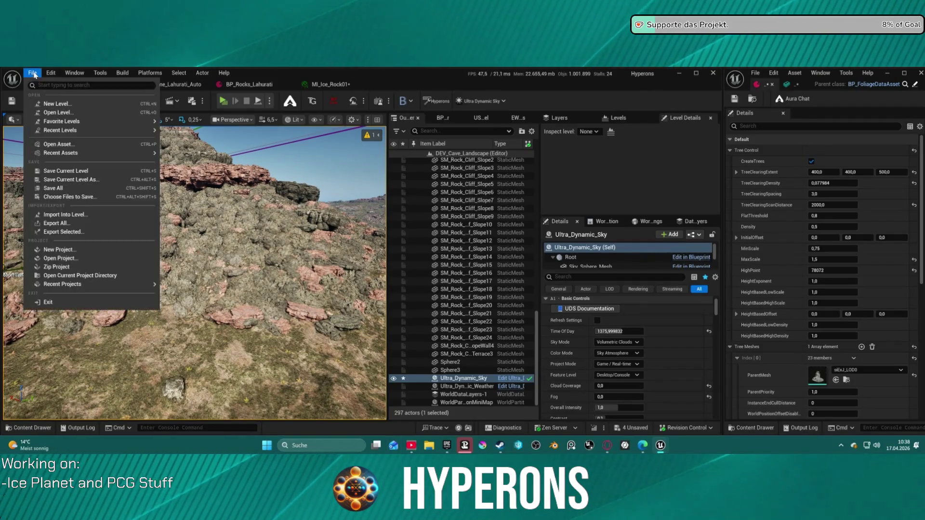
pyautogui.moveTo(121, 130)
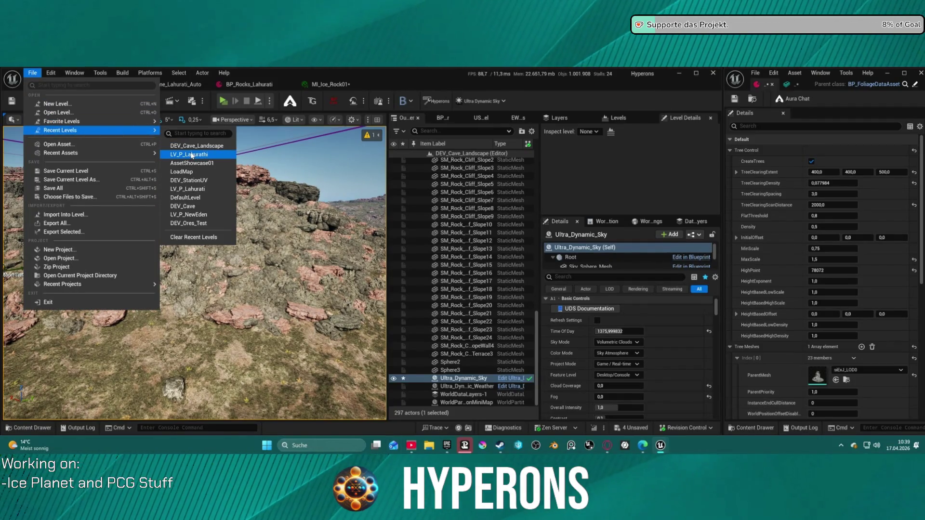
pyautogui.click(212, 158)
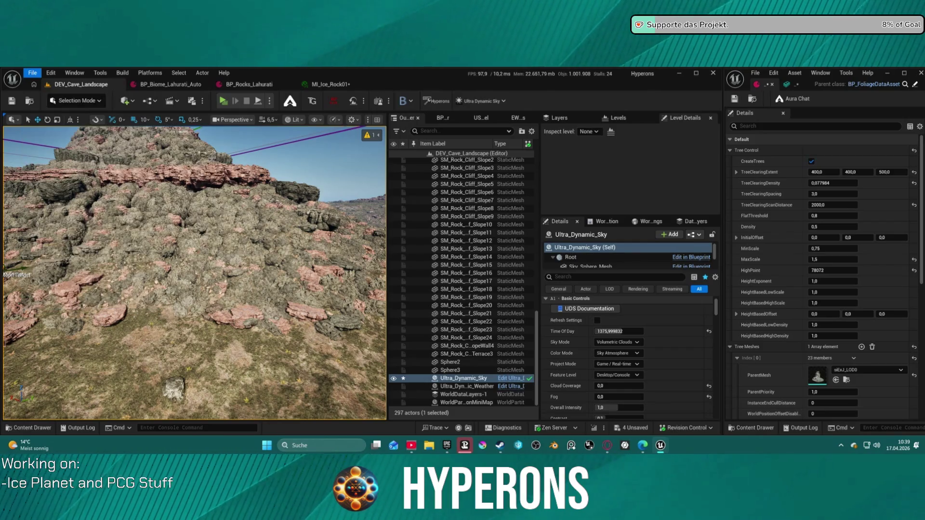
pyautogui.click(480, 346)
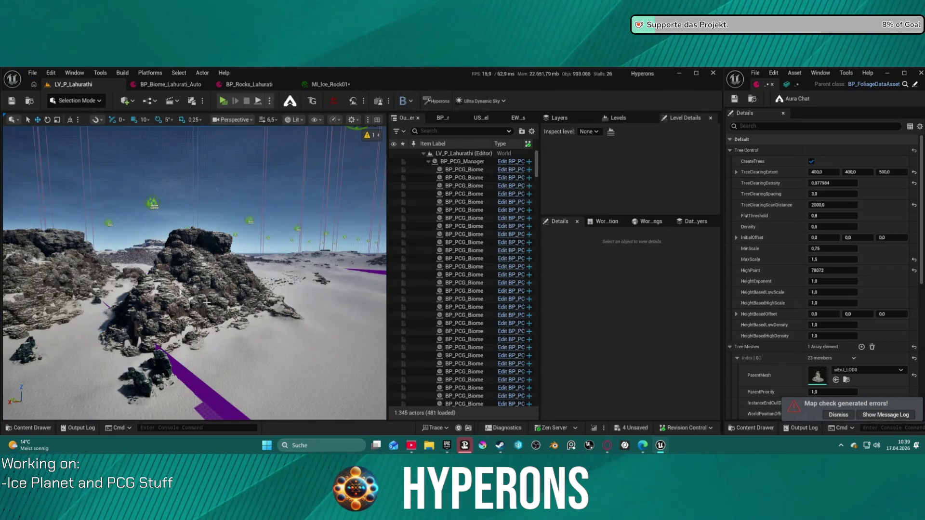
# Step: Fly over the snowfield to the ice rock clusters and widen the DA_Foliage_Lahurati window
pyautogui.press('w')
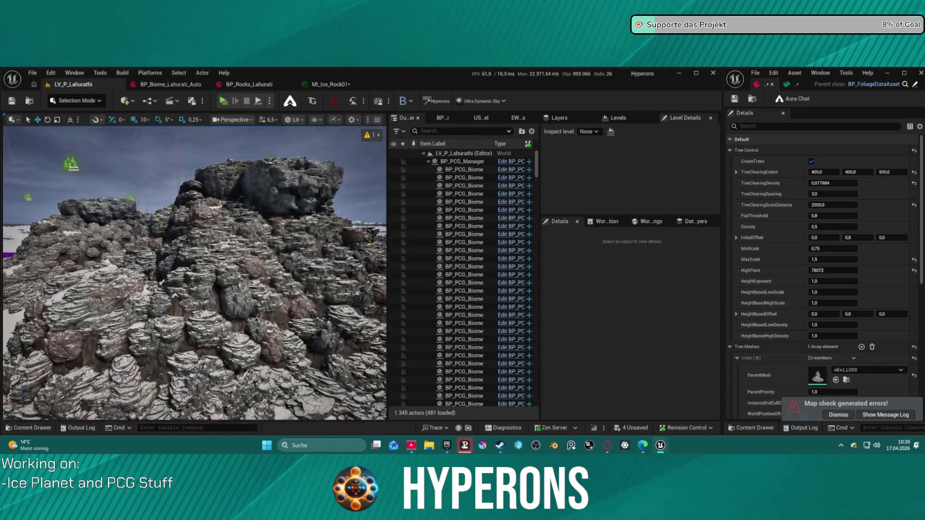
pyautogui.press('w')
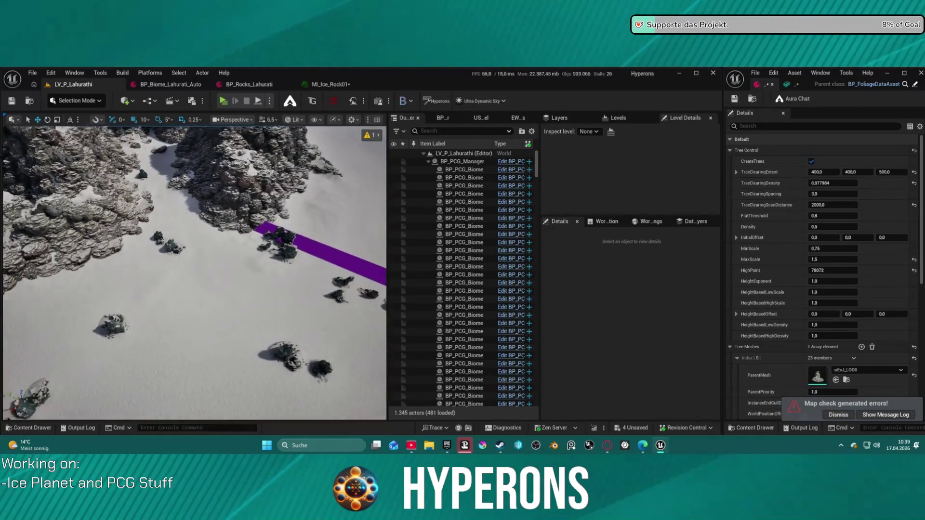
pyautogui.press('w')
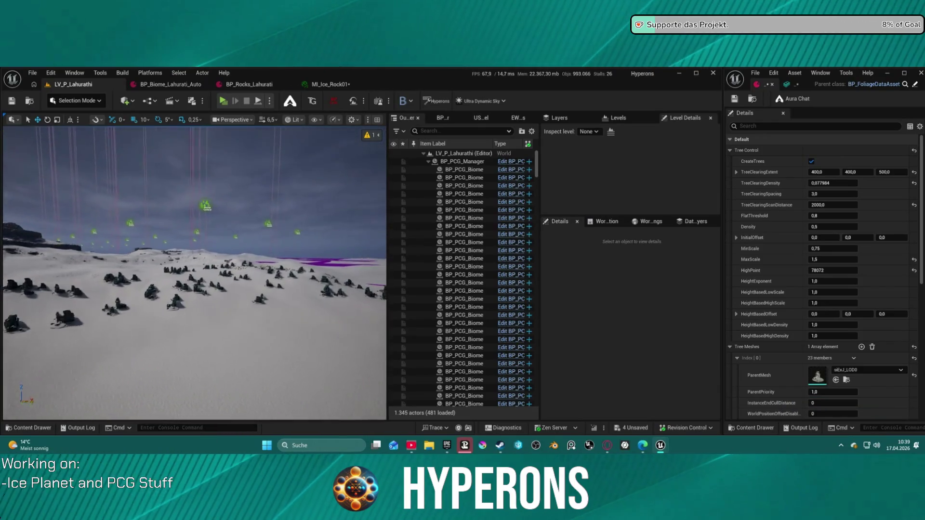
pyautogui.press('w')
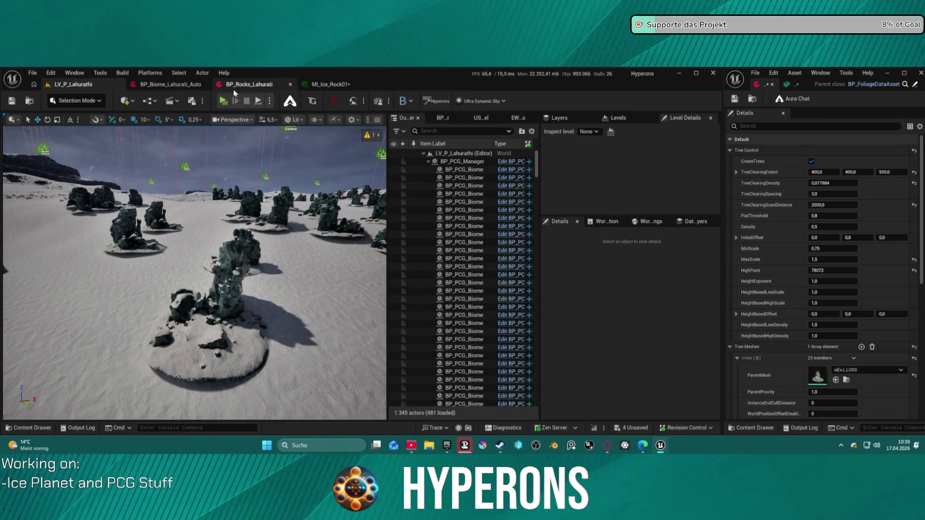
pyautogui.moveTo(721, 86); pyautogui.dragTo(661, 87)
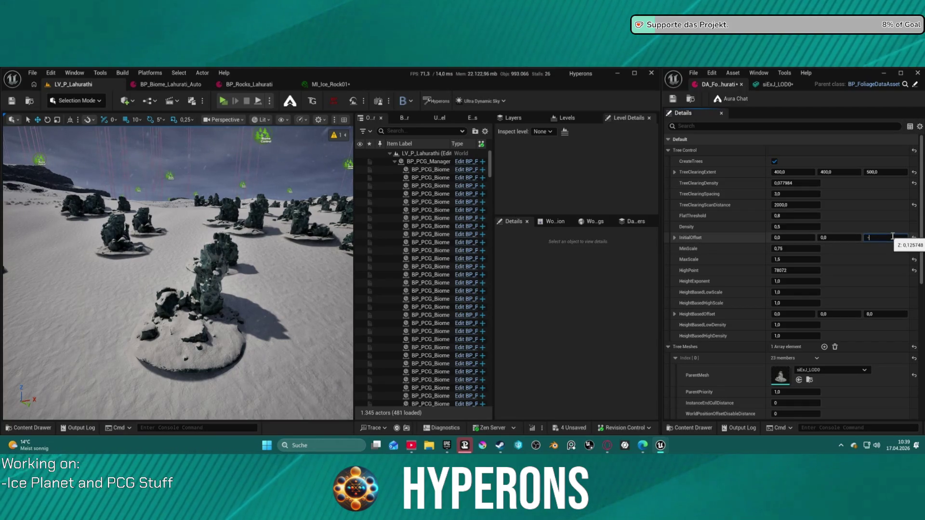
# Step: Set DA_Foliage_Lahurati's InitialOffset Z to -50 and save the asset
pyautogui.write('1')
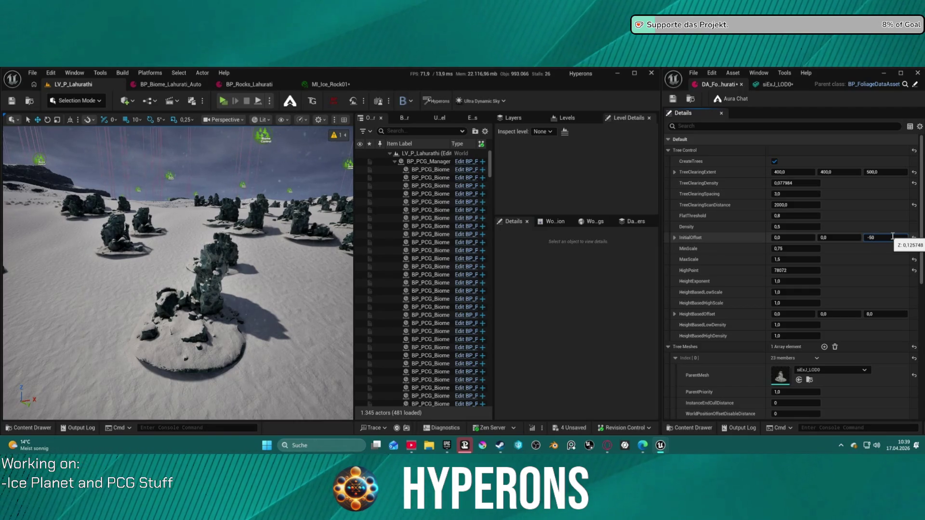
pyautogui.press('Return')
pyautogui.click(674, 100)
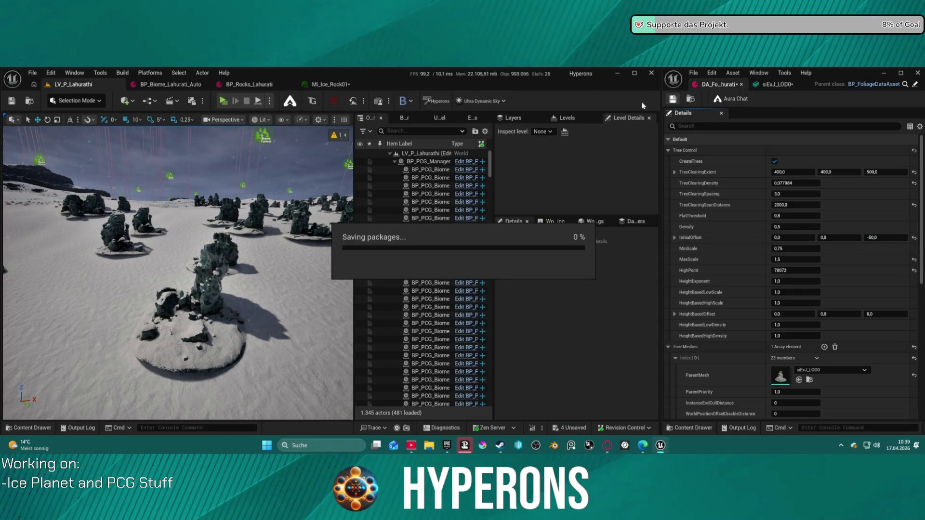
# Step: Move the view back toward the sky and select Ultra_Dynamic_Sky
pyautogui.press('s')
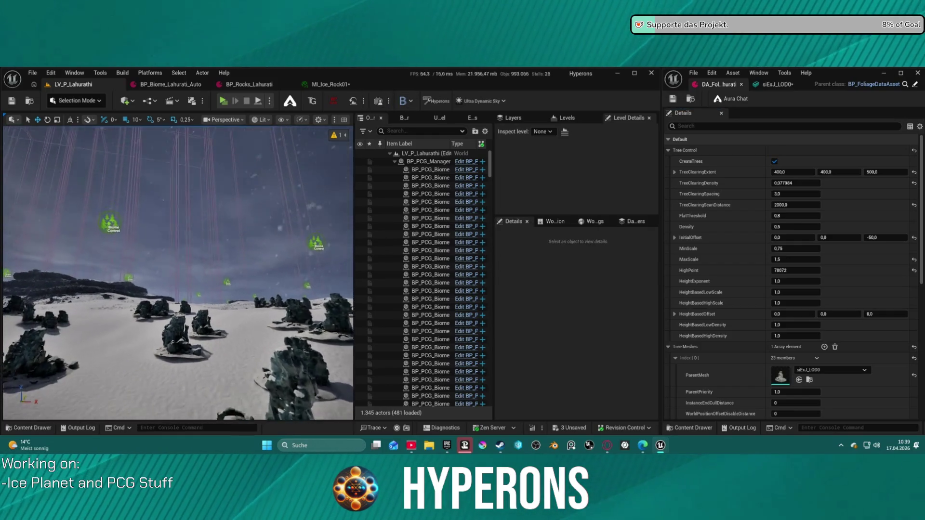
pyautogui.press('s')
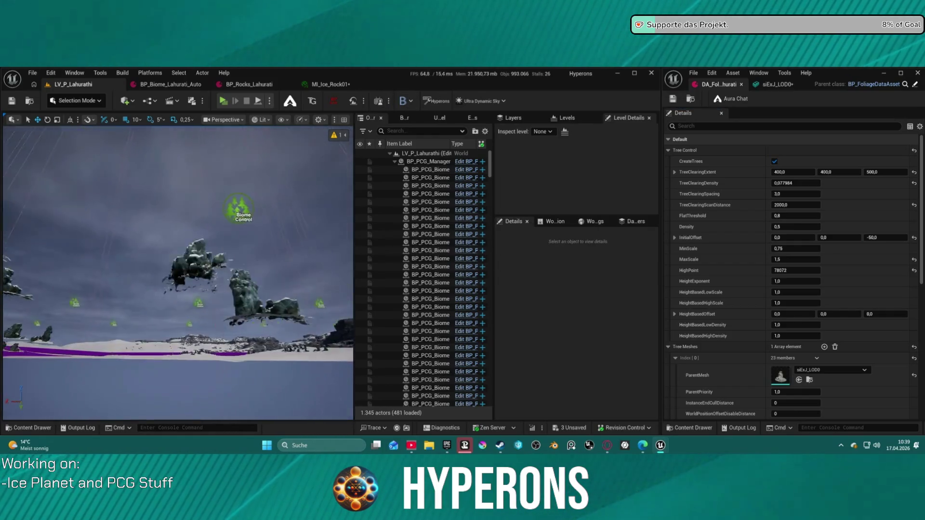
pyautogui.click(309, 212)
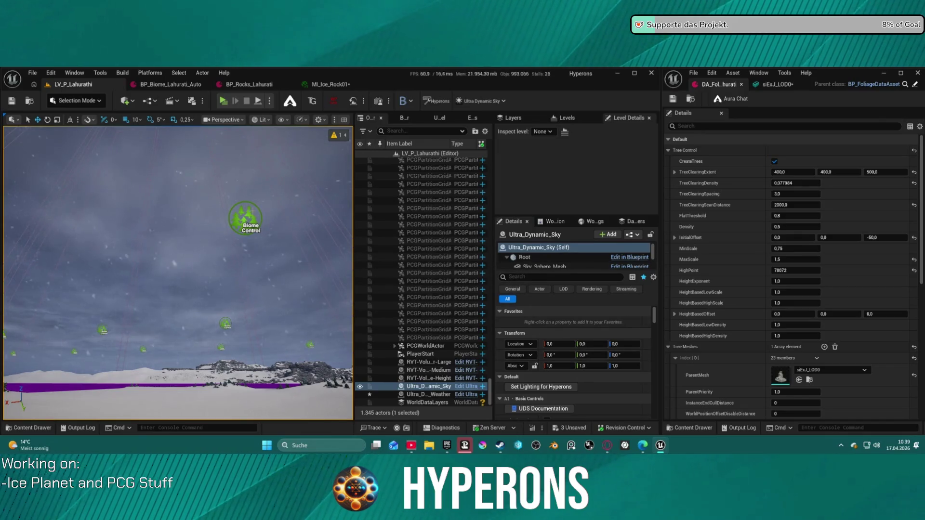
# Step: Clear and regenerate the selected BP_PCG_Biome actor's generated content
pyautogui.click(246, 218)
pyautogui.scroll(-5, 572, 381)
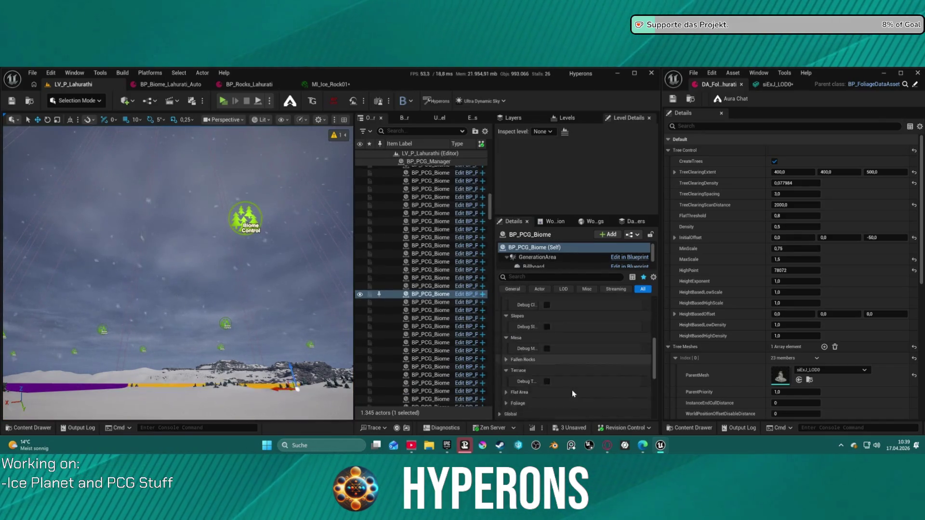
pyautogui.scroll(-2, 574, 385)
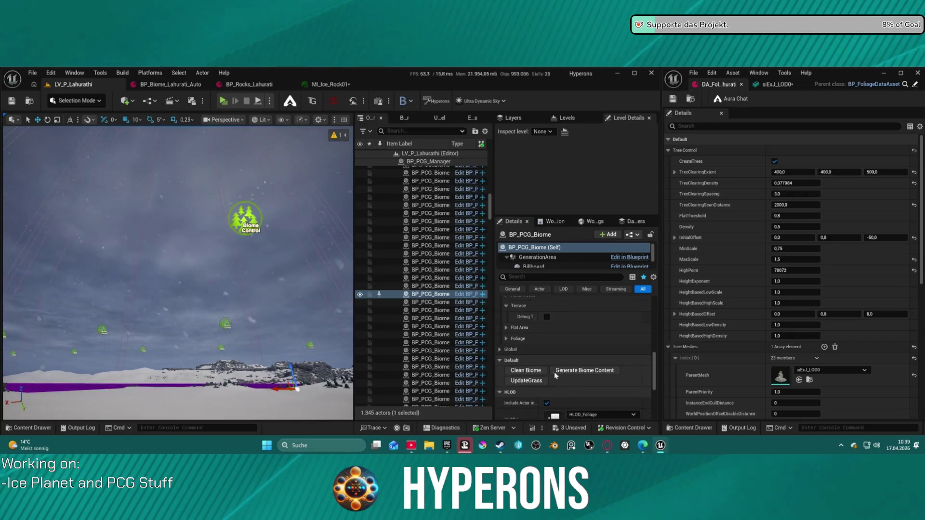
pyautogui.click(526, 370)
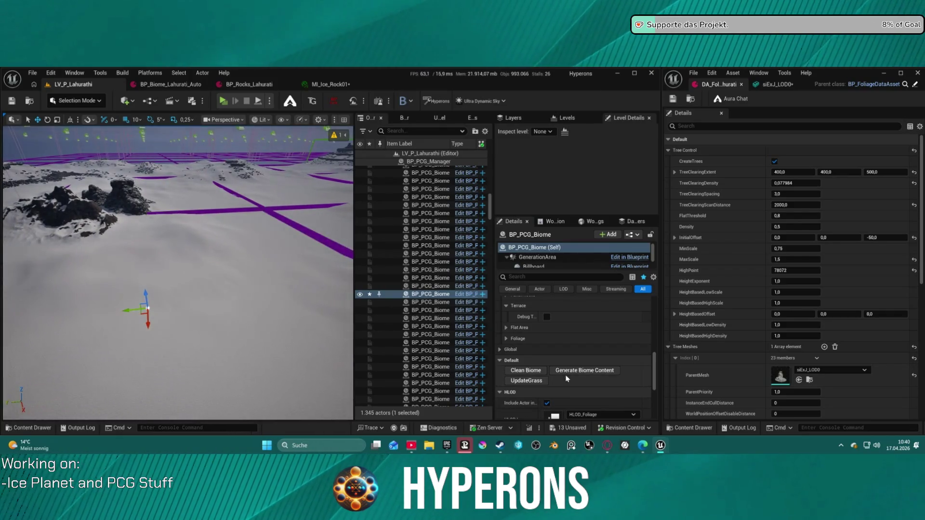
pyautogui.click(575, 372)
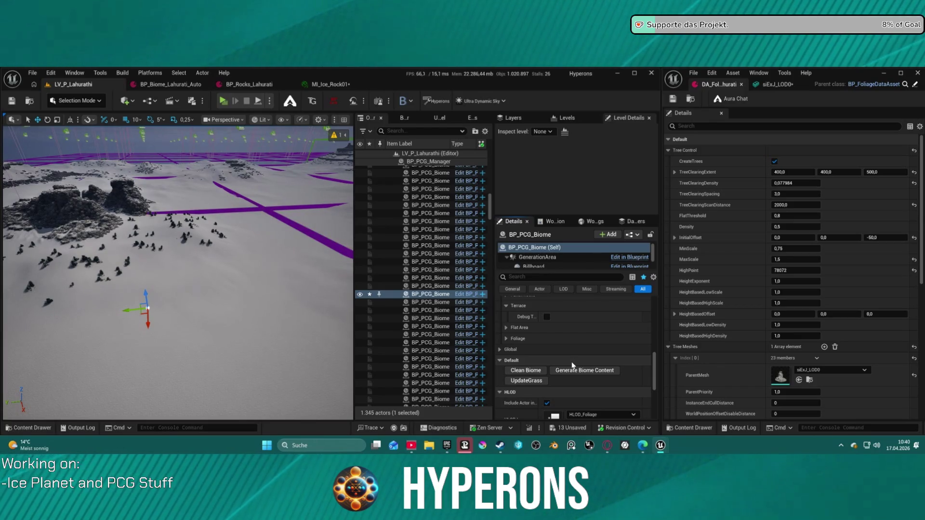
# Step: Fly the camera over the snowfield toward the dark ice rocks
pyautogui.moveTo(179, 270)
pyautogui.mouseDown()
pyautogui.moveTo(224, 313)
pyautogui.moveTo(246, 321)
pyautogui.moveTo(261, 306)
pyautogui.mouseUp()
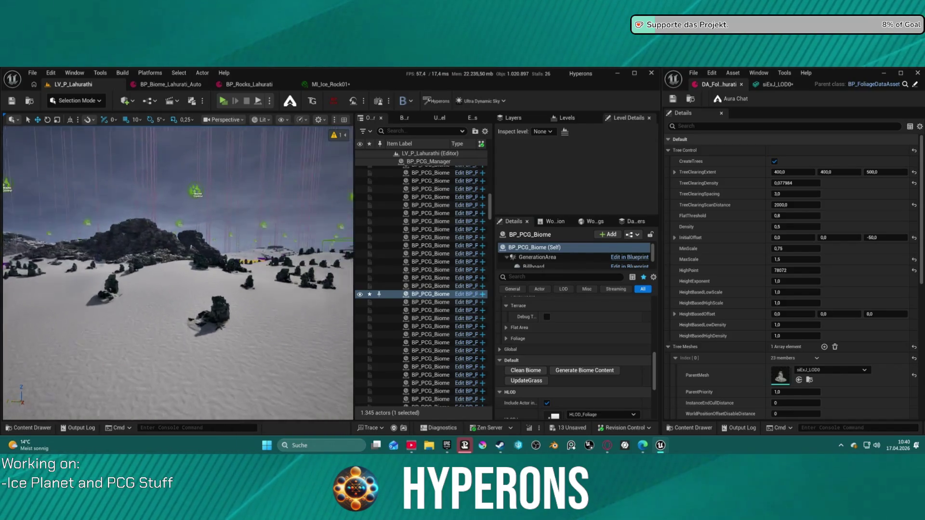
pyautogui.moveTo(176, 289)
pyautogui.mouseDown()
pyautogui.moveTo(177, 307)
pyautogui.moveTo(140, 242)
pyautogui.moveTo(110, 354)
pyautogui.mouseUp()
pyautogui.moveTo(166, 229); pyautogui.dragTo(166, 229)
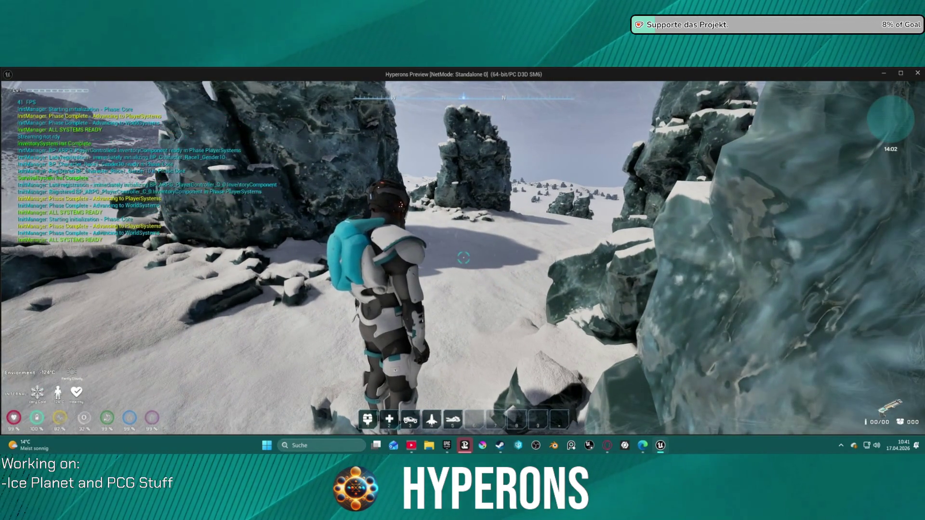
# Step: In play mode, open the skill menu with K and pan to open the Pilot Skill Tree
pyautogui.press('k')
pyautogui.scroll(-5, 417, 248)
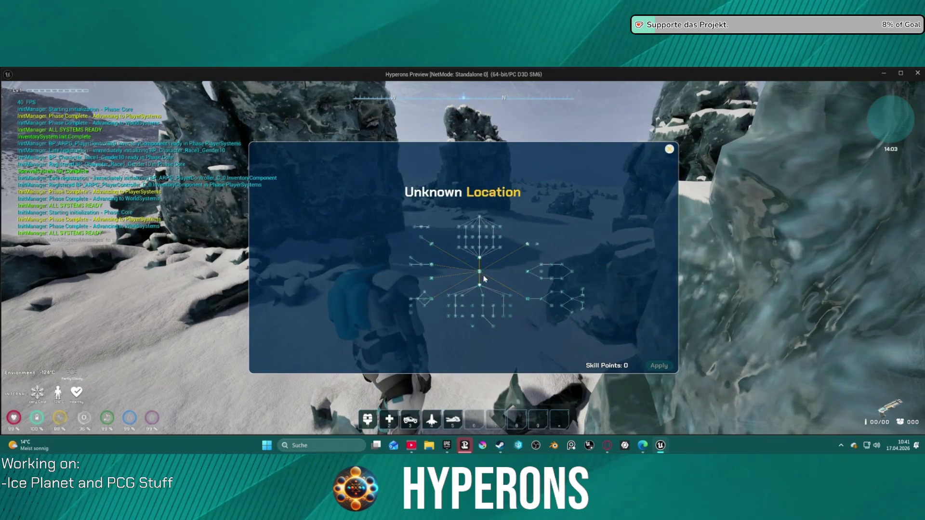
pyautogui.scroll(5, 413, 274)
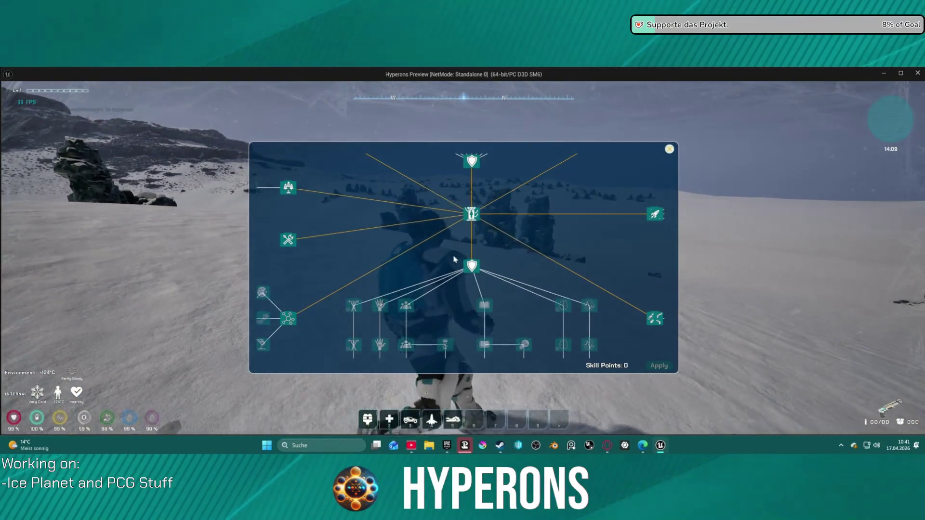
pyautogui.scroll(-5, 454, 266)
pyautogui.scroll(5, 454, 265)
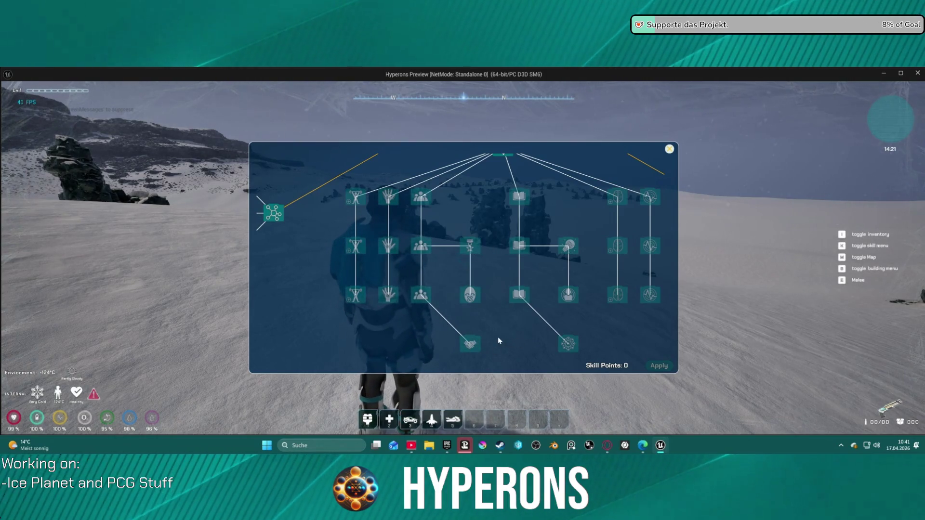
pyautogui.moveTo(639, 310); pyautogui.dragTo(550, 296)
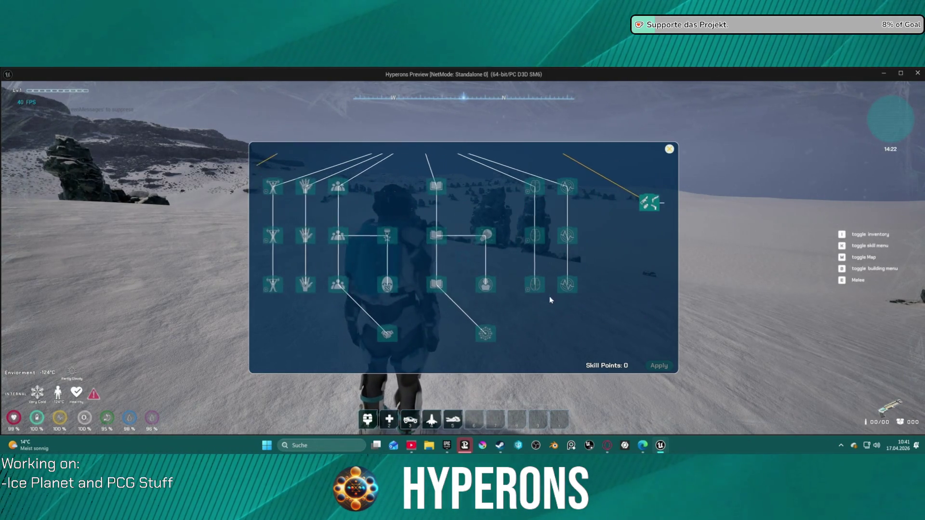
pyautogui.click(481, 329)
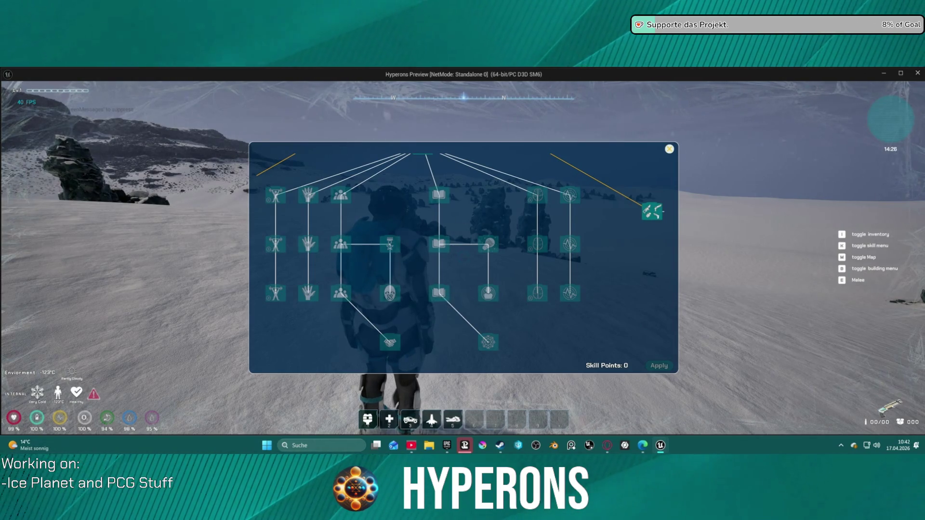
pyautogui.click(607, 446)
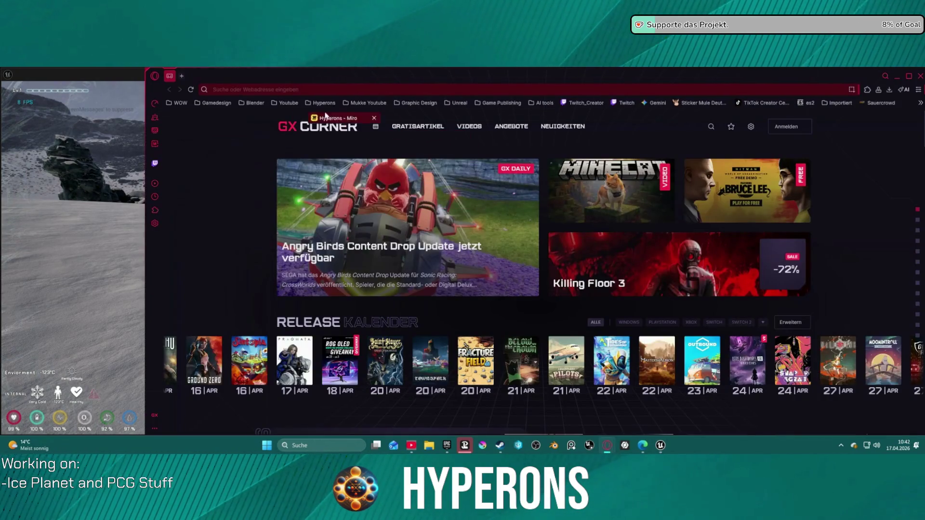
# Step: Switch to the Hyperons - Miro tab and pan past the Biome, Schiffskonzept and Debugging frames
pyautogui.moveTo(335, 118); pyautogui.dragTo(117, 82)
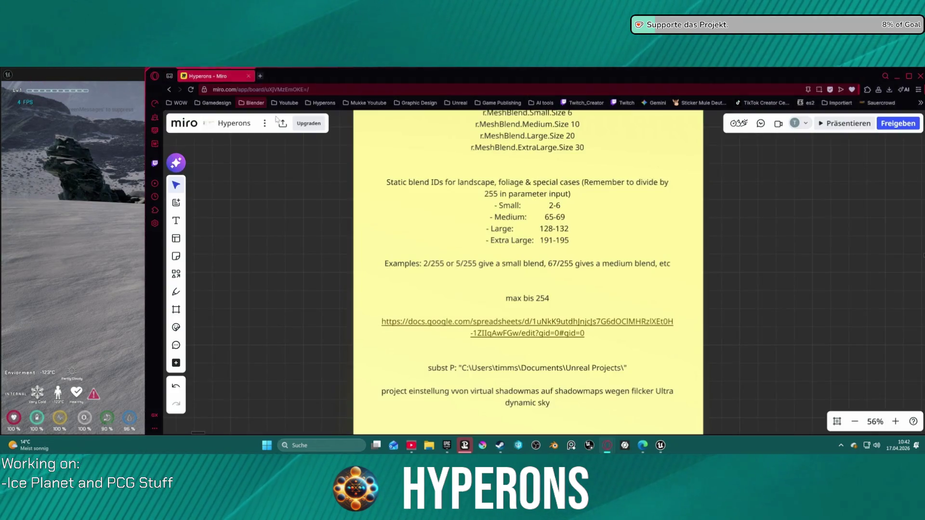
pyautogui.scroll(-10, 530, 226)
pyautogui.moveTo(554, 223)
pyautogui.mouseDown()
pyautogui.moveTo(384, 405)
pyautogui.moveTo(533, 343)
pyautogui.mouseUp()
pyautogui.scroll(-6, 573, 267)
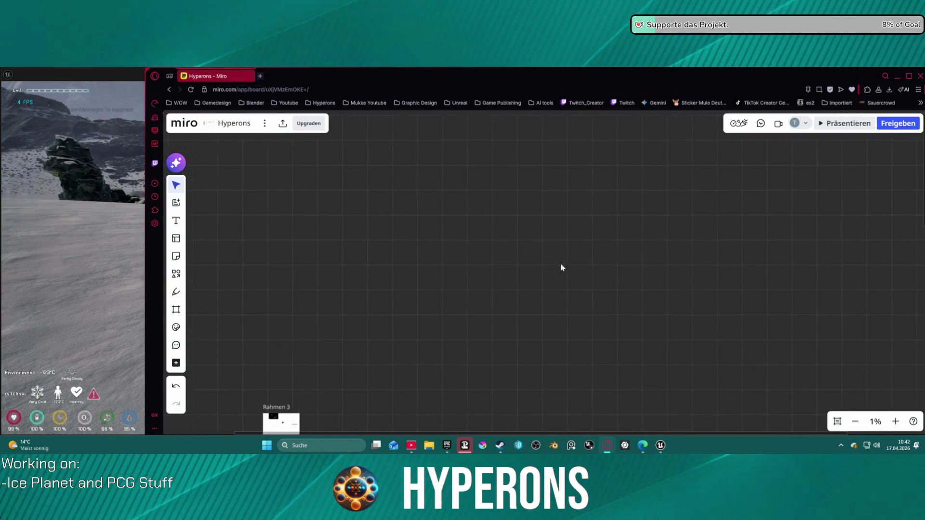
pyautogui.scroll(3, 417, 270)
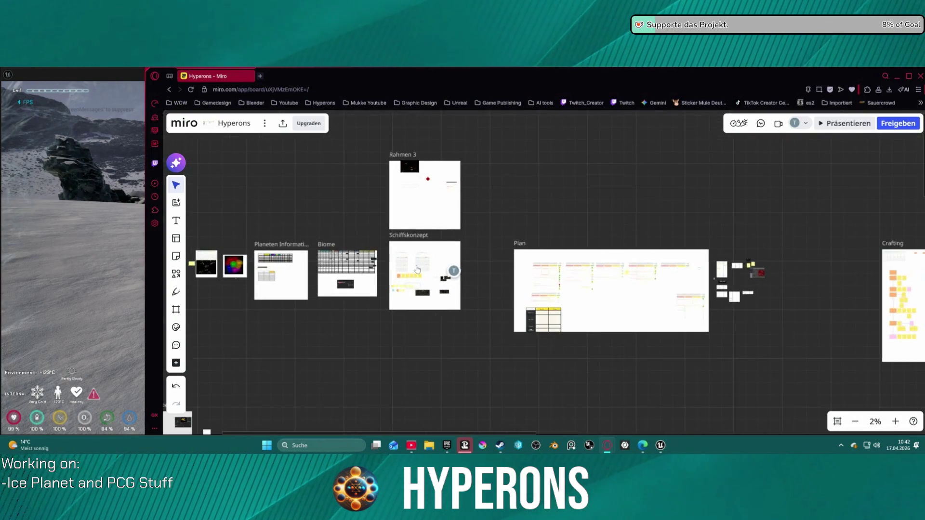
pyautogui.scroll(2, 418, 269)
pyautogui.moveTo(329, 297)
pyautogui.mouseDown()
pyautogui.moveTo(501, 244)
pyautogui.moveTo(695, 218)
pyautogui.moveTo(461, 218)
pyautogui.mouseUp()
pyautogui.scroll(-4, 460, 218)
pyautogui.moveTo(532, 309); pyautogui.dragTo(531, 154)
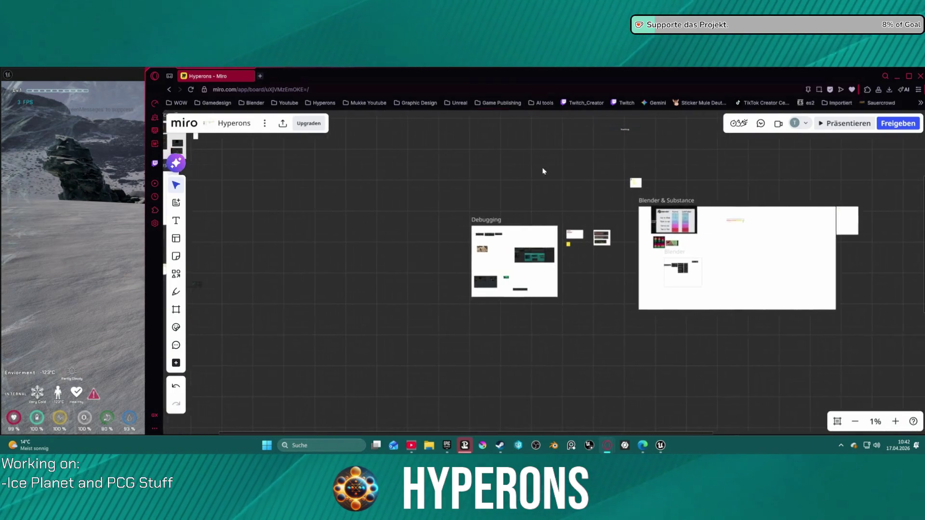
# Step: Zoom and pan to the skill flowchart's Basic Engineering and Build Starship nodes
pyautogui.scroll(-3, 567, 333)
pyautogui.scroll(8, 525, 289)
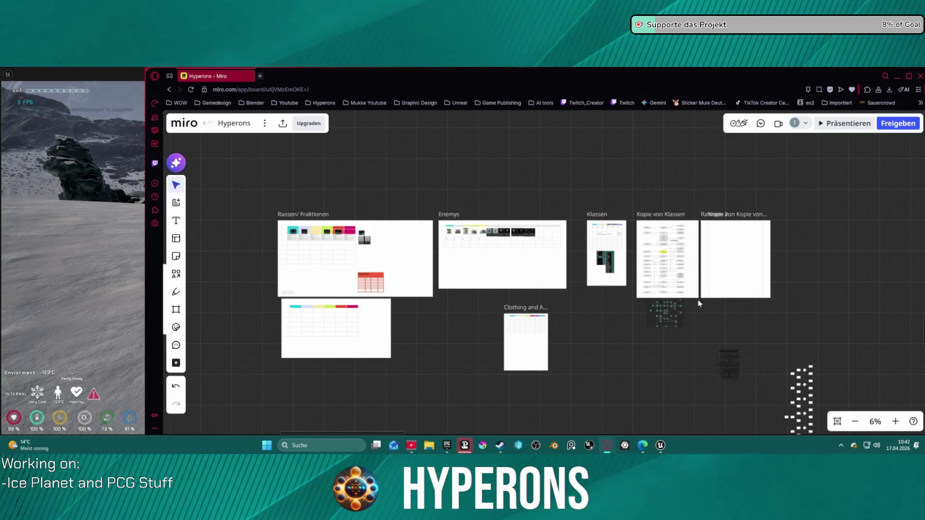
pyautogui.moveTo(660, 362)
pyautogui.mouseDown()
pyautogui.moveTo(667, 347)
pyautogui.moveTo(631, 326)
pyautogui.moveTo(501, 186)
pyautogui.moveTo(449, 165)
pyautogui.mouseUp()
pyautogui.scroll(3, 655, 285)
pyautogui.scroll(7, 655, 285)
pyautogui.scroll(-3, 573, 280)
pyautogui.moveTo(567, 254); pyautogui.dragTo(512, 118)
pyautogui.scroll(-2, 535, 236)
pyautogui.scroll(3, 538, 241)
# Step: Pan the board to the Command nodes near the Enemys and Klassen frames
pyautogui.moveTo(538, 191)
pyautogui.mouseDown()
pyautogui.moveTo(558, 231)
pyautogui.moveTo(575, 440)
pyautogui.mouseUp()
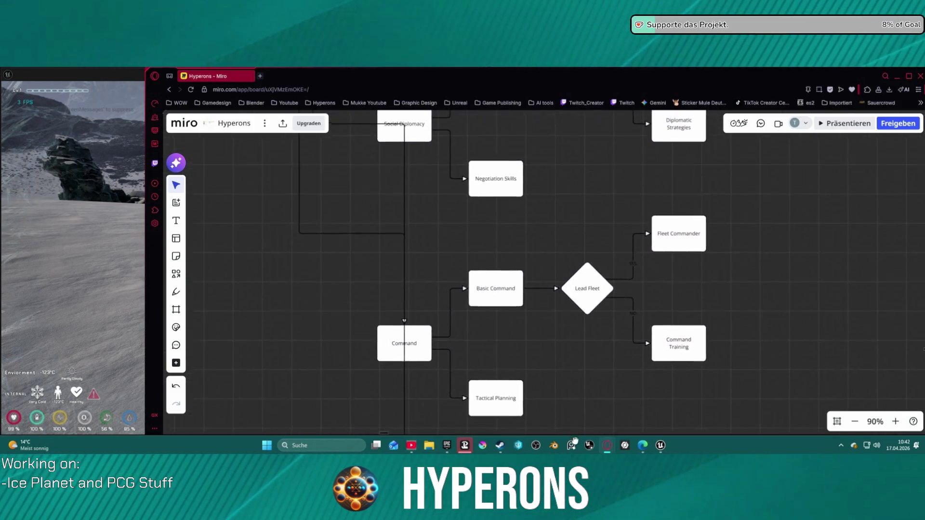
pyautogui.scroll(-5, 564, 281)
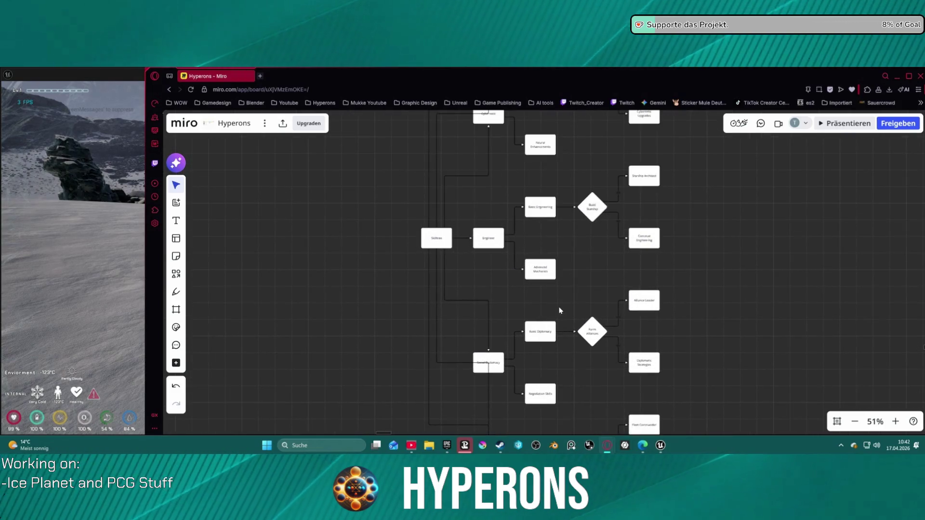
pyautogui.scroll(-10, 570, 264)
pyautogui.moveTo(542, 226); pyautogui.dragTo(556, 259)
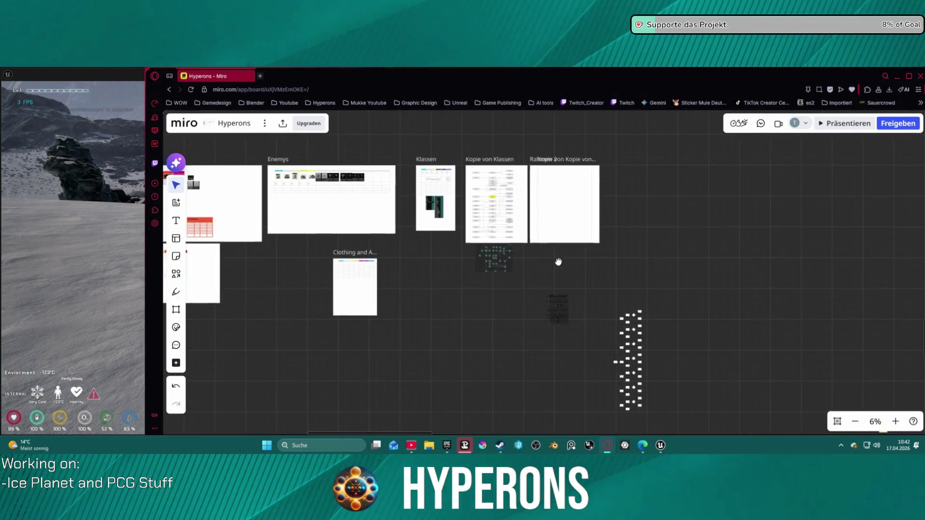
pyautogui.scroll(8, 570, 227)
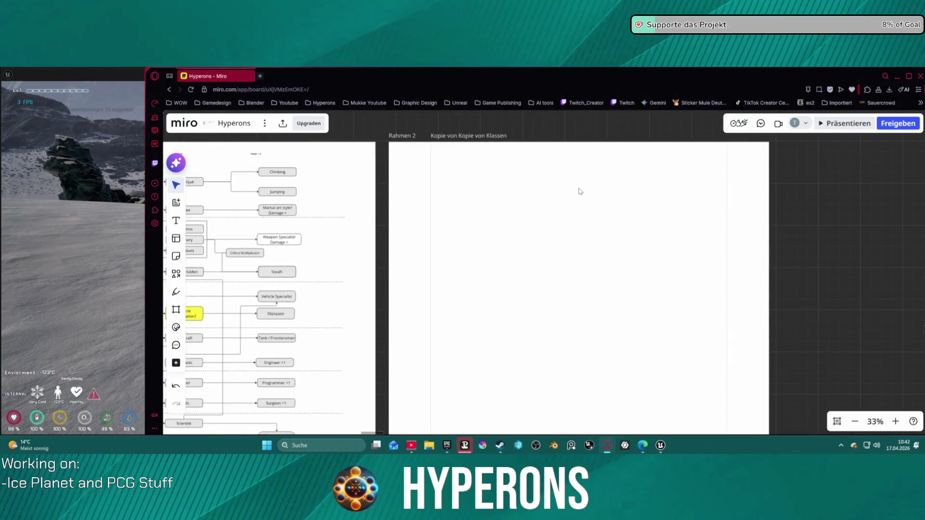
pyautogui.scroll(-6, 581, 192)
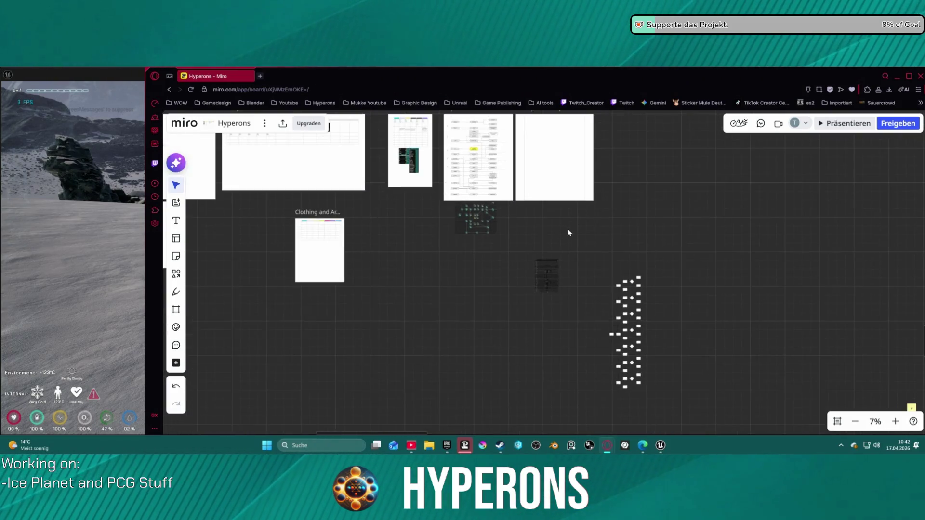
# Step: Select the 85-object node cluster, move it onto the empty frame and shrink it to fit
pyautogui.moveTo(628, 335)
pyautogui.mouseDown()
pyautogui.moveTo(648, 384)
pyautogui.moveTo(616, 221)
pyautogui.moveTo(552, 191)
pyautogui.mouseUp()
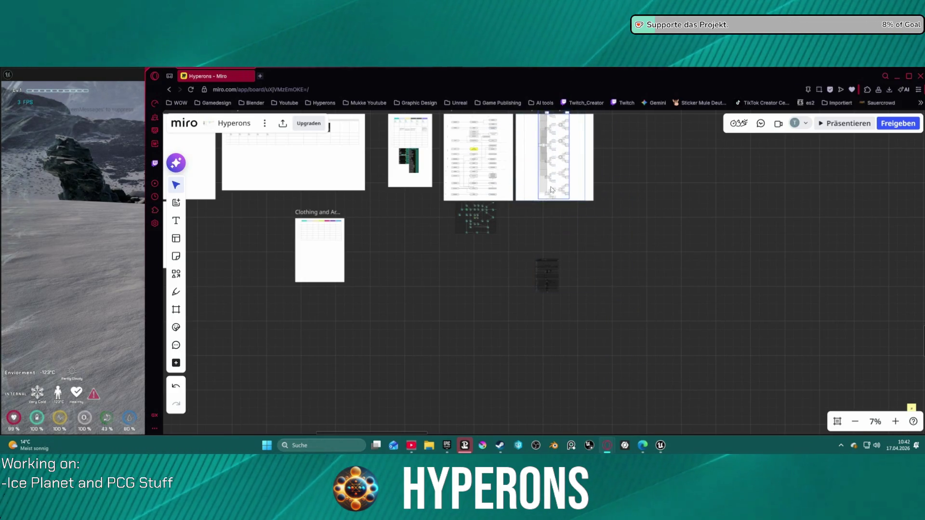
pyautogui.scroll(3, 746, 200)
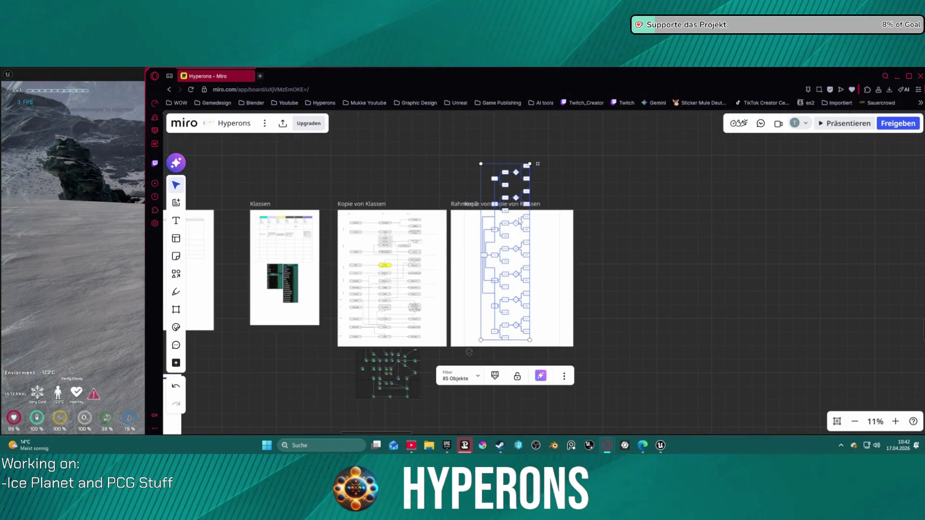
pyautogui.moveTo(504, 263)
pyautogui.mouseDown()
pyautogui.moveTo(515, 260)
pyautogui.moveTo(550, 305)
pyautogui.moveTo(617, 305)
pyautogui.moveTo(508, 315)
pyautogui.mouseUp()
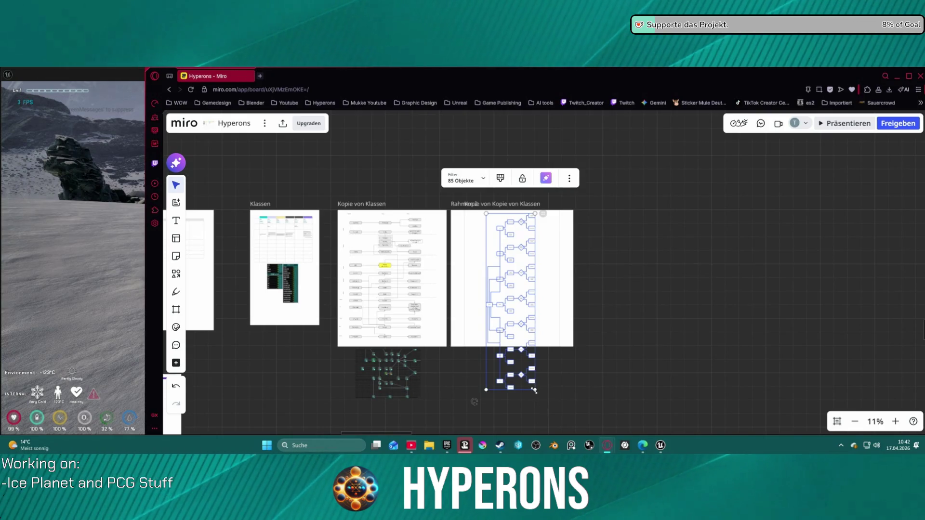
pyautogui.moveTo(534, 390); pyautogui.dragTo(519, 360)
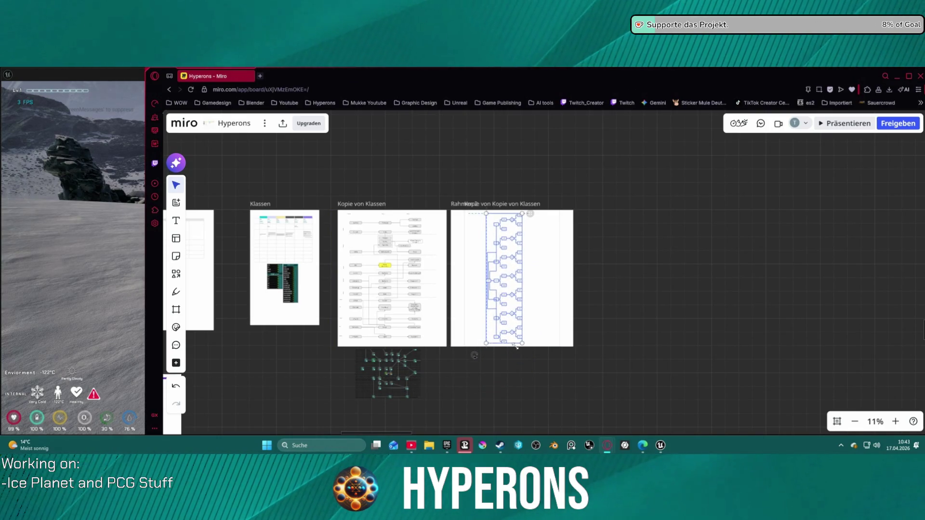
# Step: Zoom the board to bring the PCG Tool frame into view
pyautogui.scroll(-10, 625, 302)
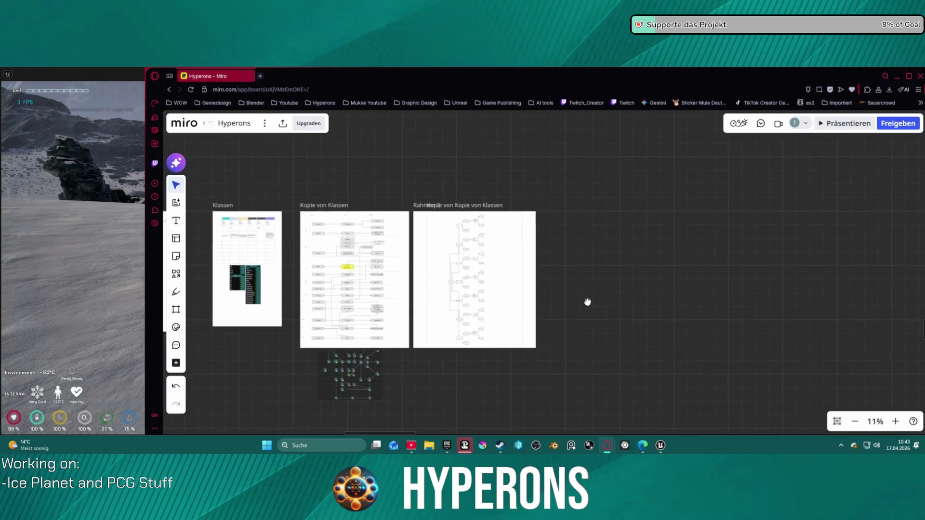
pyautogui.scroll(2, 543, 278)
pyautogui.scroll(5, 501, 294)
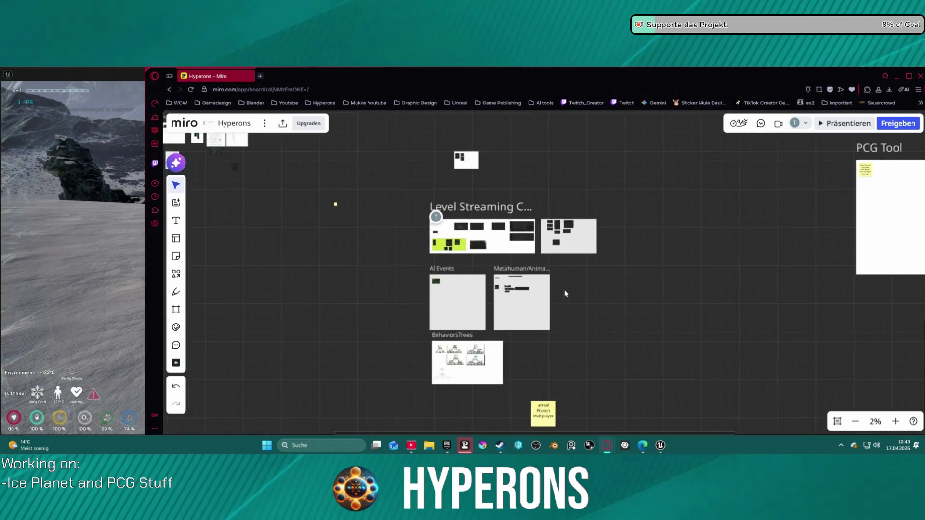
pyautogui.scroll(2, 565, 292)
pyautogui.scroll(-3, 591, 291)
pyautogui.scroll(1, 542, 291)
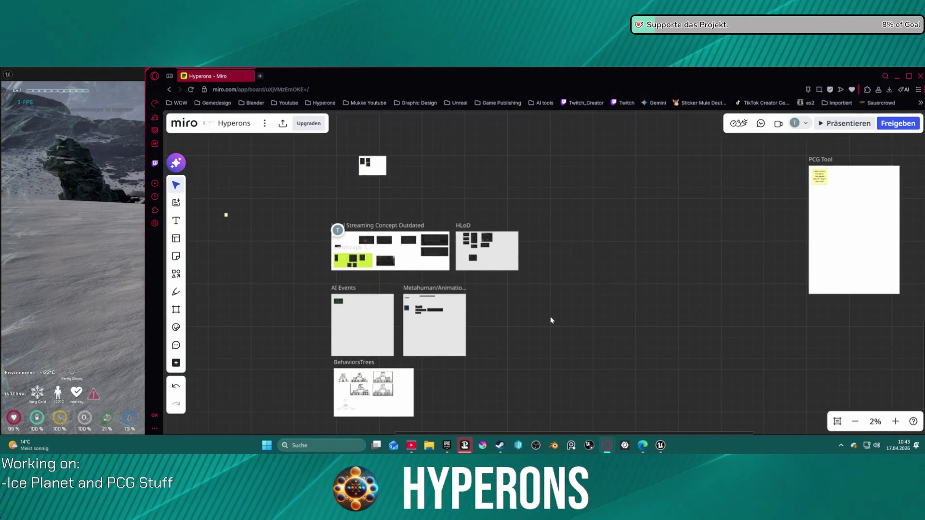
pyautogui.scroll(2, 813, 177)
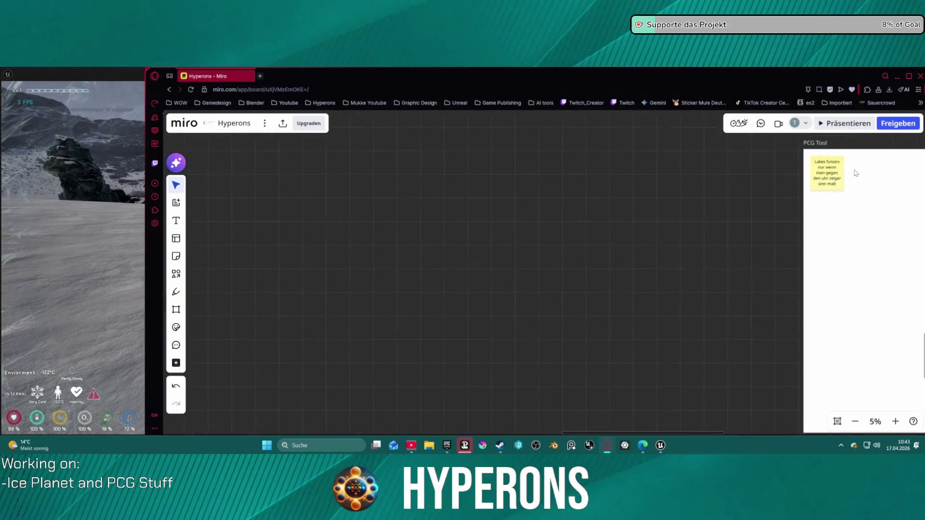